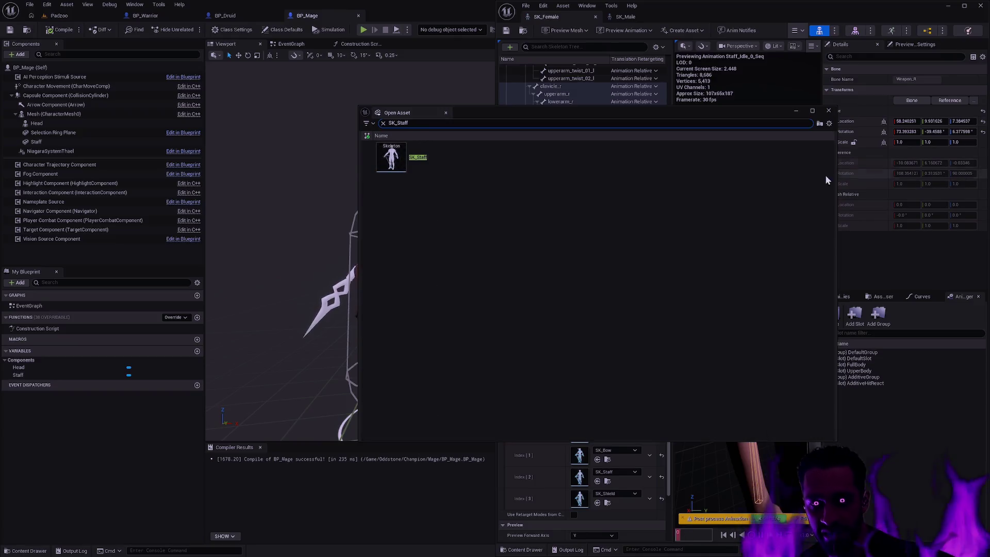
Step: Open SK_Staff in a floating window, inspect its Weapon_R bone, then frame hand_r
key("Return")
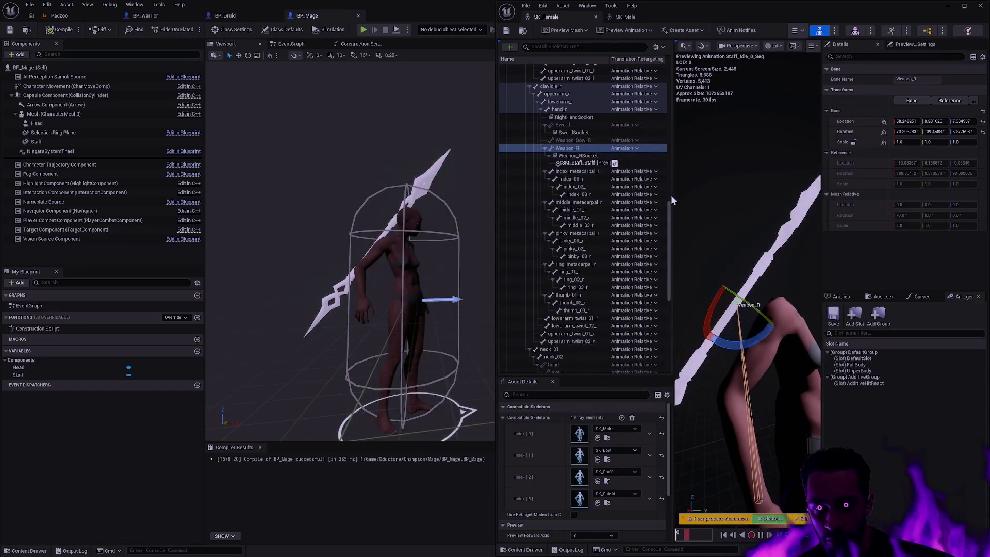
left_click_drag(392, 15, 1, 88)
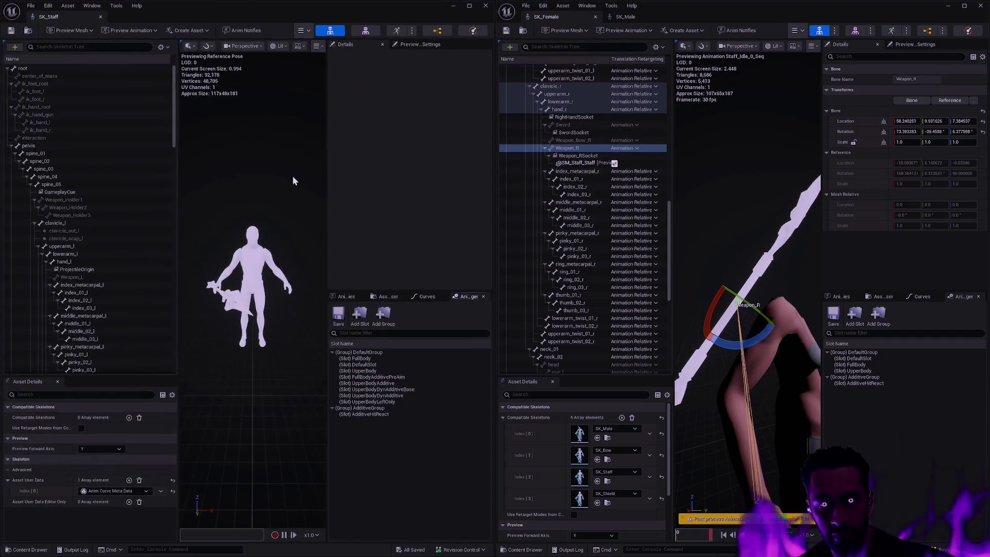
left_click_drag(174, 145, 164, 232)
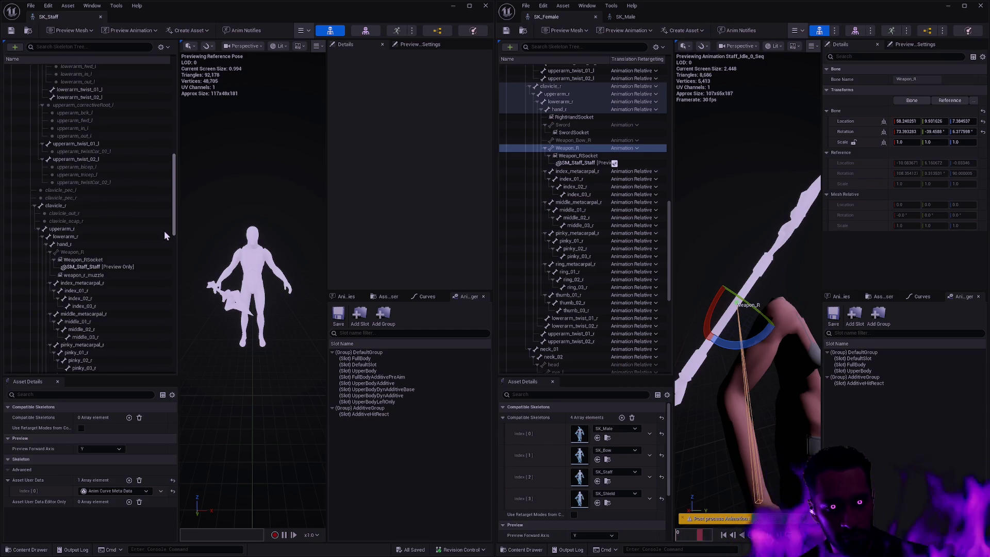
left_click(112, 253)
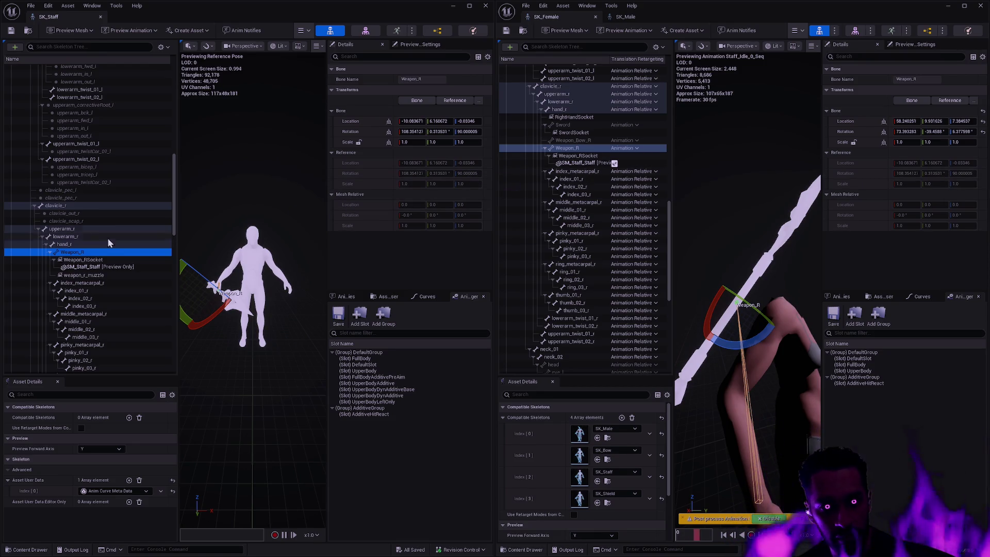
double_click(88, 244)
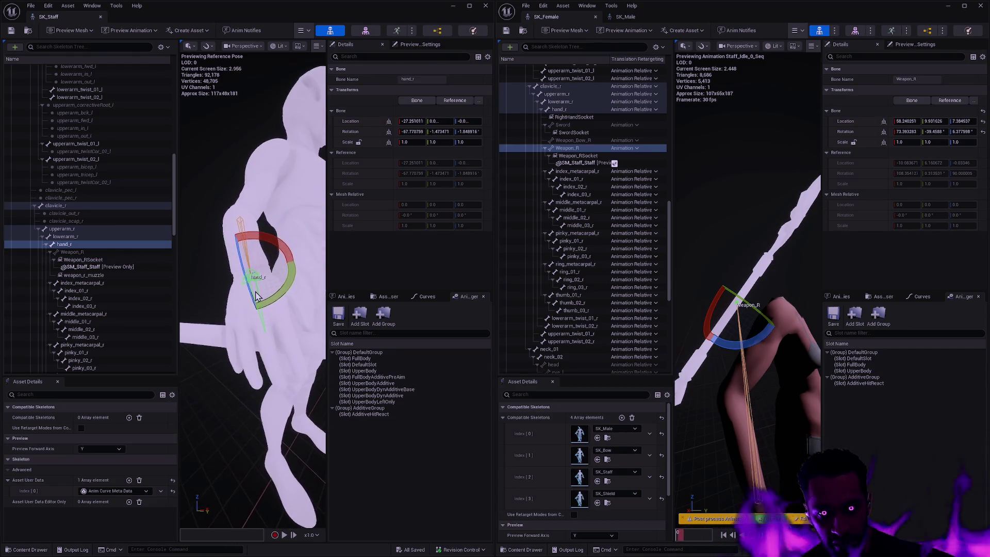
Step: Test-rotate the hand_r bone, then undo so its rotation stays unchanged
left_click_drag(266, 261, 292, 283)
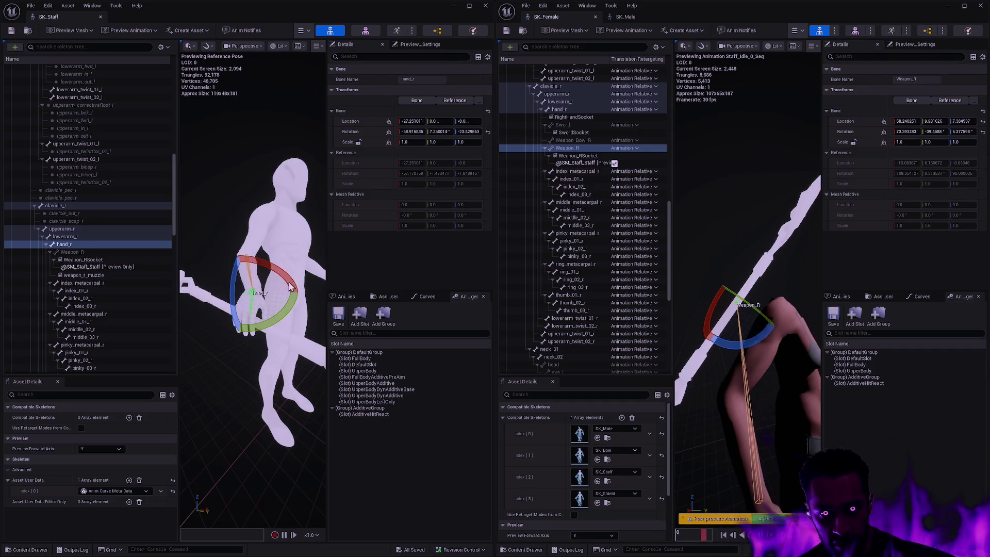
scroll("down", 3)
key("ctrl+z")
Step: Select lowerarm_r, then dock the SK_Staff editor beside SK_Female and SK_Male
left_click_drag(304, 321, 180, 322)
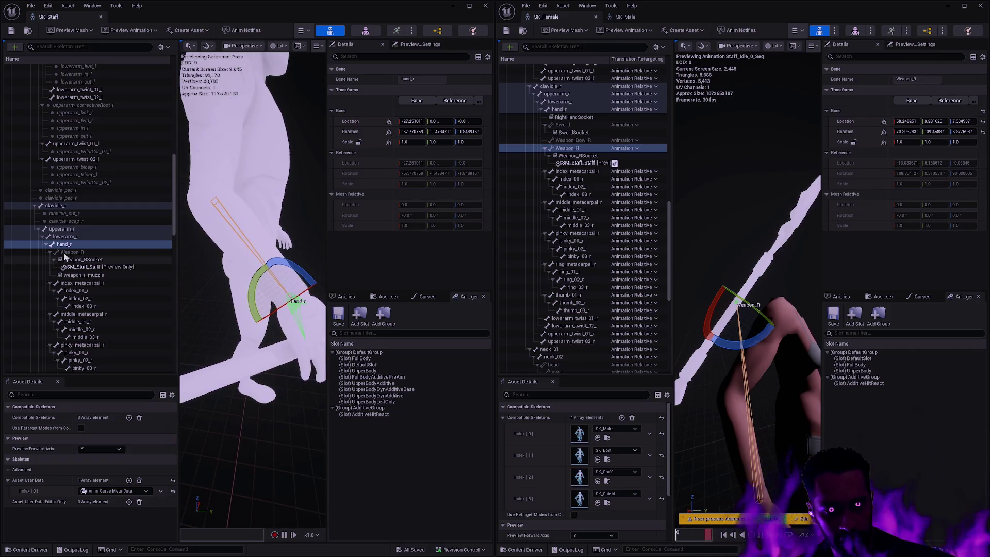
left_click(77, 237)
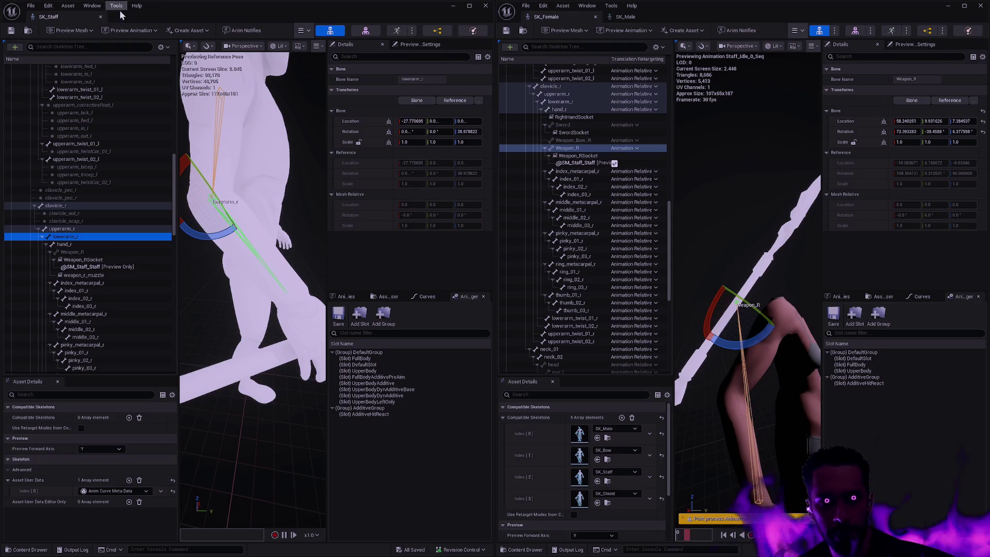
left_click_drag(85, 20, 729, 20)
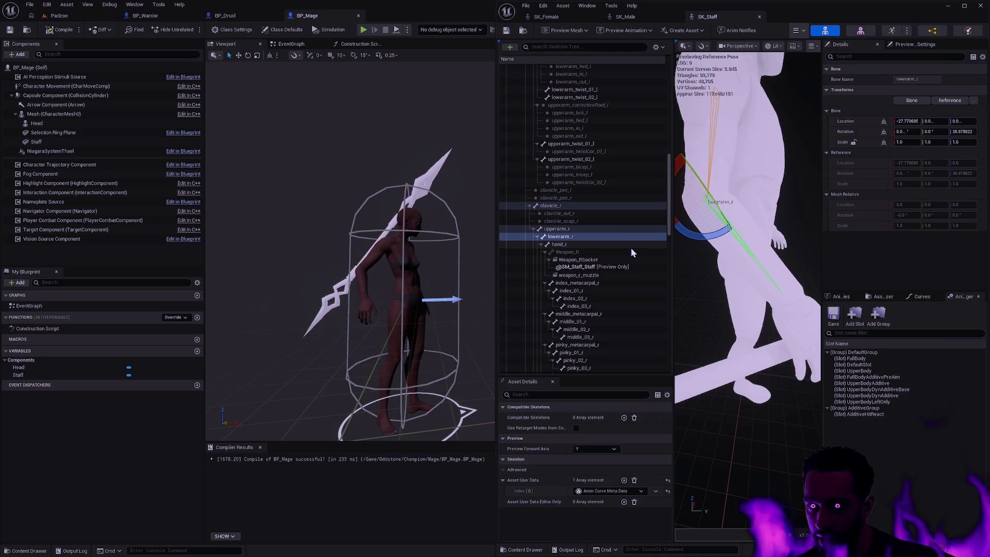
Step: On SK_Female, set hand_r, lowerarm_r, upperarm_r and clavicle_r translation retargeting to Animation
left_click(566, 19)
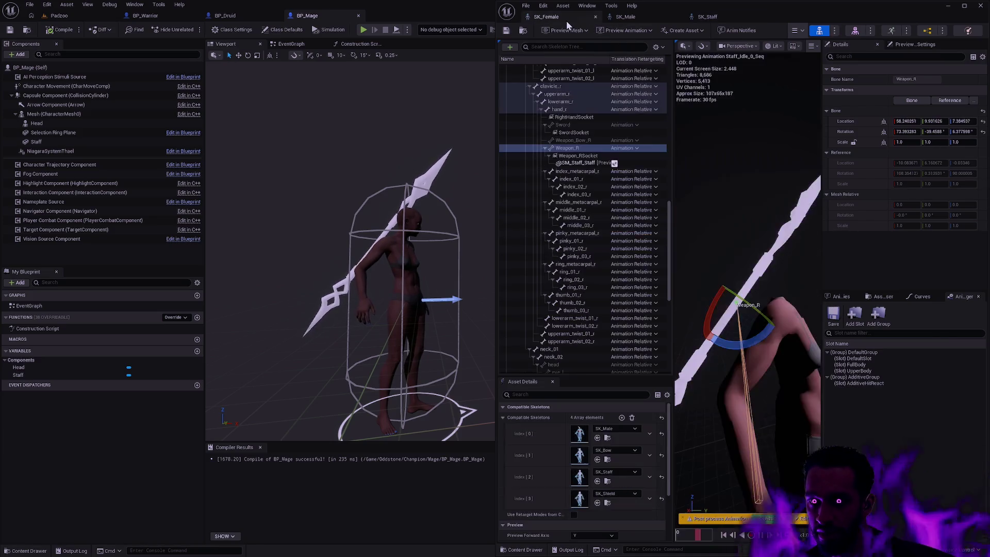
left_click_drag(670, 218, 666, 187)
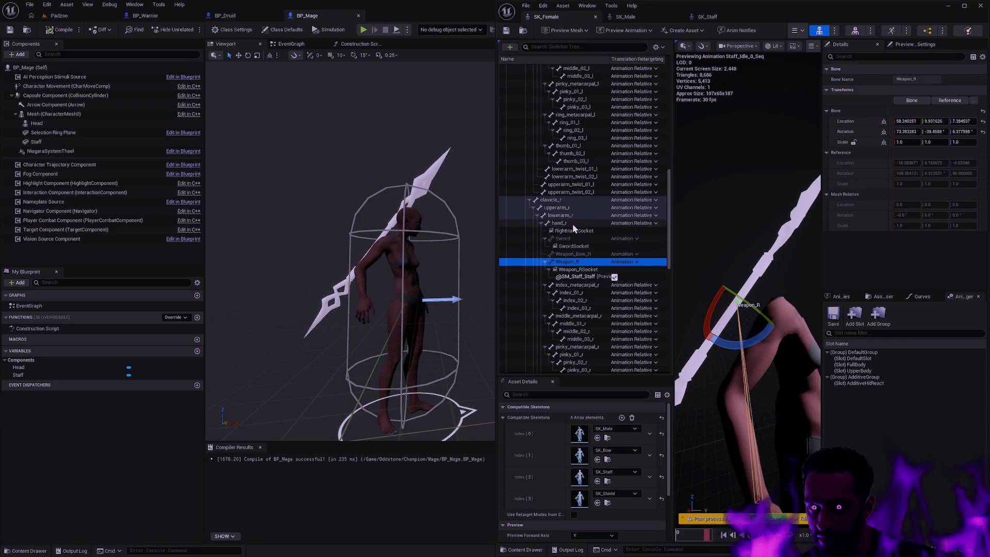
left_click(642, 222)
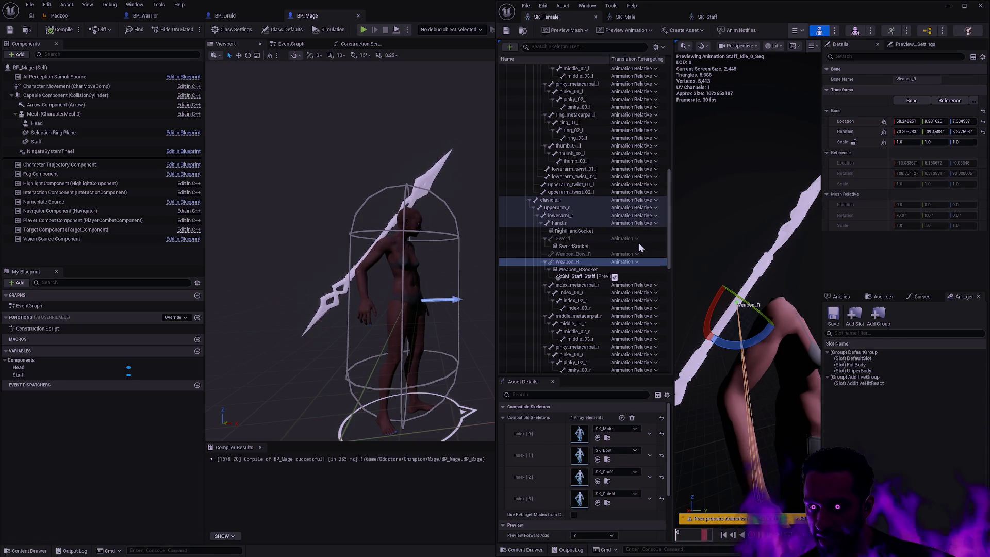
left_click(638, 242)
left_click(632, 214)
left_click(635, 237)
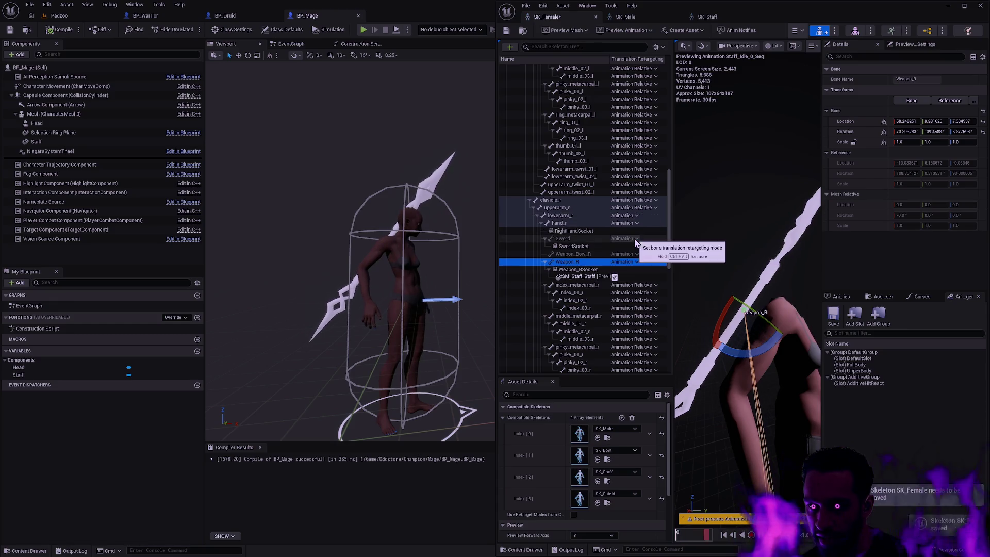
left_click(632, 215)
left_click(634, 235)
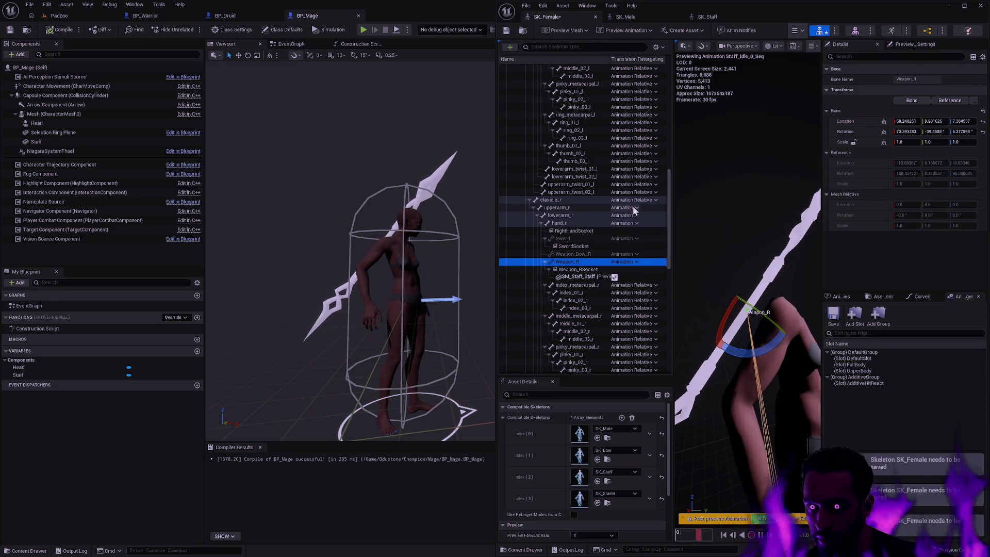
left_click(632, 201)
left_click(639, 220)
scroll("down", 3)
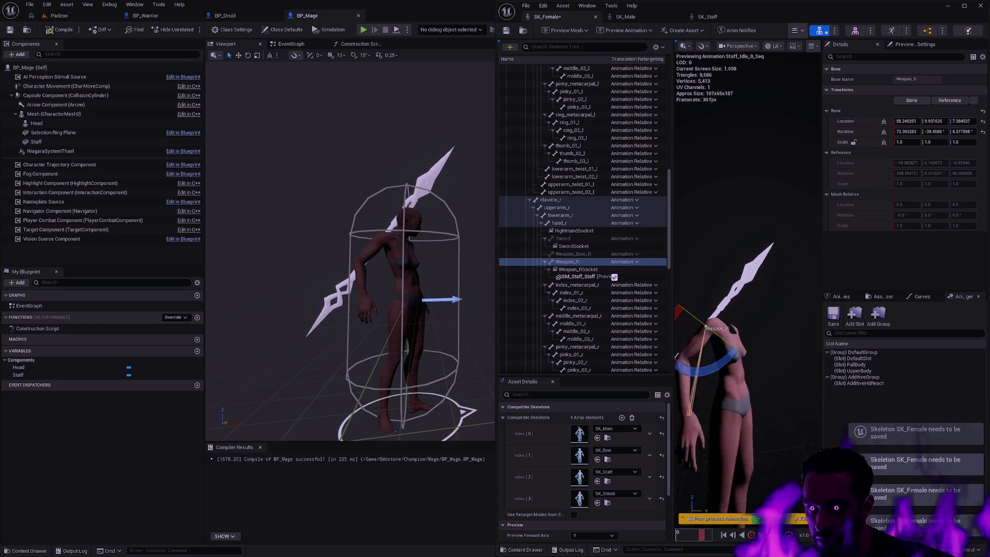
left_click_drag(748, 309, 737, 282)
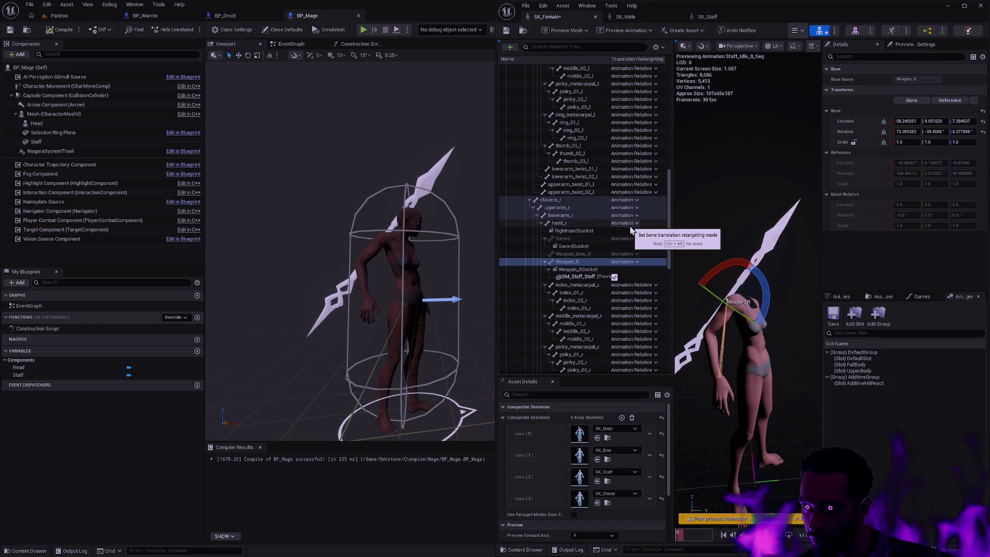
Step: Switch clavicle_r, upperarm_r, lowerarm_r and hand_r back to Animation Relative retargeting
left_click(632, 200)
left_click(641, 244)
left_click(633, 209)
left_click(645, 250)
left_click(636, 215)
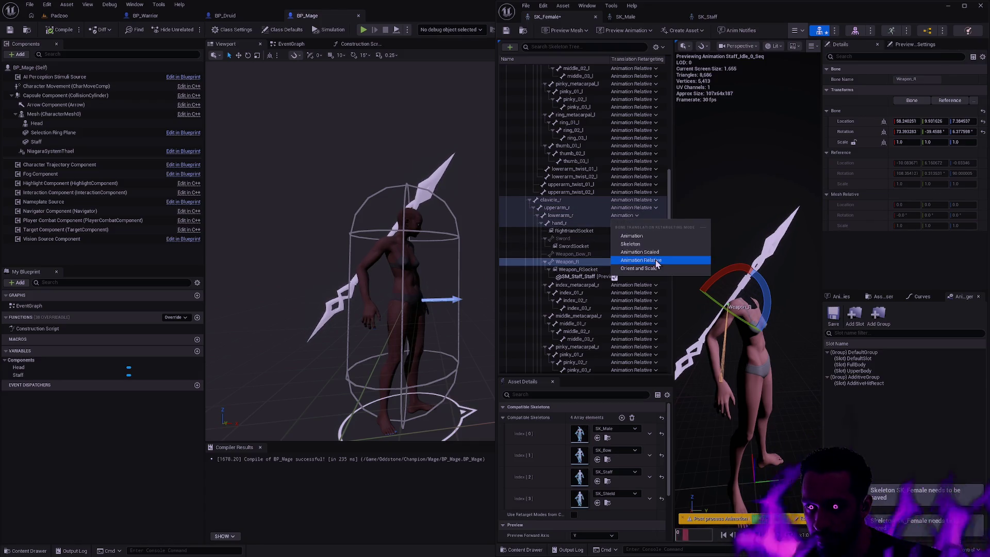
left_click(660, 258)
left_click(633, 223)
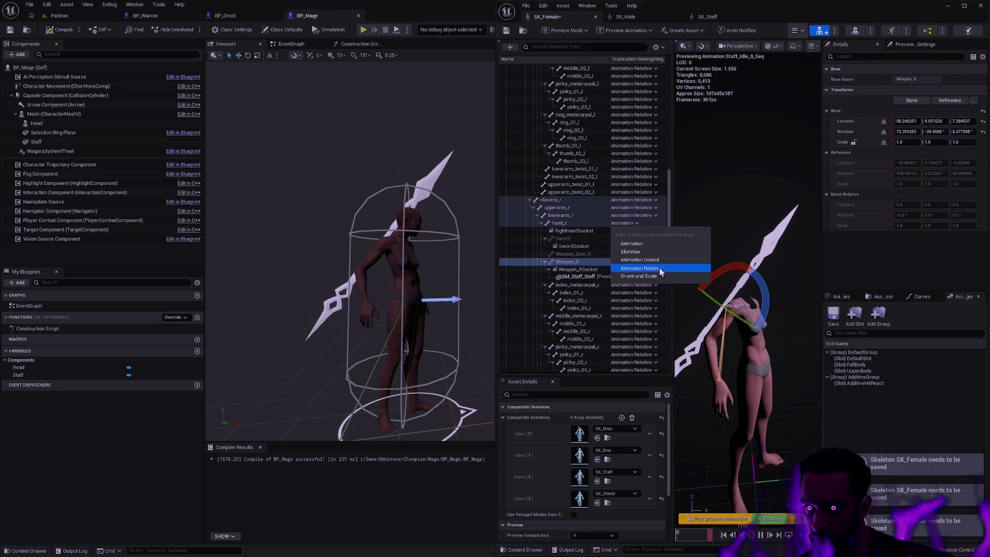
left_click(659, 267)
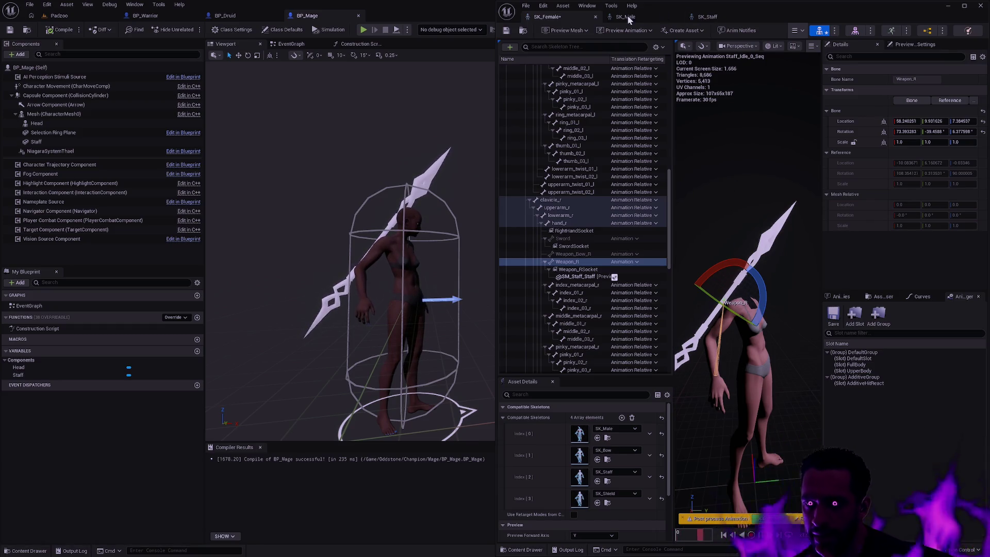
left_click(625, 30)
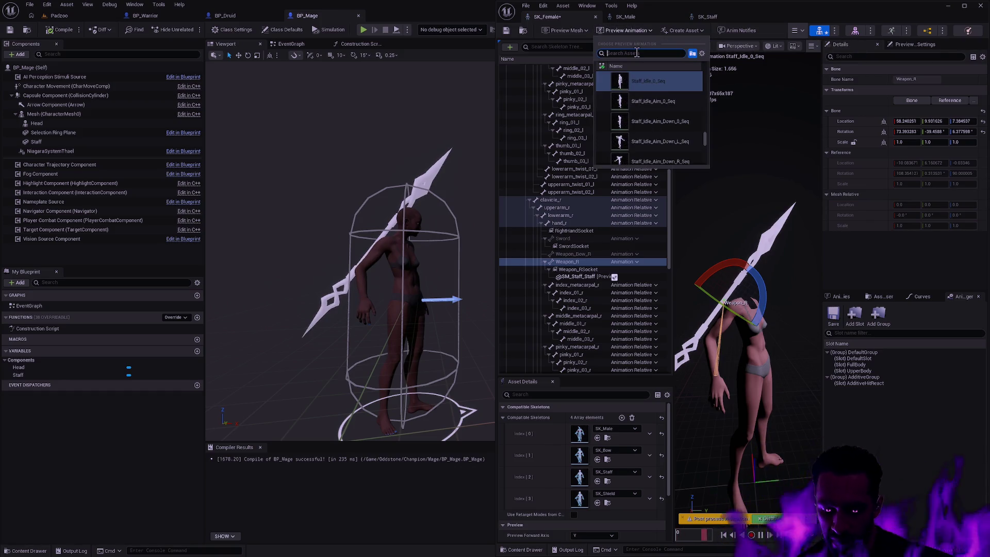
Step: Filter the preview animations to staff ones and play Staff_Idle_Combat_0_Seq on SK_Female
type("combat")
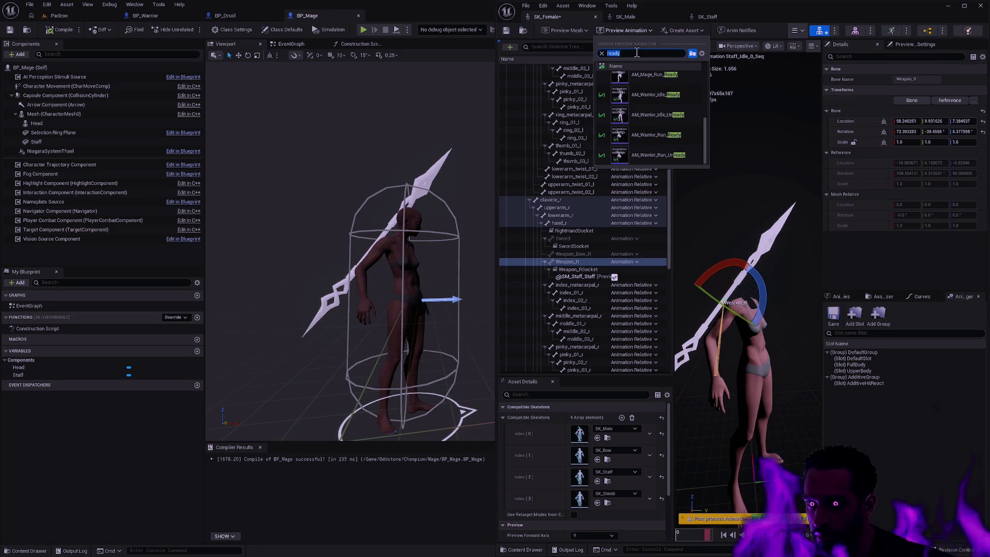
type("ff")
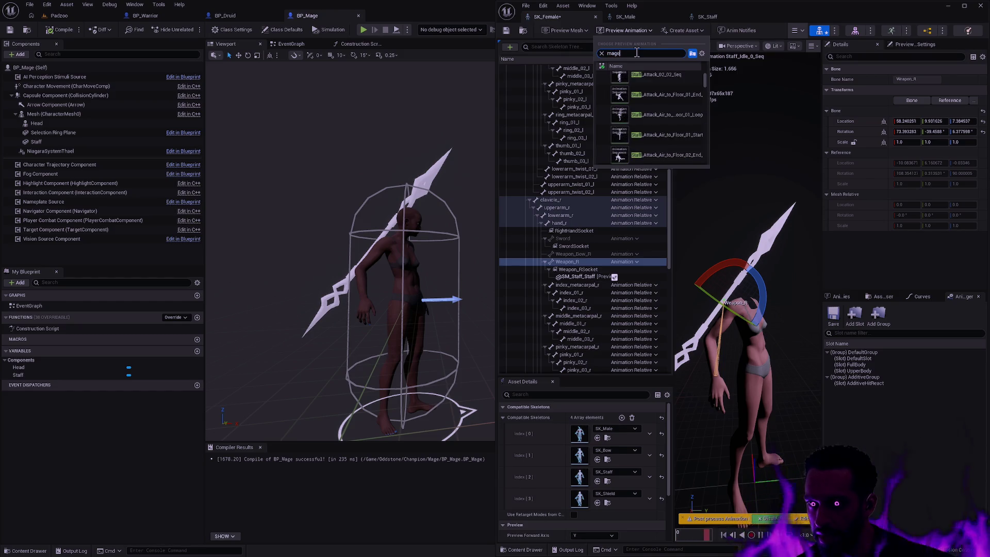
type("_read")
type("y")
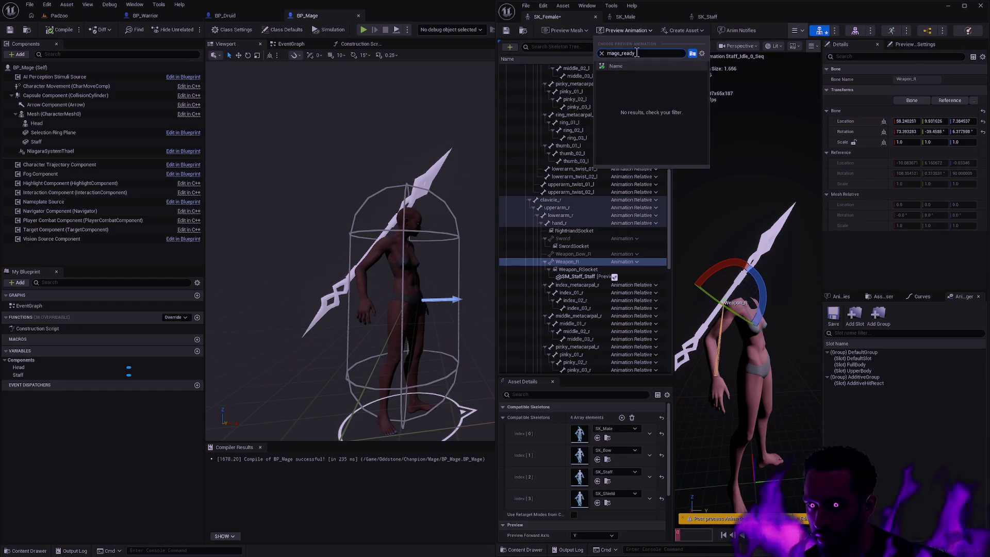
type("staff_")
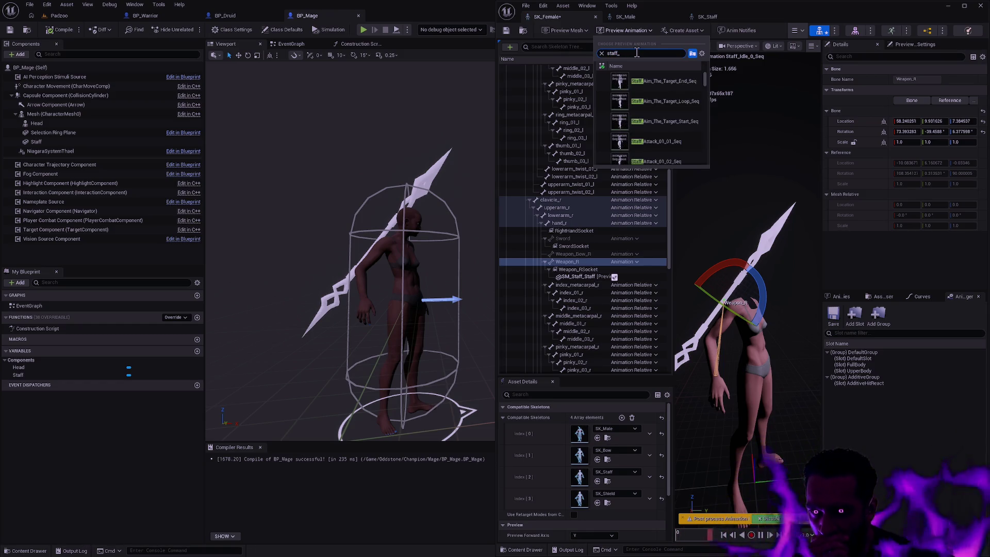
type("t")
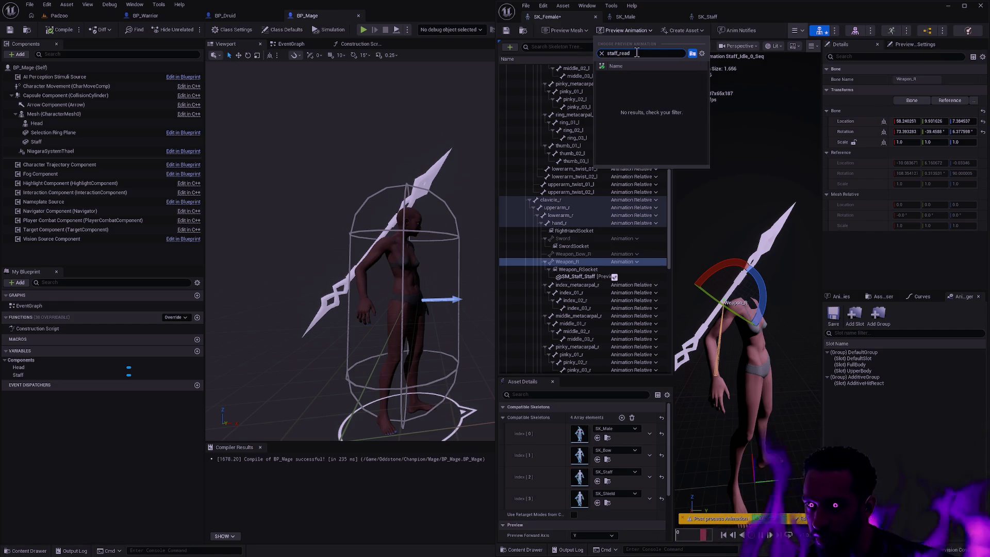
type("st")
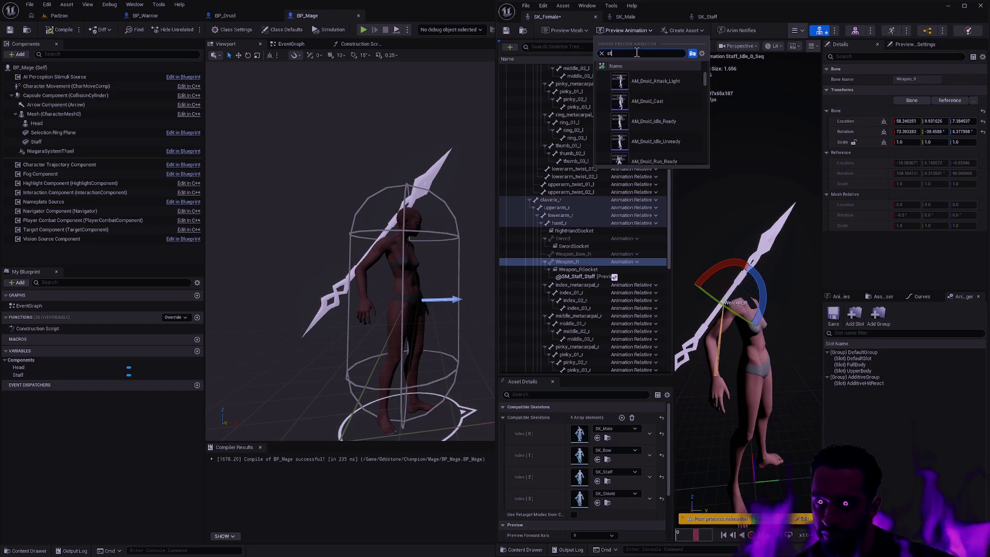
left_click_drag(704, 80, 698, 108)
left_click(667, 117)
left_click(667, 117)
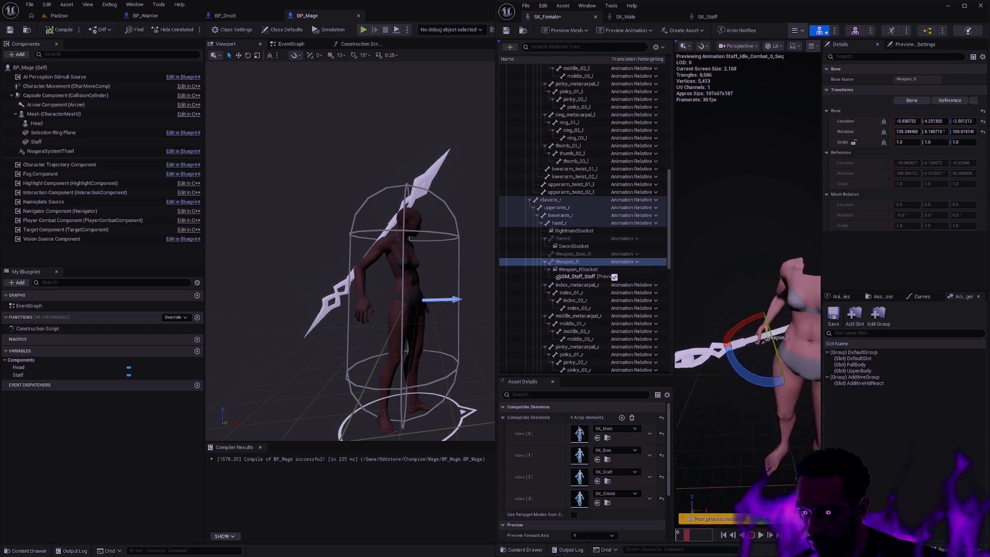
Step: Deselect Weapon_R and narrow the skeleton tree to enlarge the SK_Female preview
scroll("up", 3)
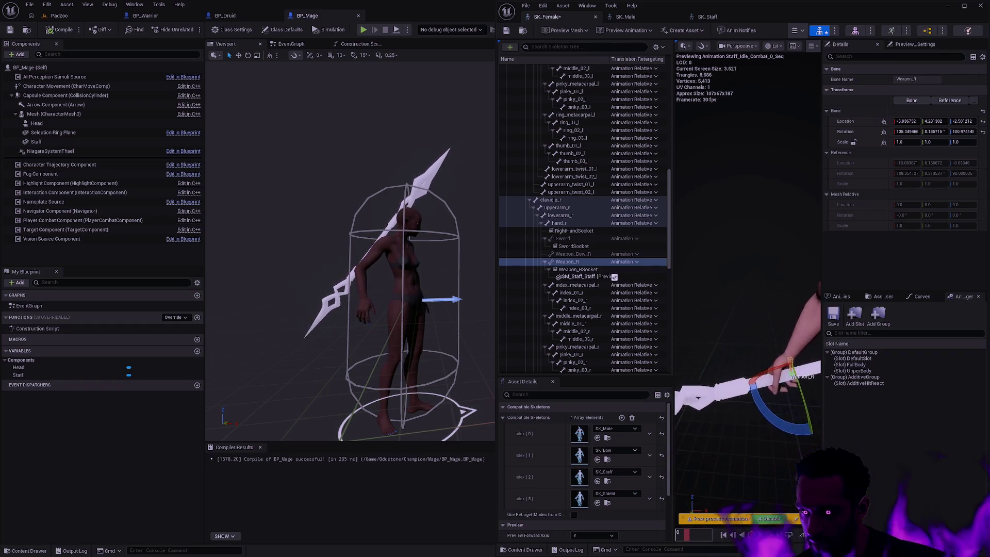
scroll("up", 3)
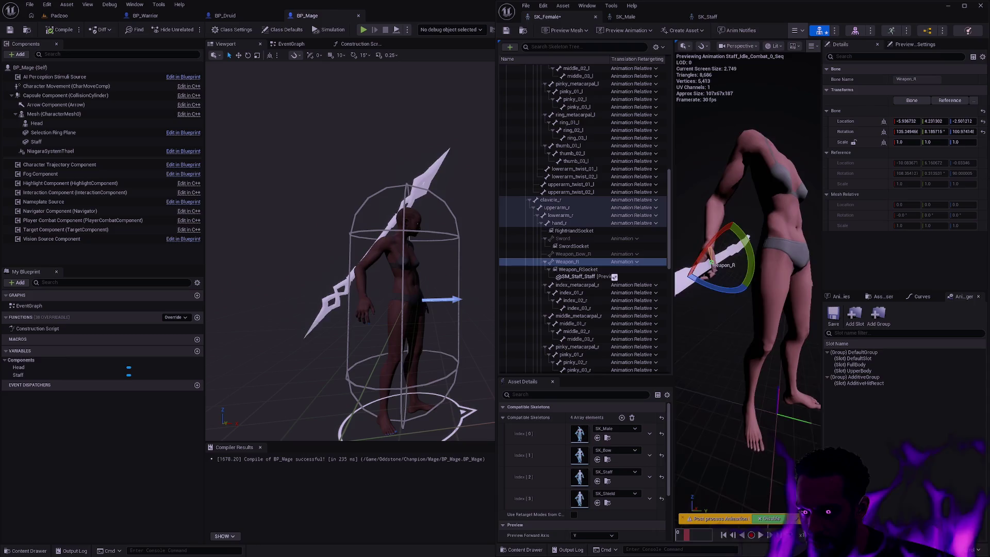
left_click(787, 340)
scroll("down", 3)
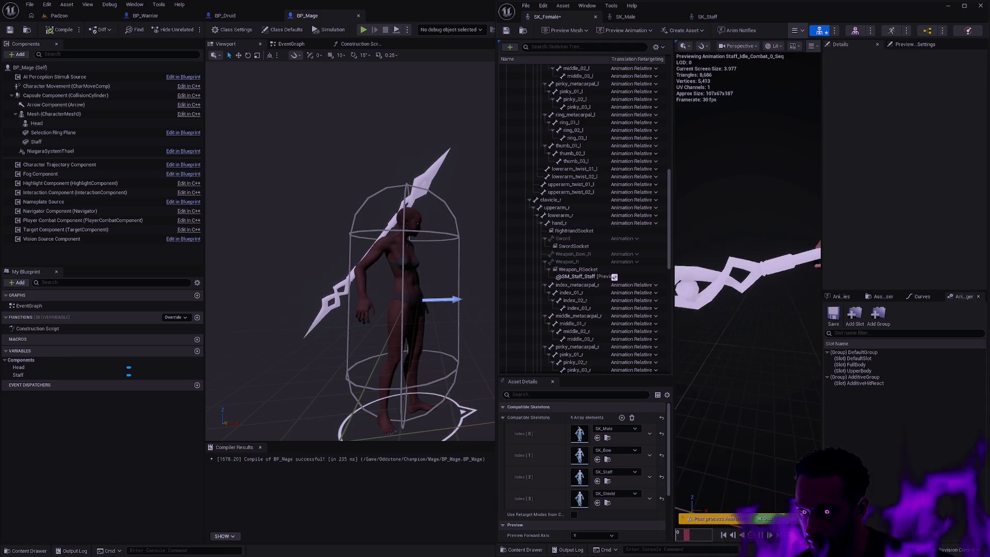
scroll("down", 3)
scroll("up", 3)
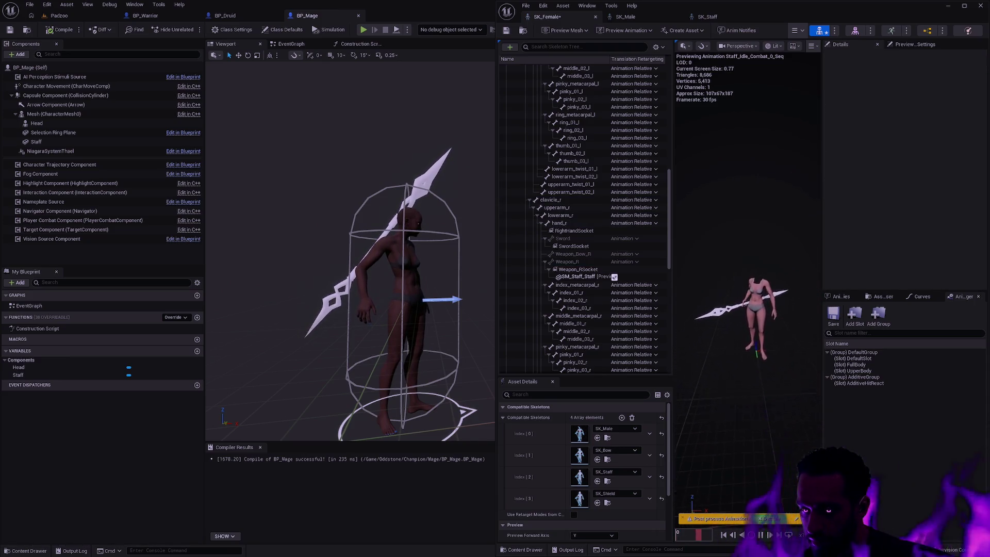
scroll("up", 3)
left_click_drag(674, 100, 624, 100)
Step: Orbit behind the character and close in on the hand holding the staff
scroll("up", 3)
left_click_drag(722, 258, 850, 235)
scroll("down", 3)
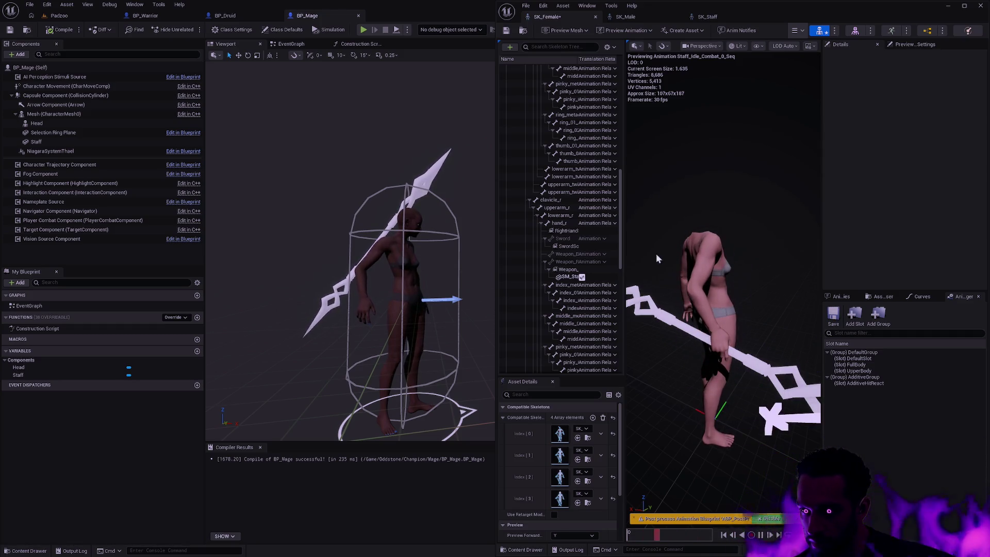
left_click_drag(753, 274, 634, 198)
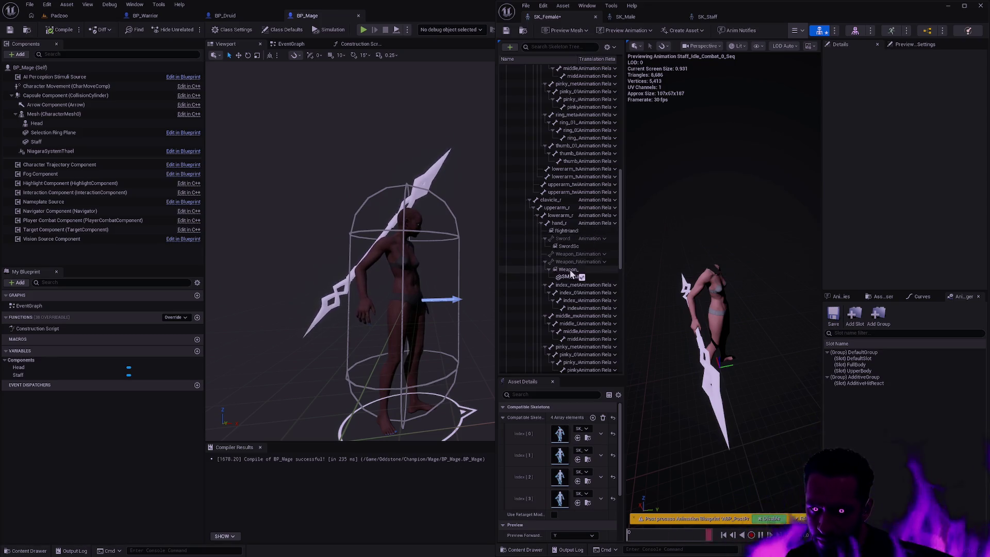
Step: Widen the skeleton tree to show the Translation Retargeting column and zoom the preview out
left_click_drag(625, 250, 690, 248)
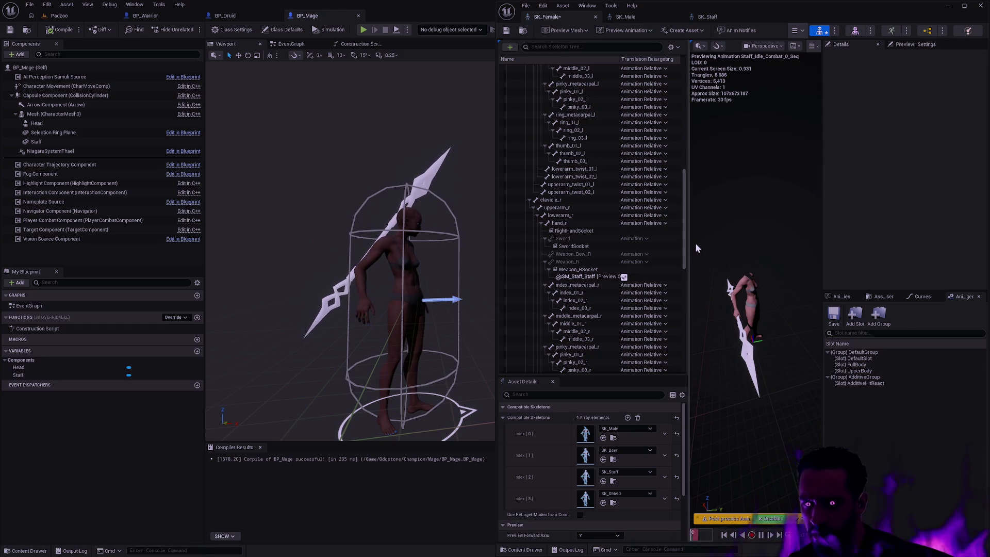
scroll("up", 3)
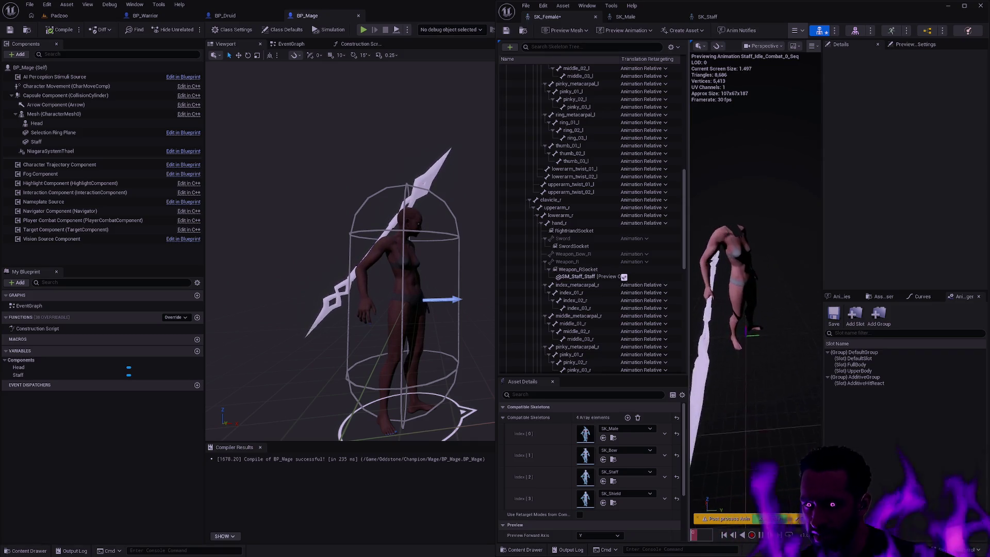
scroll("down", 3)
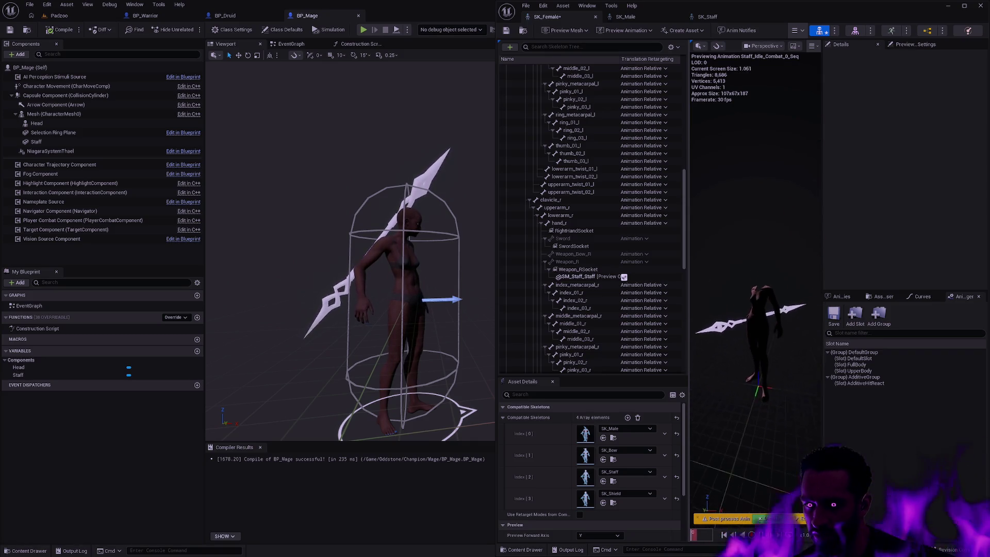
scroll("up", 3)
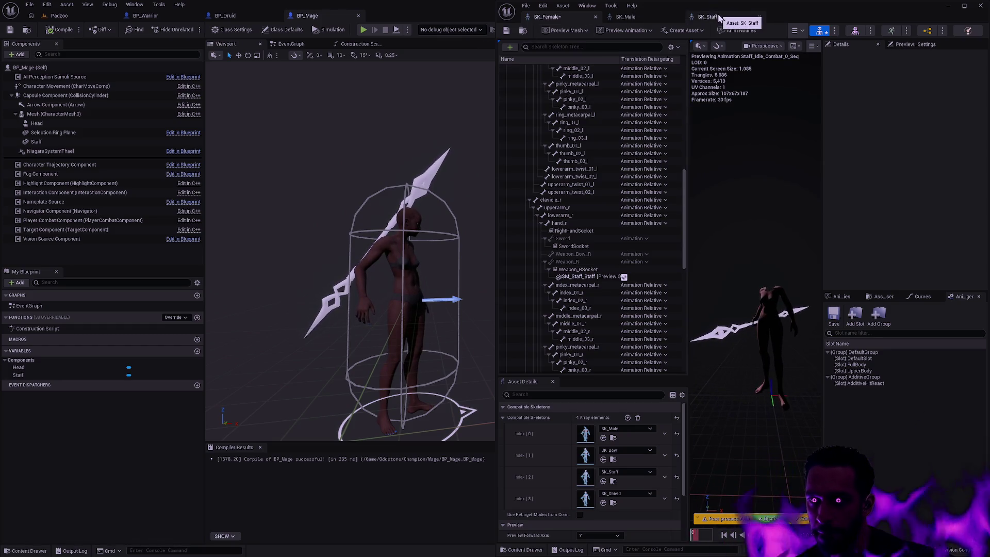
Step: Search SK_Staff's preview animations for the staff combat idle, checking SK_Female's animation name
left_click(707, 16)
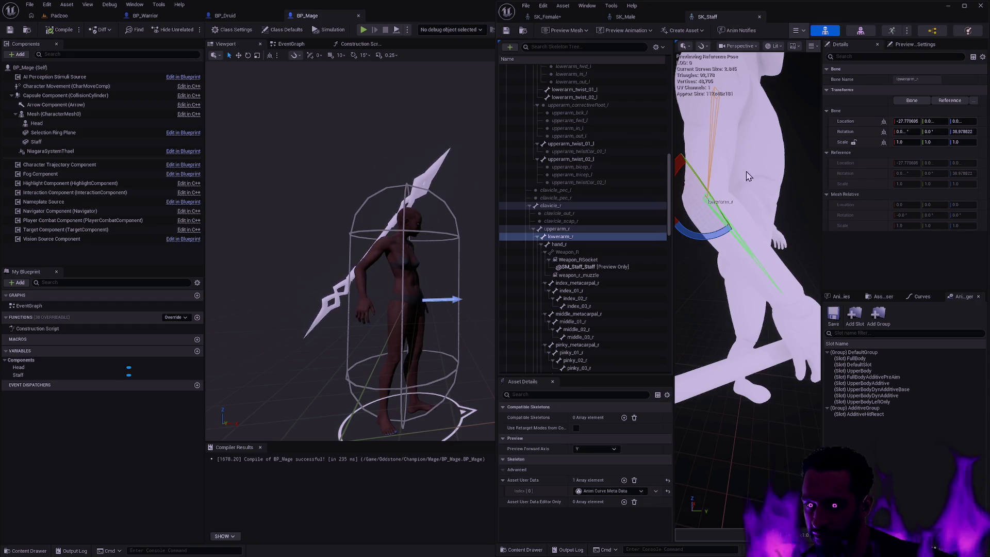
left_click(626, 30)
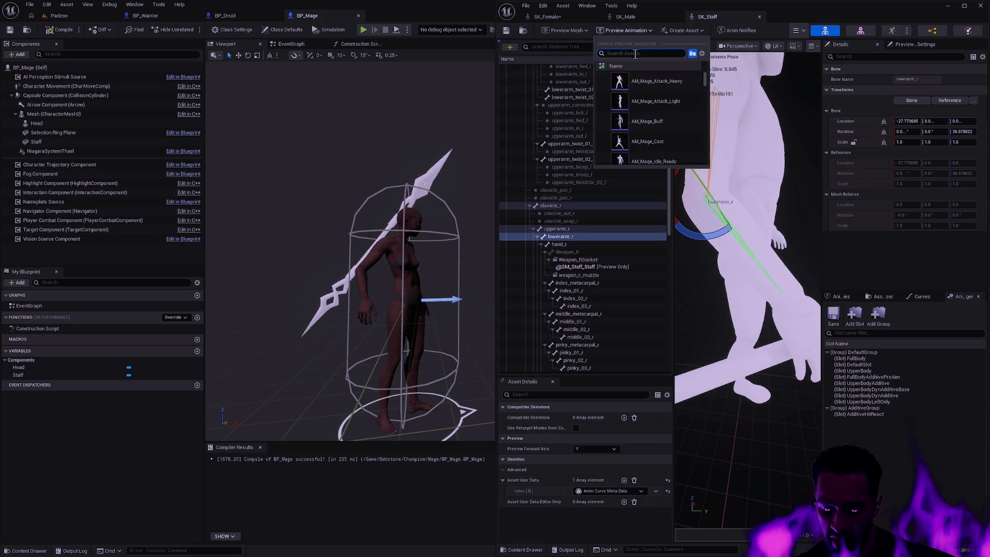
type("staff_com")
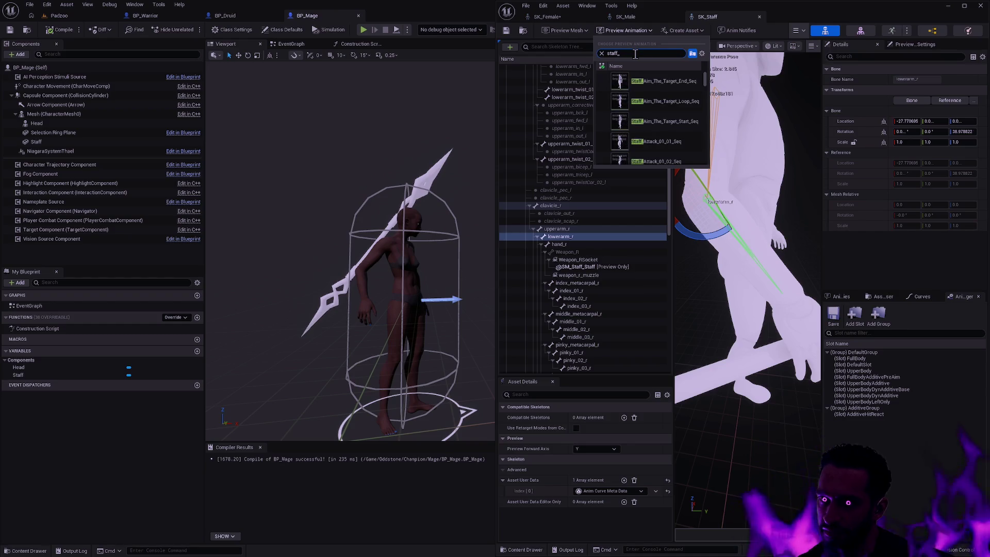
key("ctrl+a")
type("Staff_C")
type("omba")
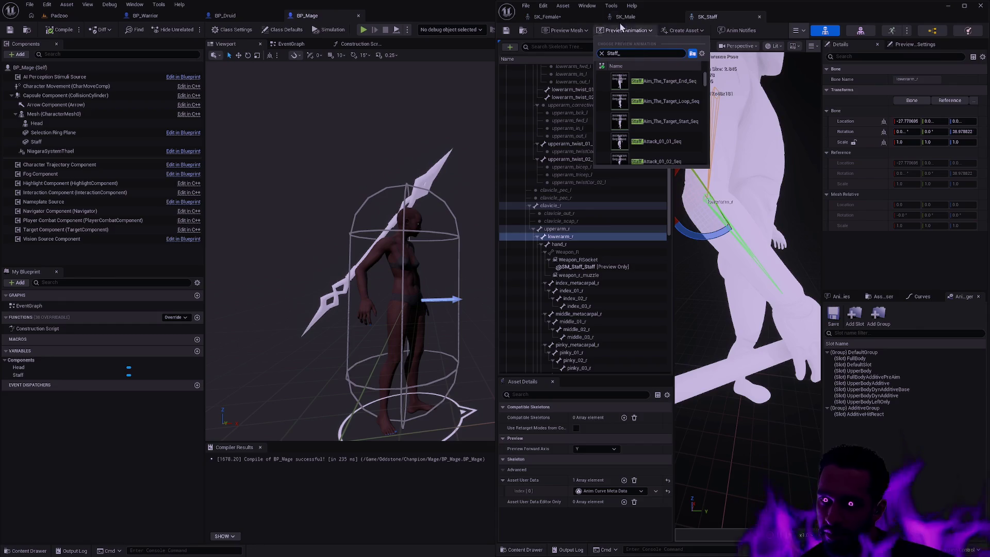
left_click(562, 15)
left_click(637, 33)
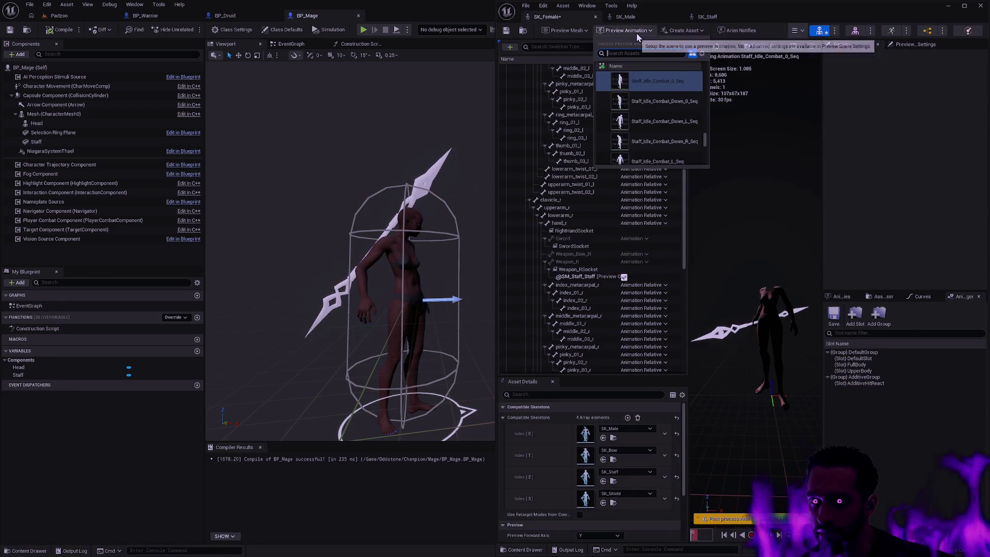
Step: Preview Staff_Idle_Combat_0_Seq on the SK_Staff mannequin
left_click(712, 16)
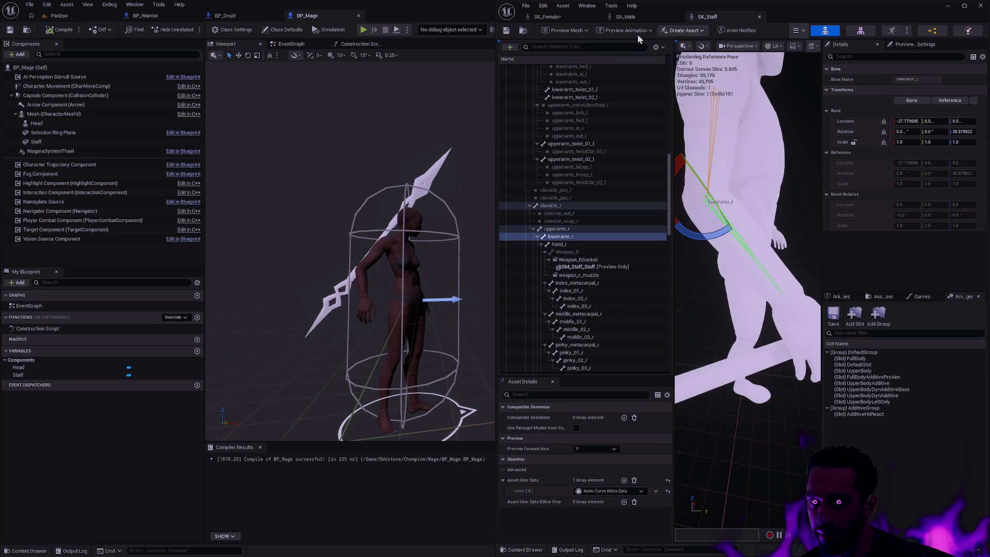
left_click(626, 30)
type("Staff_Id")
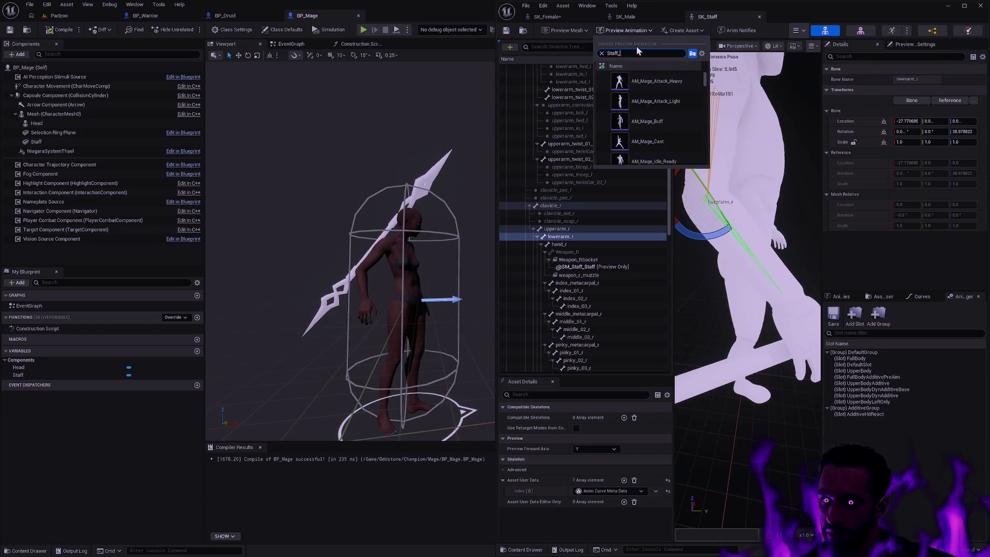
type("le_Com")
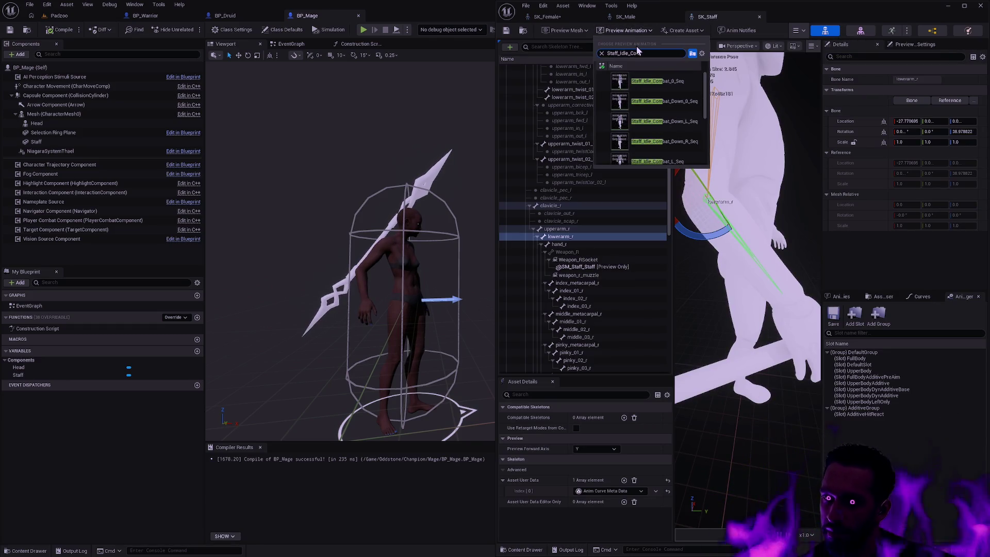
left_click(677, 88)
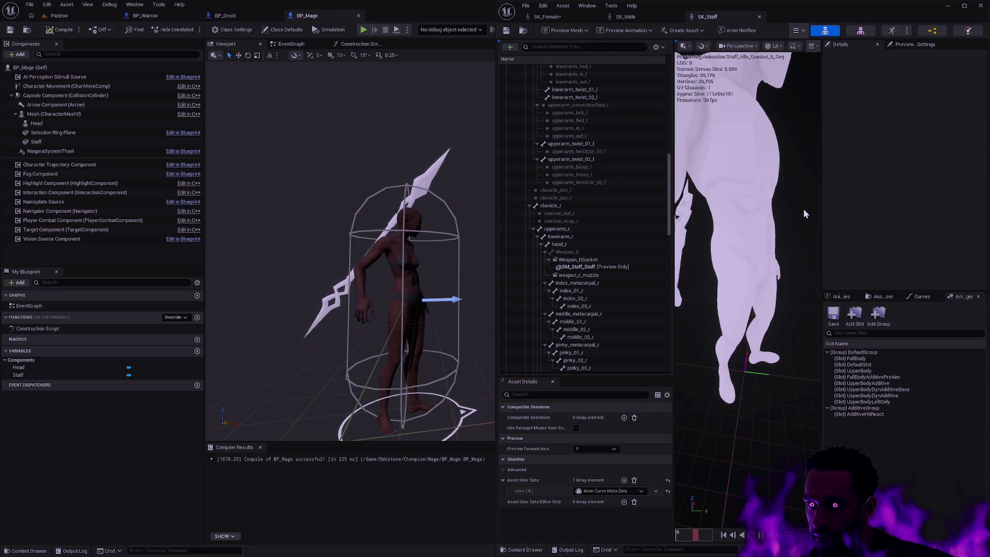
scroll("down", 3)
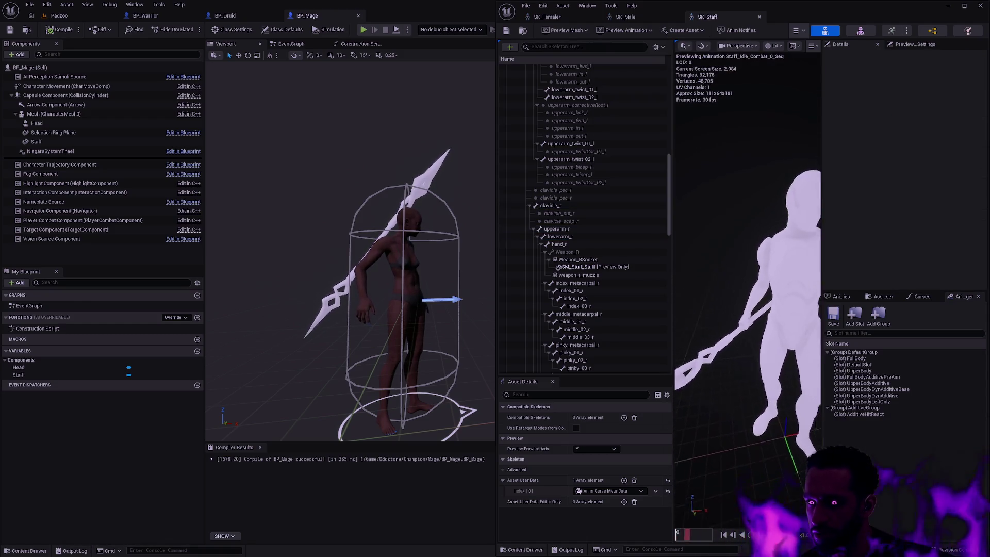
scroll("down", 3)
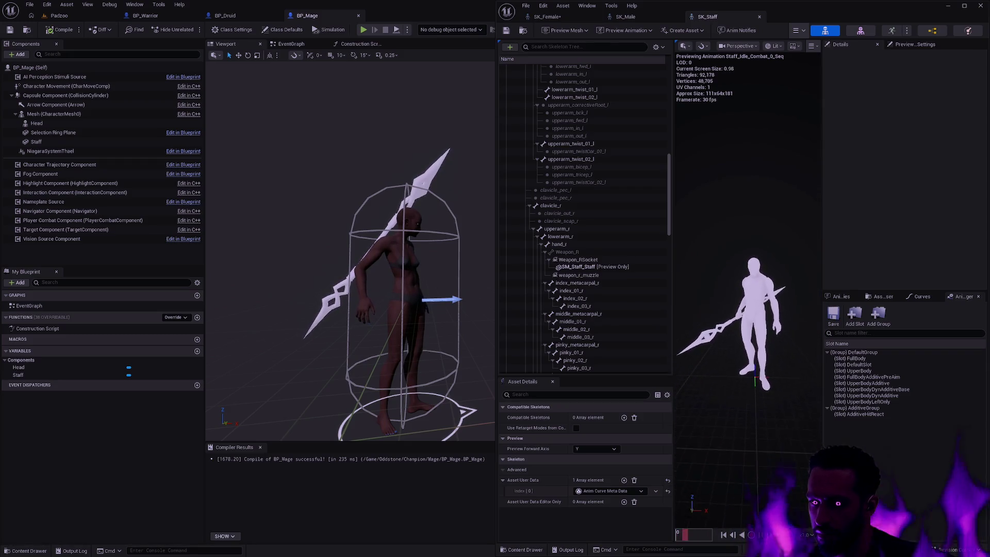
left_click(551, 17)
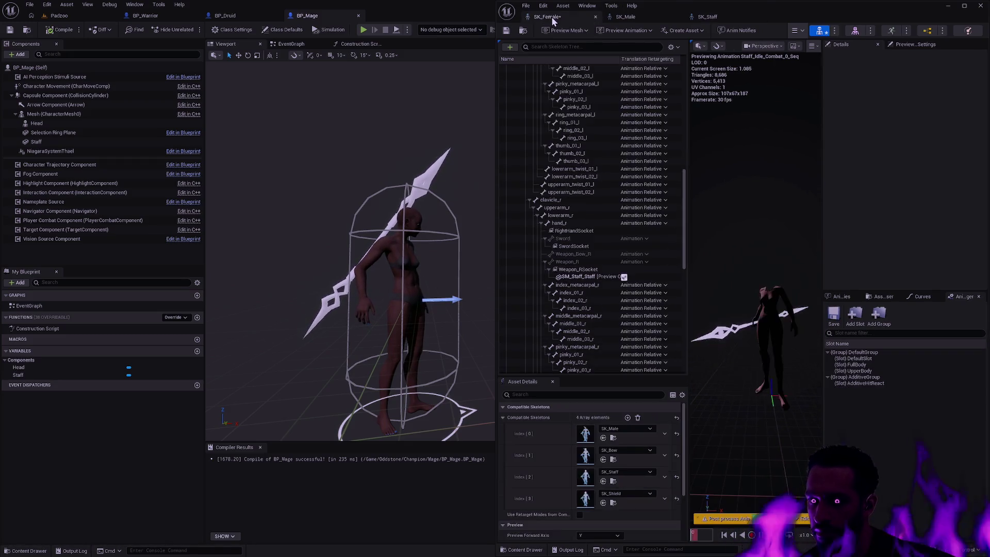
Step: Compare the staff's placement on the SK_Staff mannequin and SK_Female
left_click(706, 16)
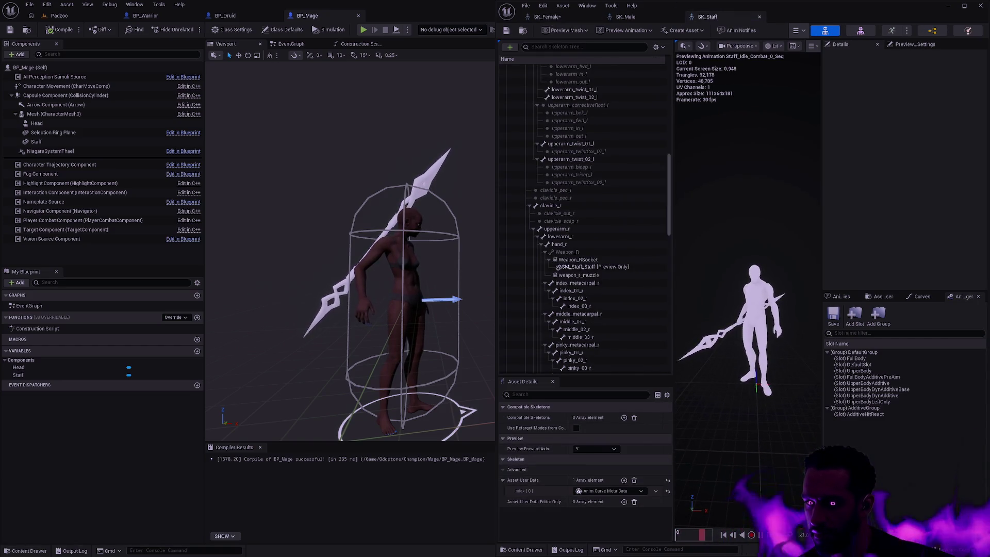
left_click(551, 17)
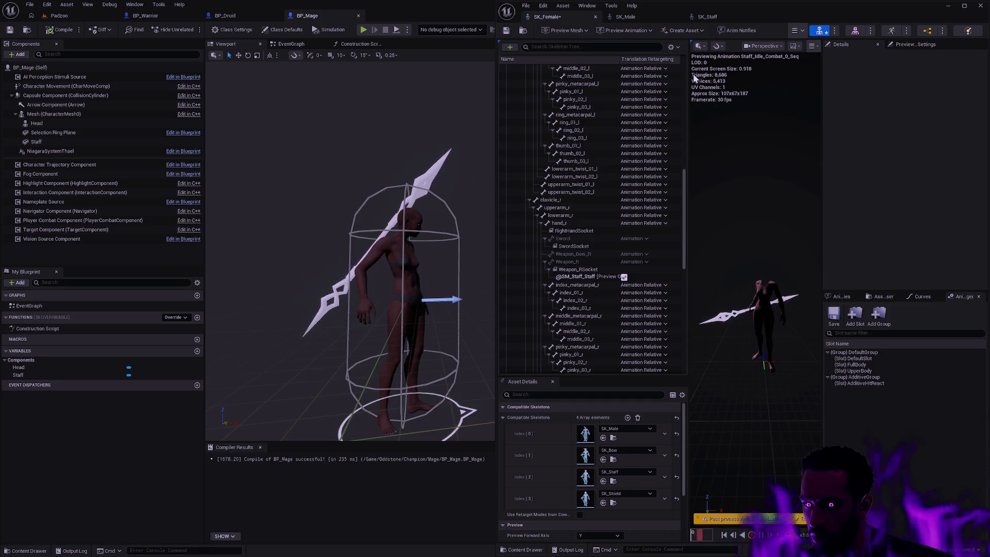
left_click(707, 16)
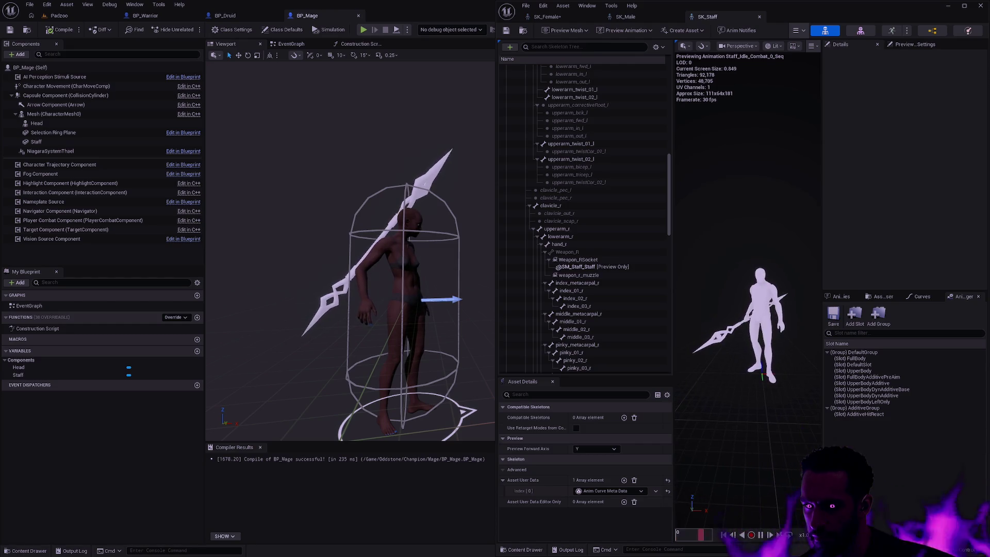
Step: Zoom the SK_Staff preview and maximize its editor window to full screen
scroll("up", 3)
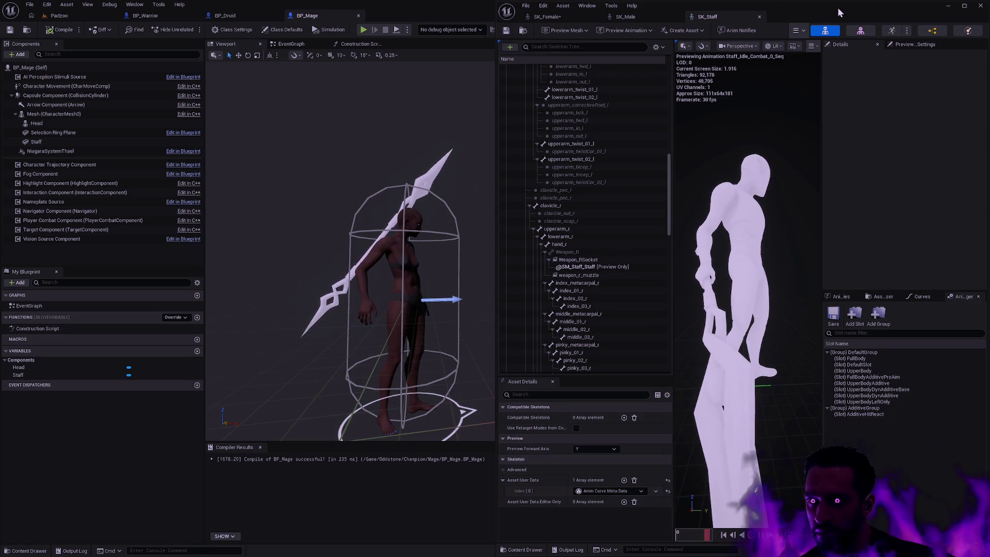
key("super+Down")
key("super+Up")
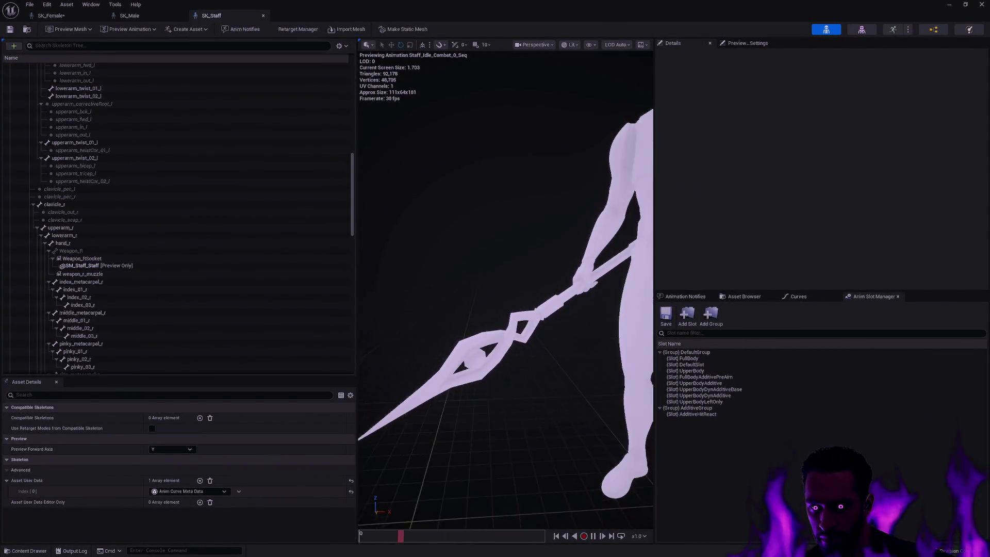
key("f")
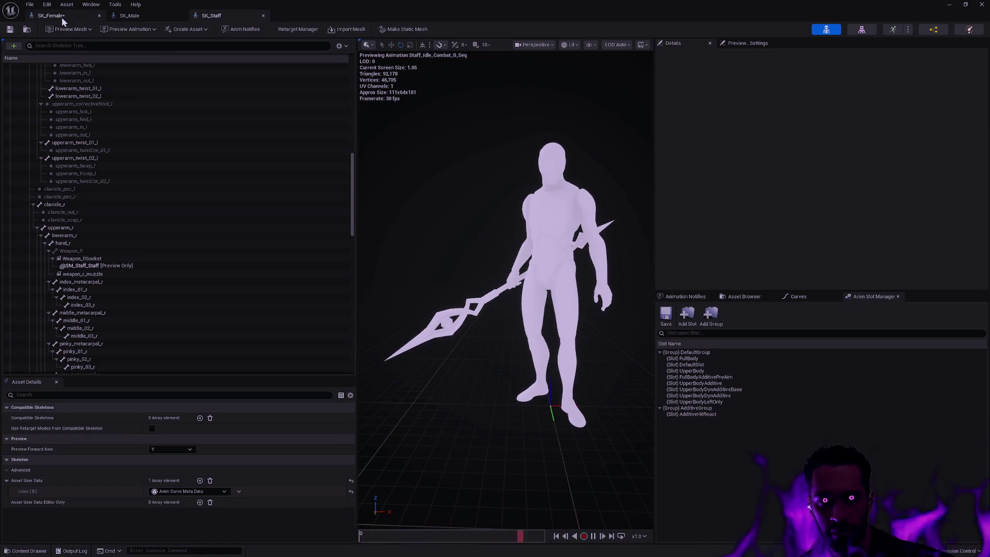
left_click(51, 16)
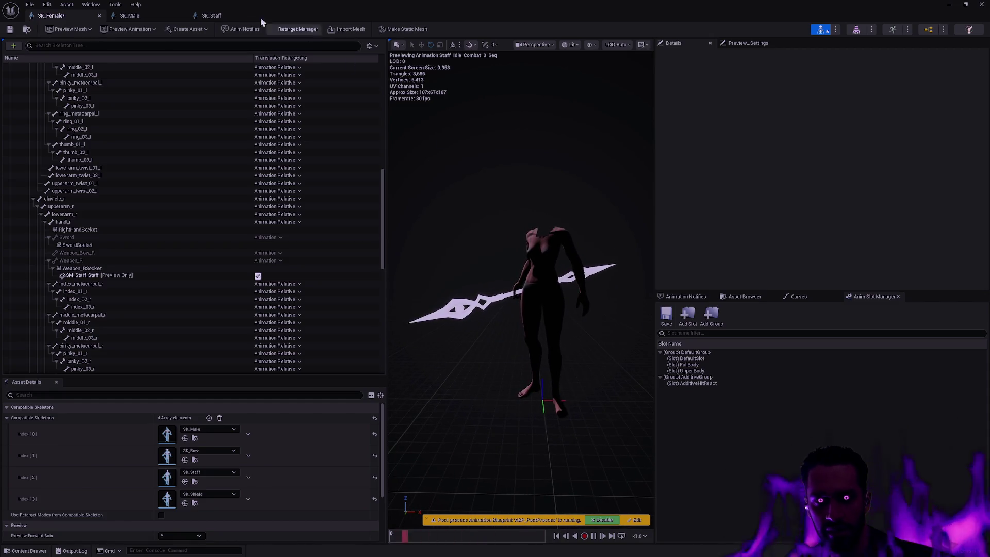
left_click(221, 15)
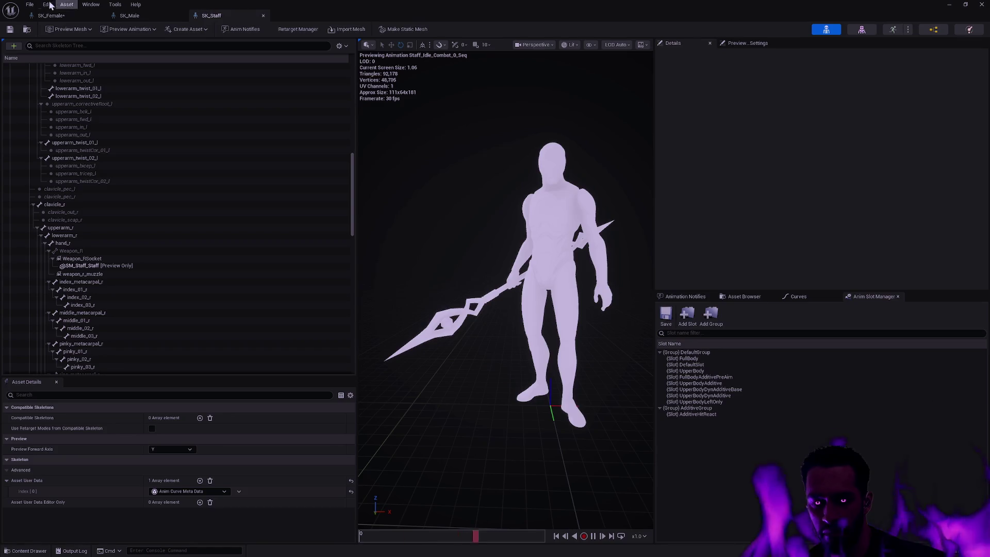
left_click(51, 15)
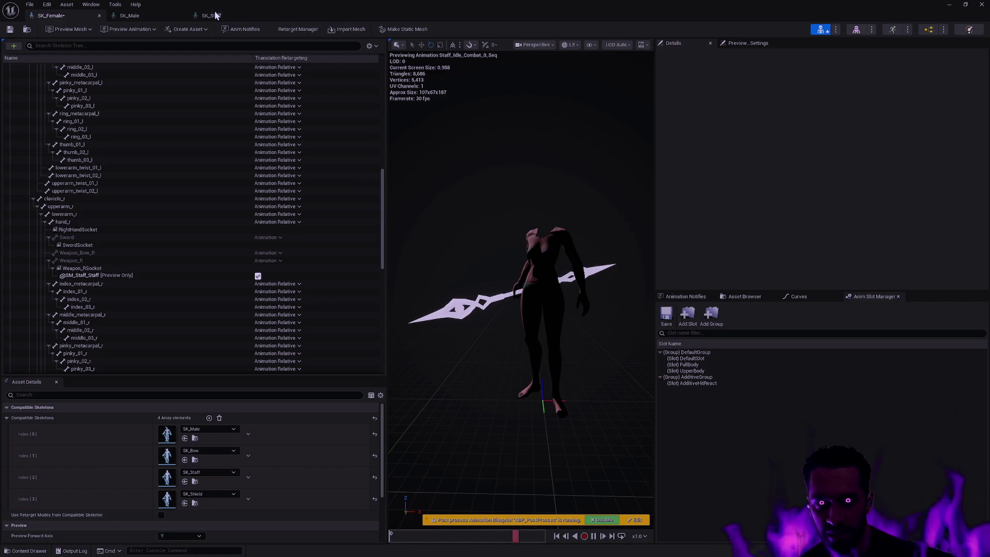
left_click(212, 15)
left_click(49, 17)
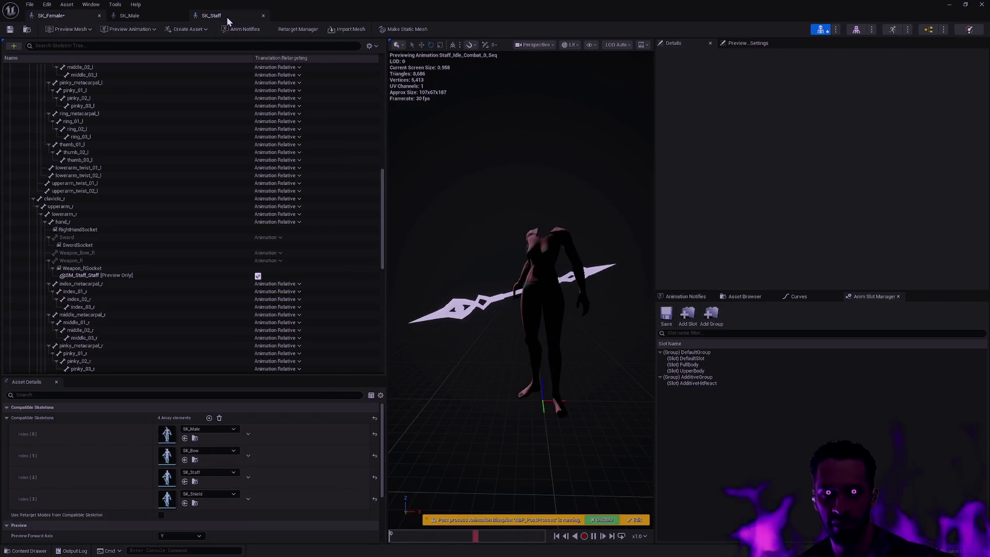
left_click(227, 17)
left_click(63, 15)
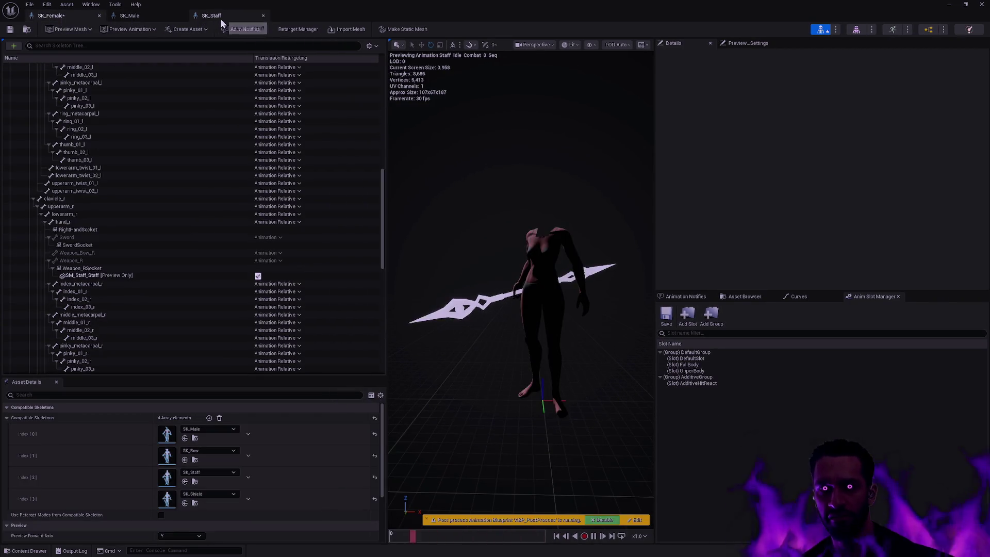
left_click(221, 19)
left_click(54, 15)
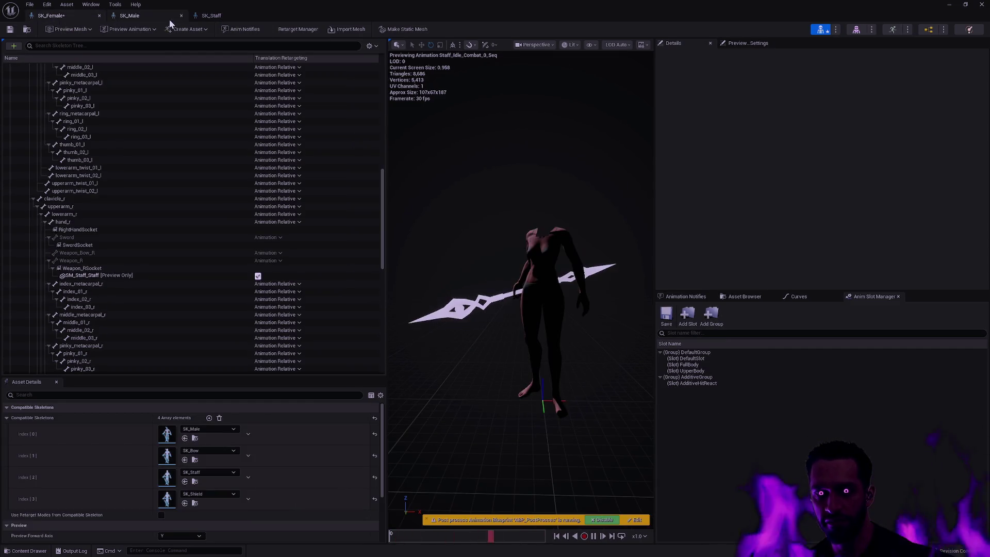
left_click(216, 19)
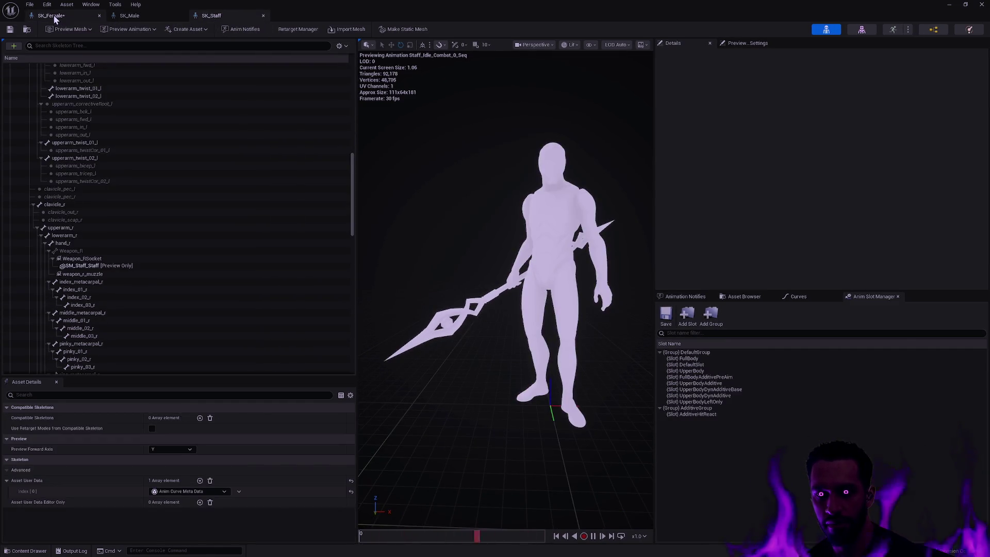
left_click(57, 17)
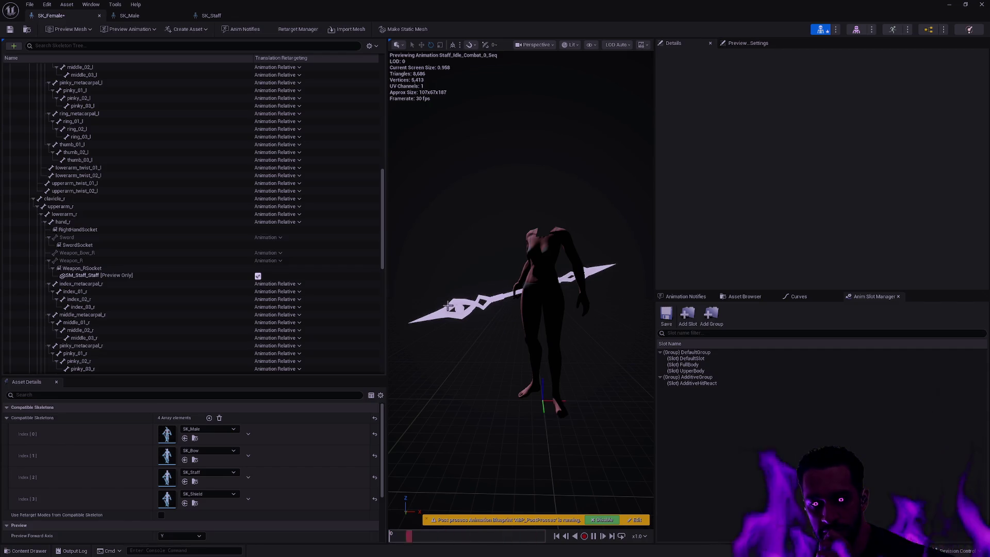
left_click(119, 268)
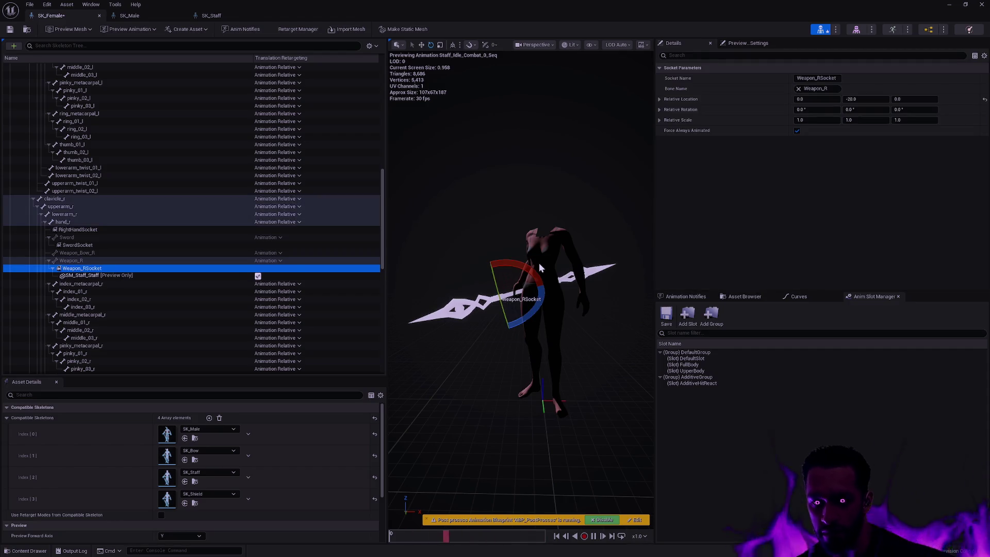
left_click_drag(531, 269, 513, 335)
left_click_drag(465, 284, 485, 280)
key("ctrl+z")
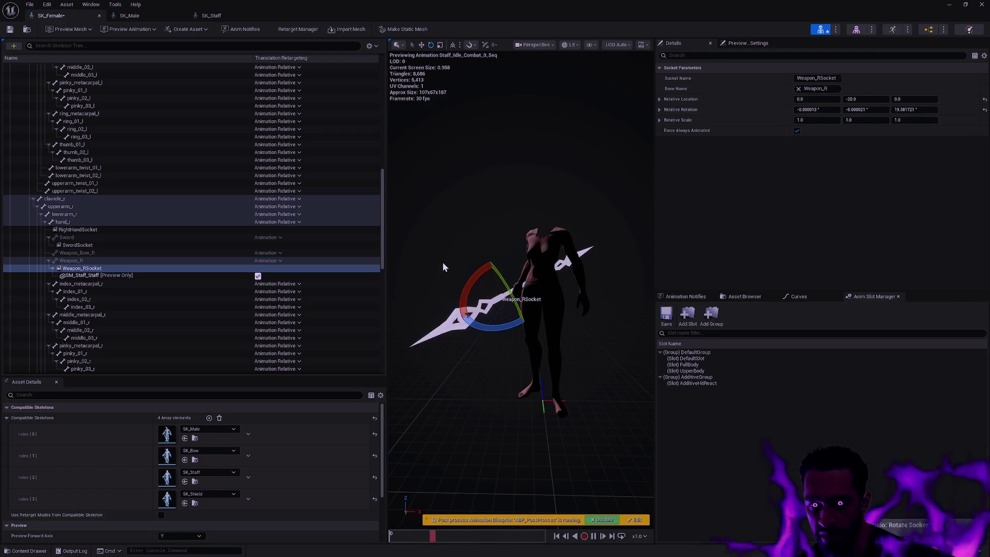
left_click(436, 263)
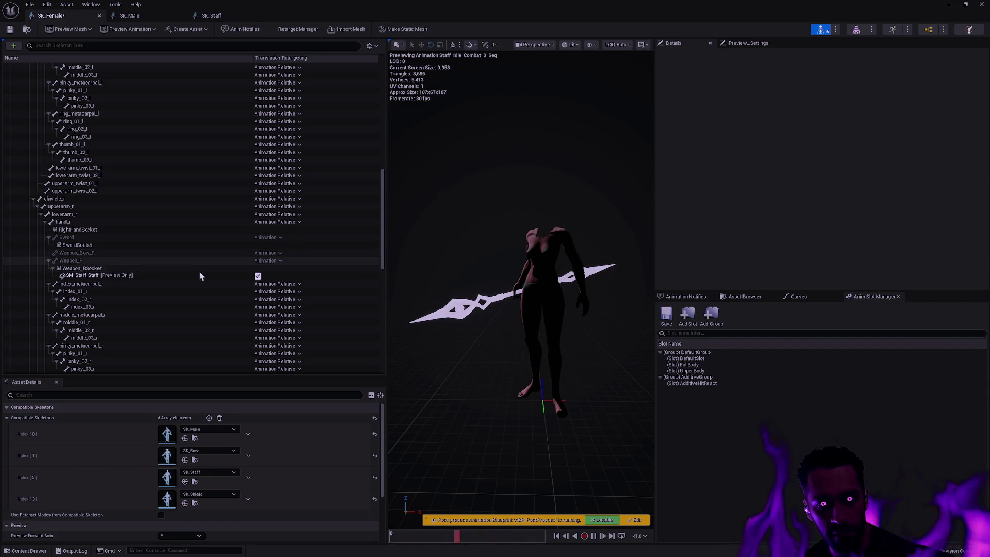
left_click(103, 261)
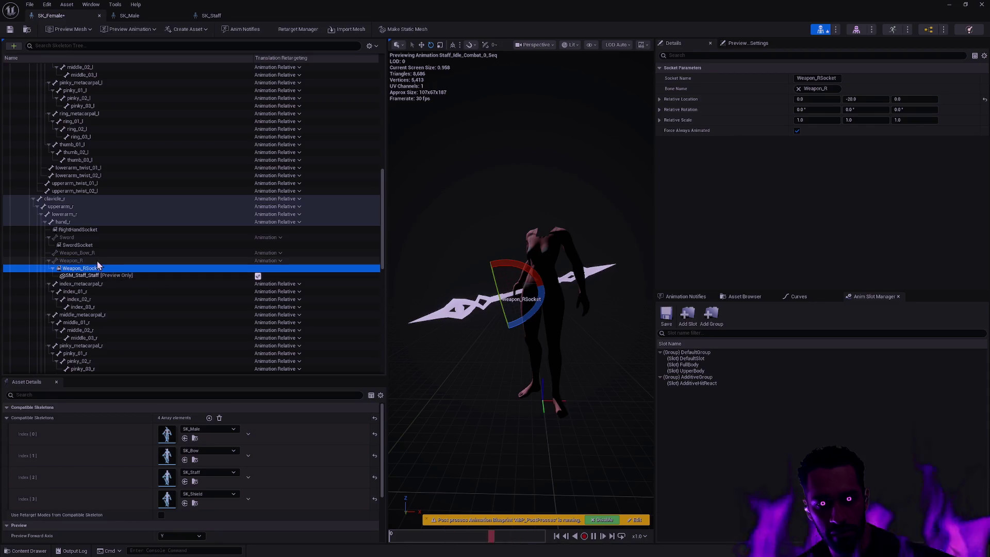
left_click_drag(482, 282, 558, 292)
key("ctrl+z")
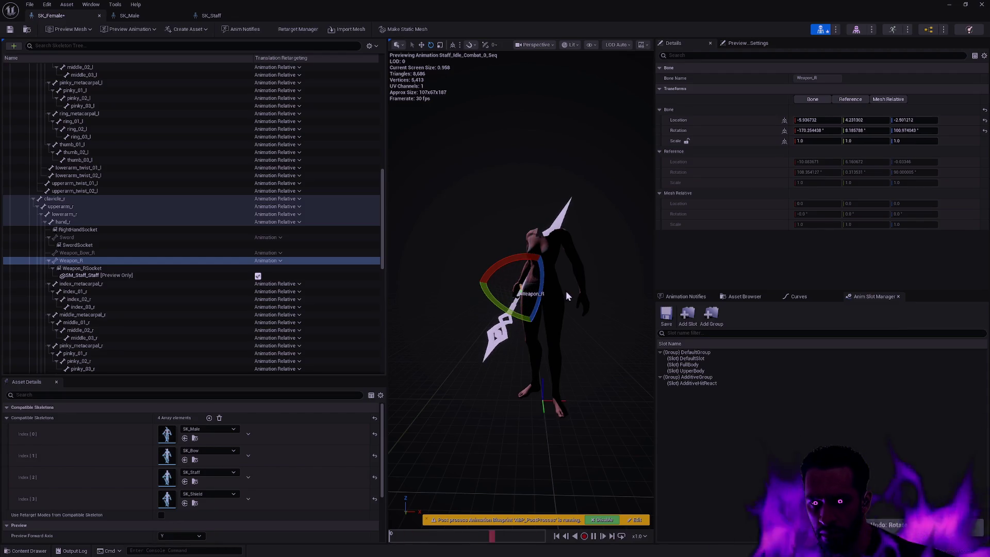
key("ctrl+z")
left_click(596, 338)
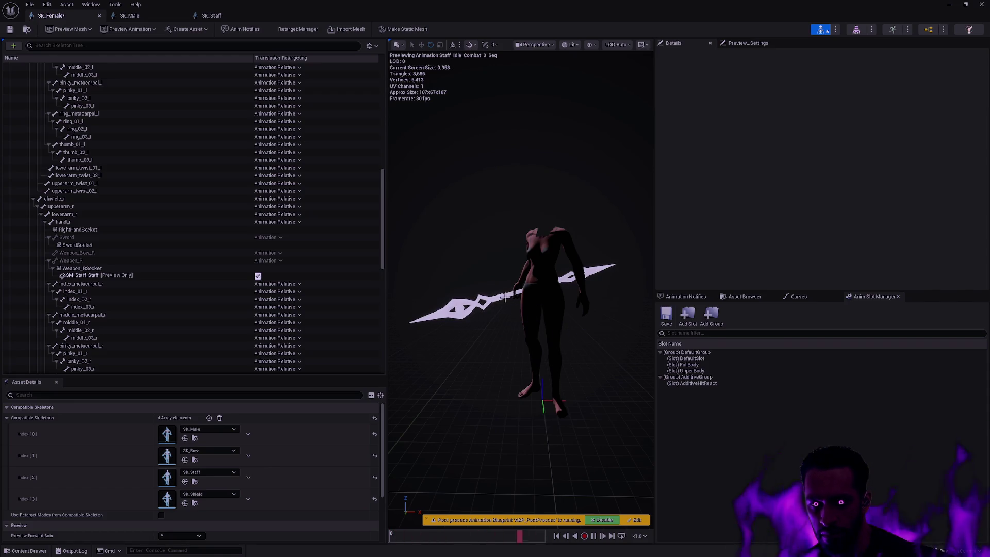
Step: Select Weapon_R and frame it closely from a side view
left_click(105, 261)
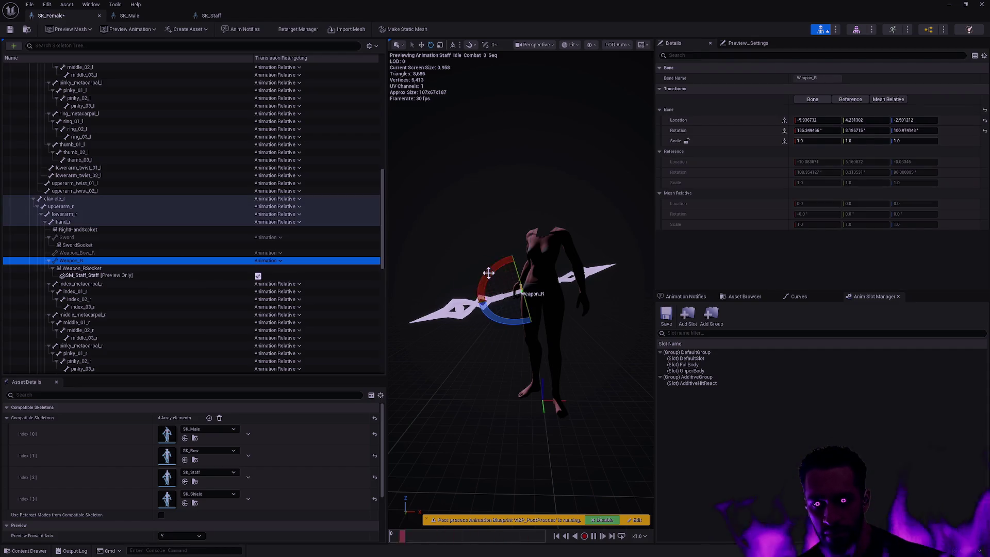
left_click_drag(488, 273, 418, 291)
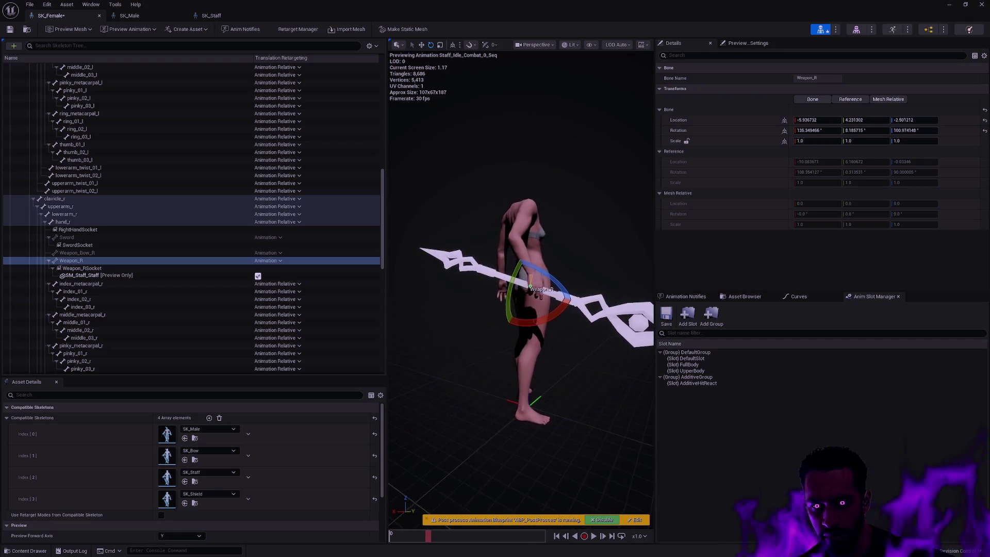
key("f")
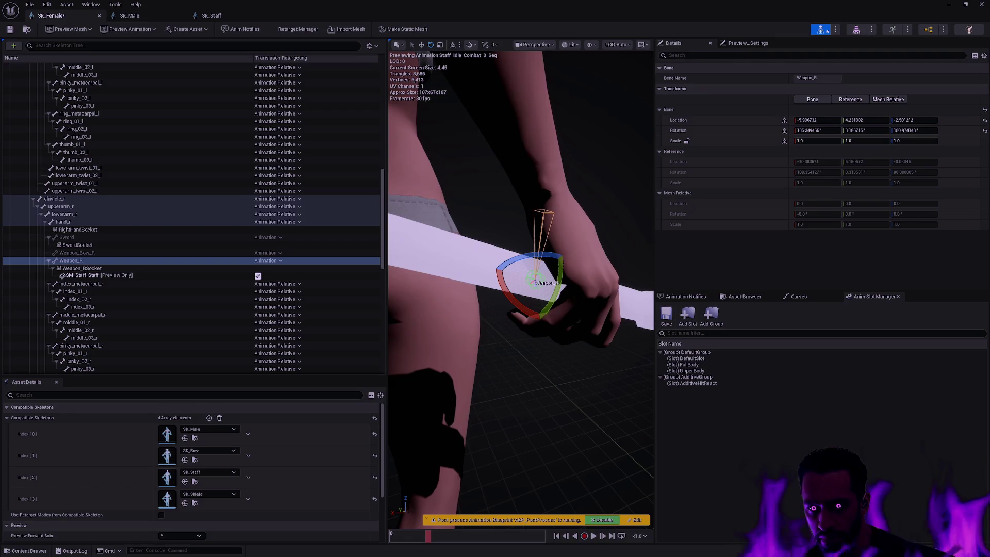
Step: Save the SK_Female skeleton and close its editor
left_click_drag(521, 288, 495, 295)
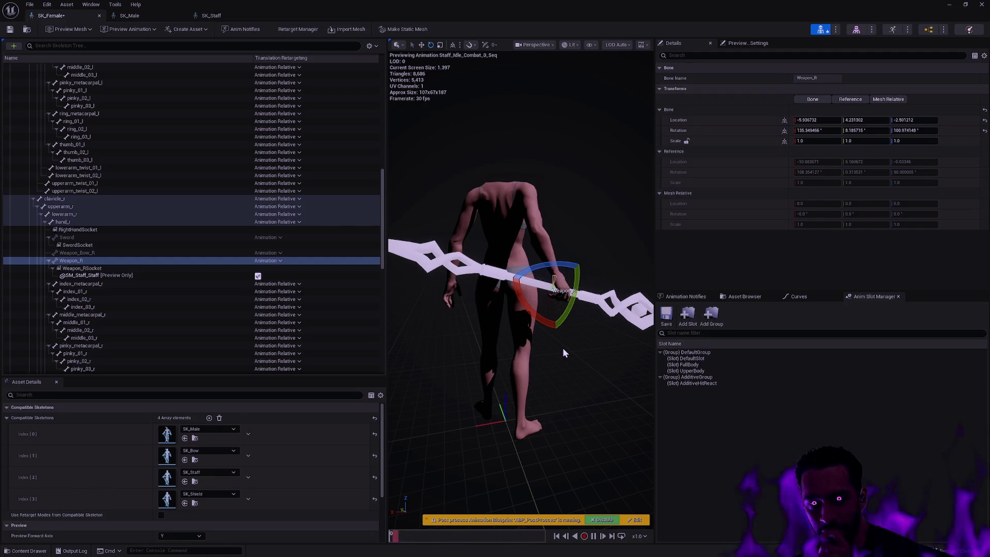
left_click(10, 29)
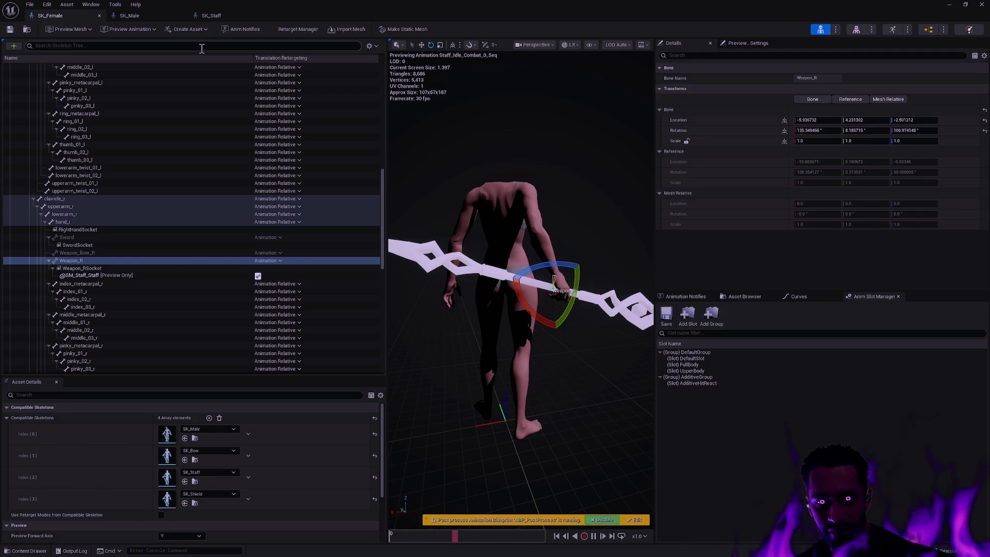
left_click(100, 16)
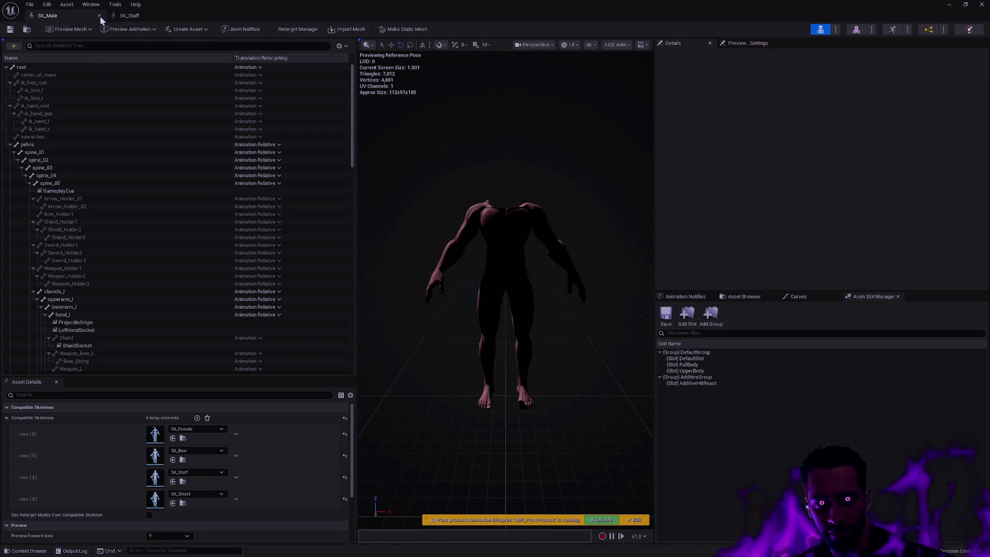
Step: Close the SK_Male and SK_Staff editors and play the Padzoo level fullscreen with Alt+P
left_click(100, 16)
left_click(101, 17)
left_click_drag(464, 148, 423, 150)
left_click(59, 15)
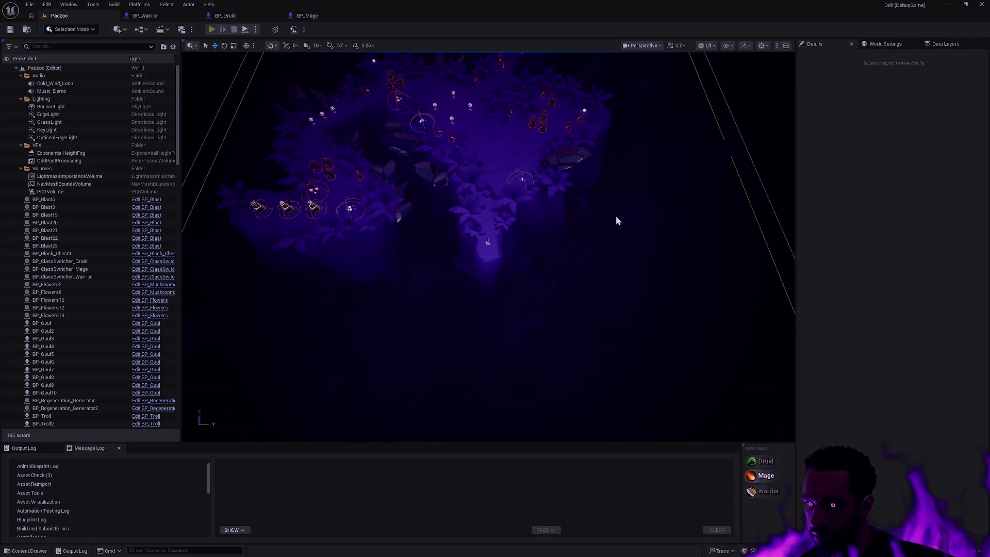
key("alt+p")
key("F11")
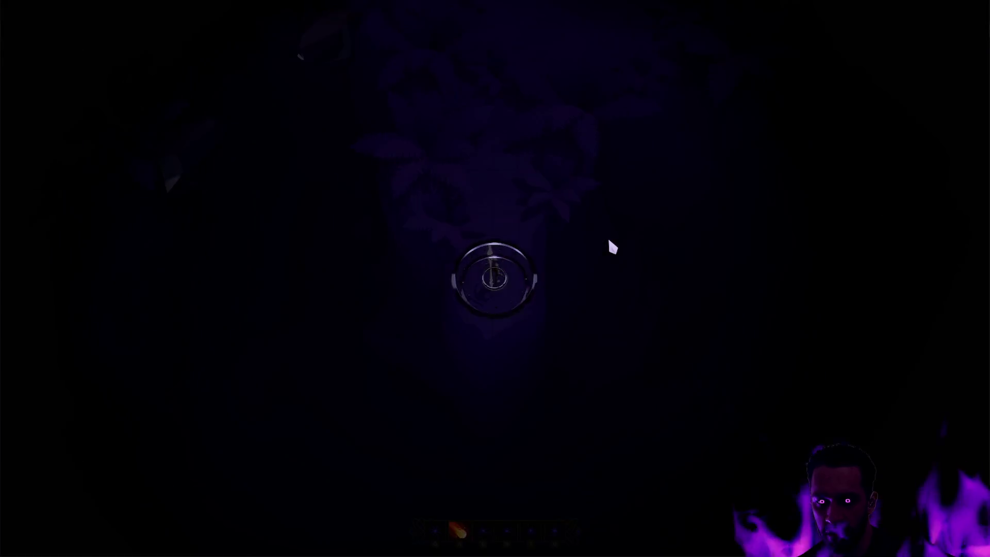
Step: Walk the druid around, cast the lightning bolt with E, swing the staff, then leave fullscreen
right_click(533, 226)
right_click(521, 243)
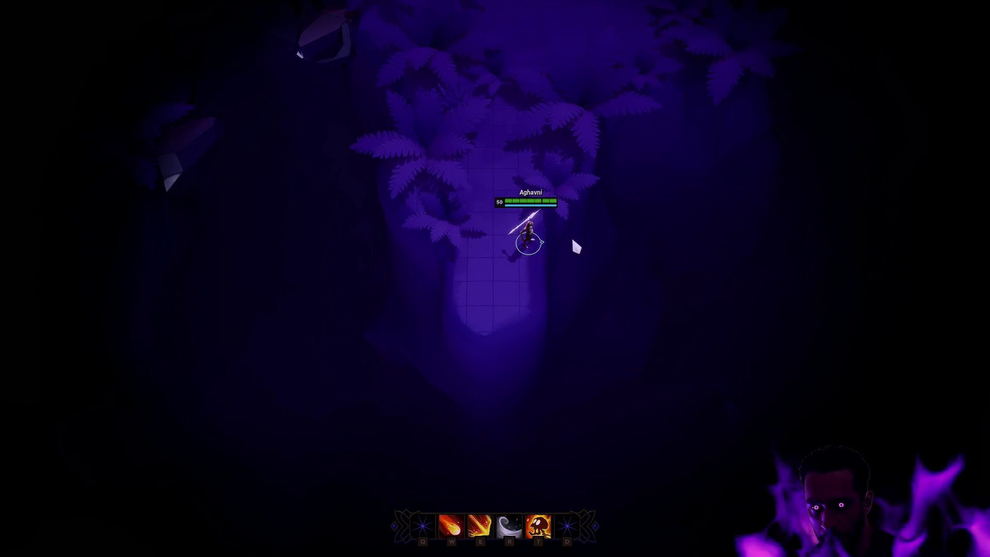
right_click(500, 298)
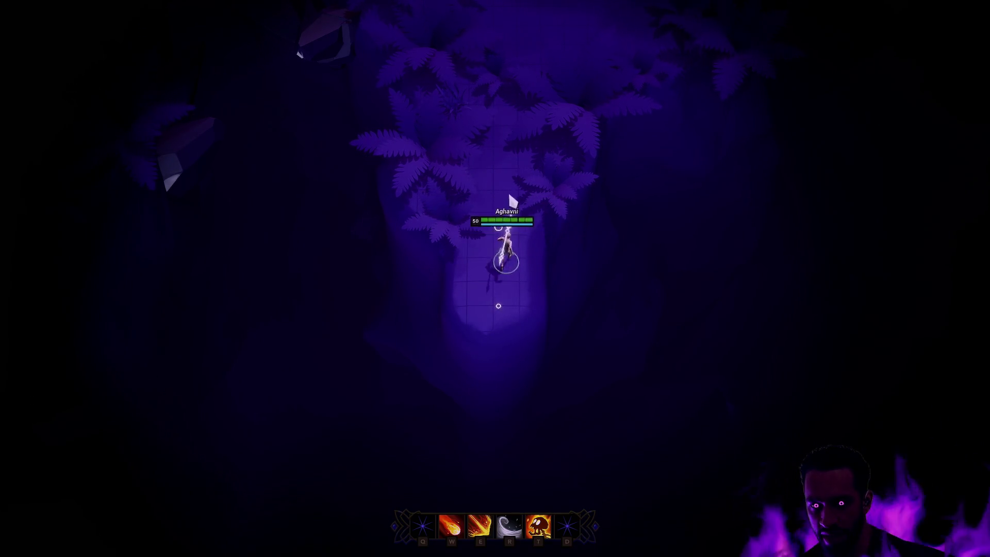
right_click(510, 153)
key("e")
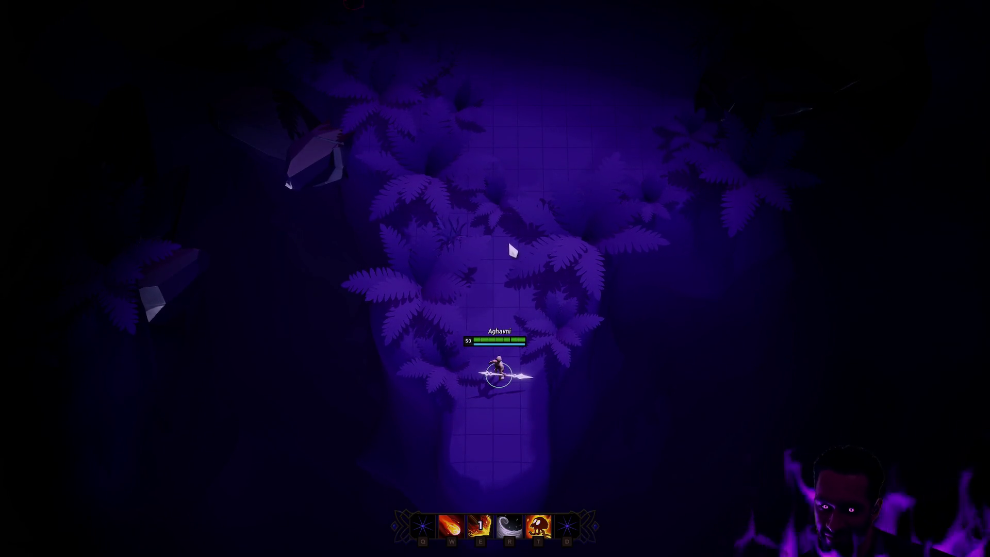
right_click(500, 269)
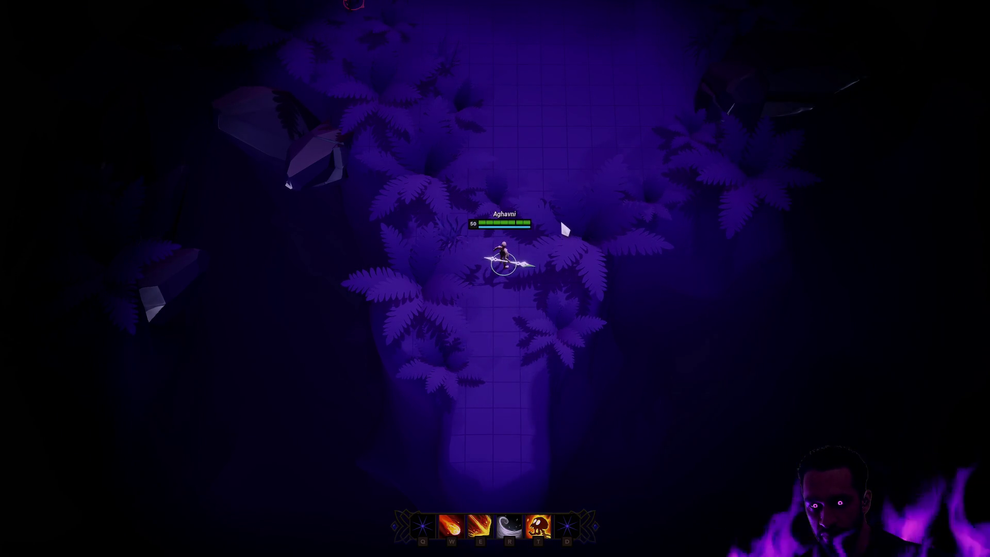
right_click(491, 314)
left_click(520, 338)
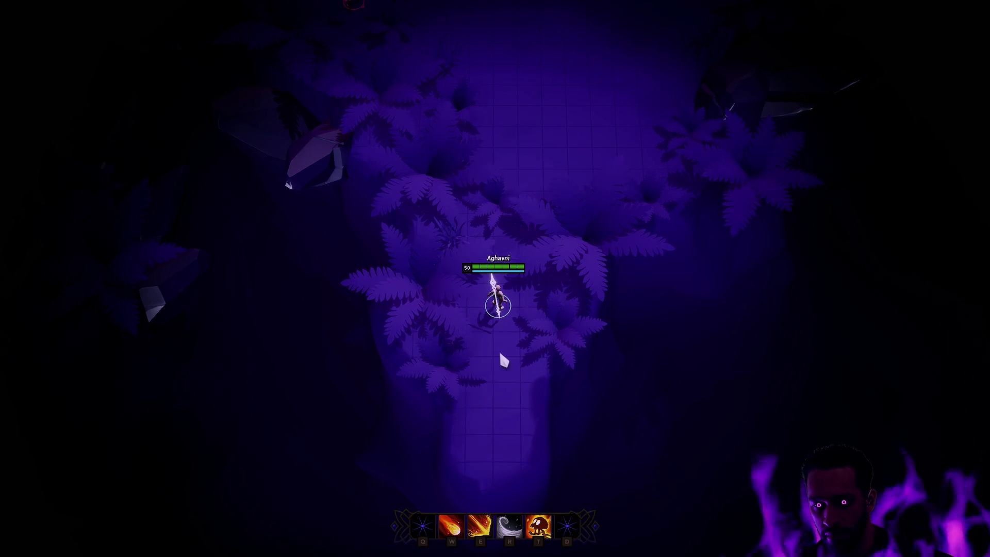
key("F11")
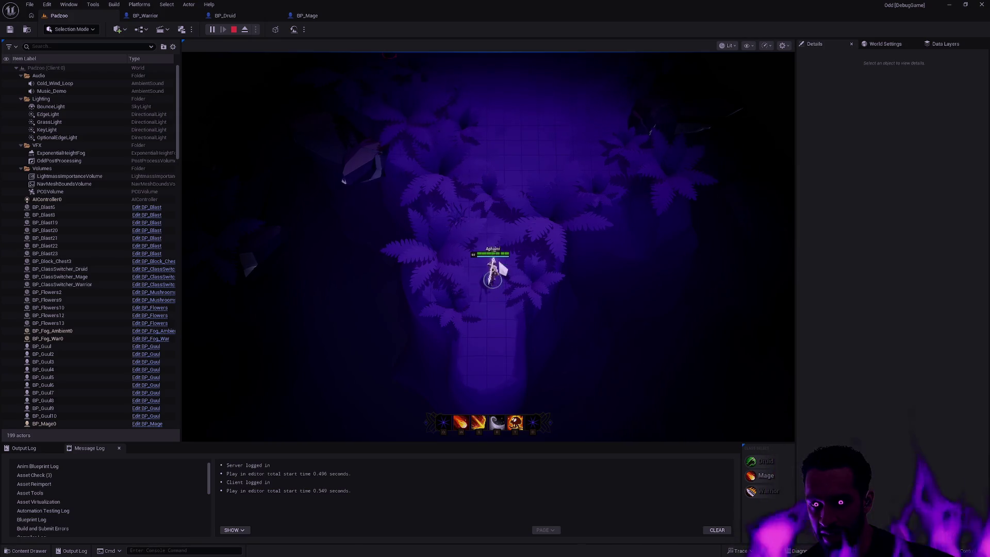
key("Escape")
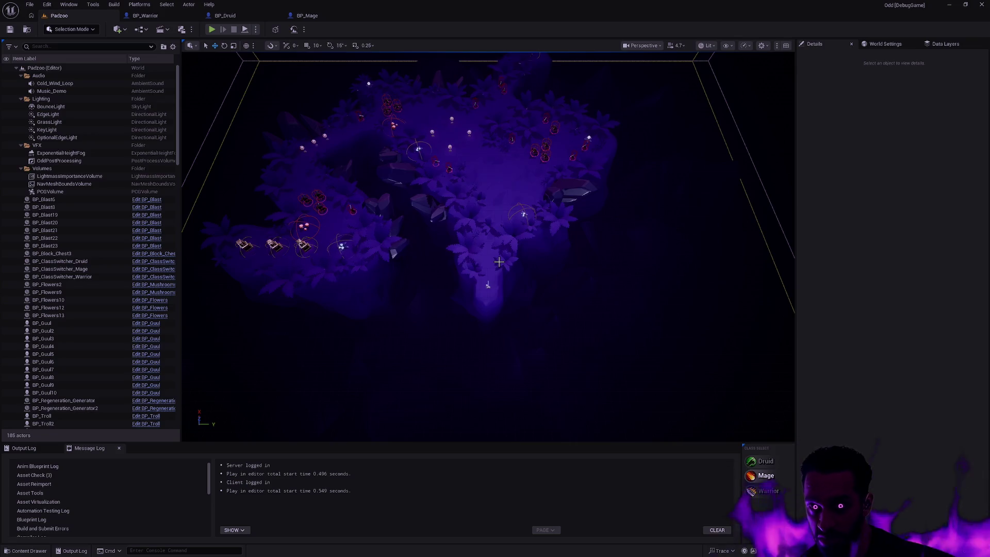
key("ctrl+p")
type("SK_Female")
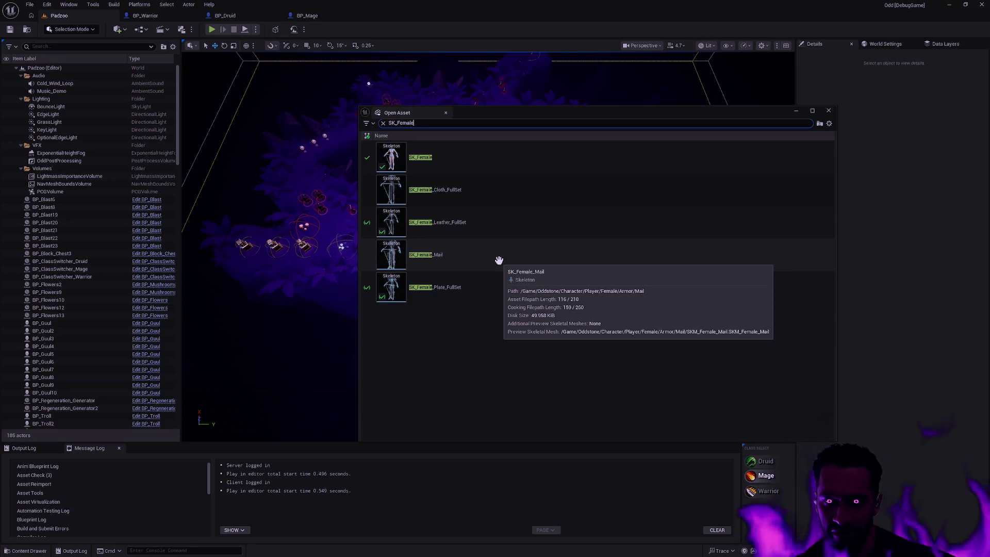
double_click(431, 152)
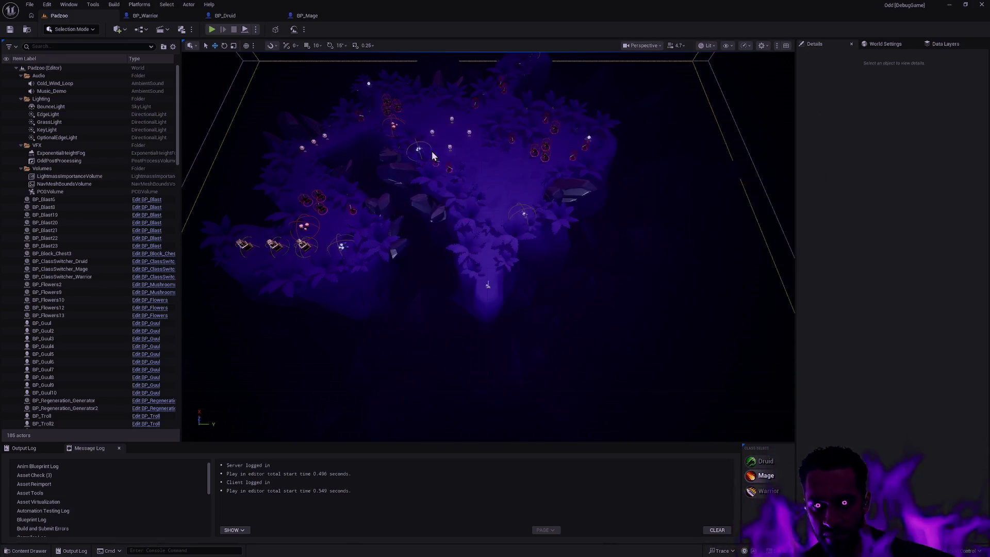
left_click_drag(528, 230, 413, 240)
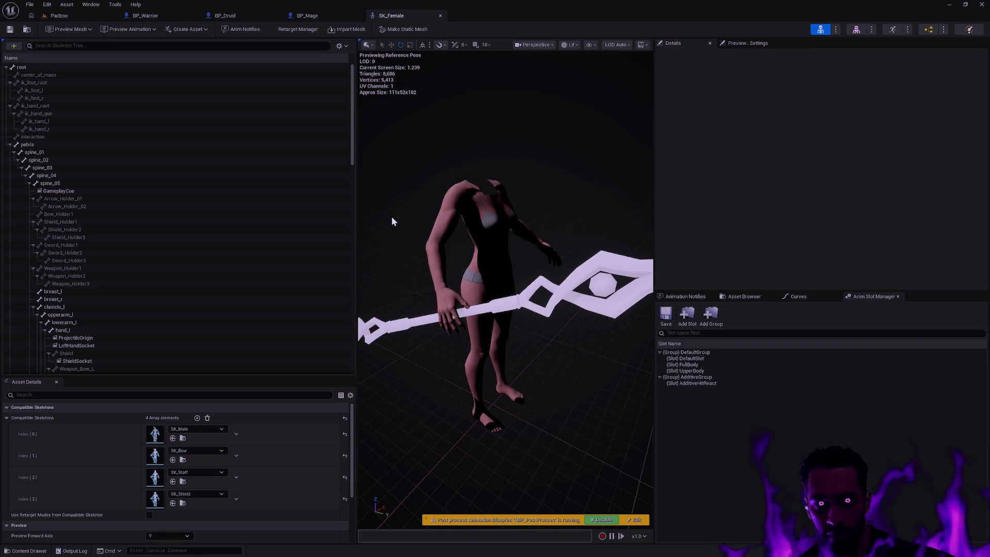
Step: Set the SK_Female preview animation to Staff_Idle_0_Seq
left_click(146, 29)
type("Staff_Id")
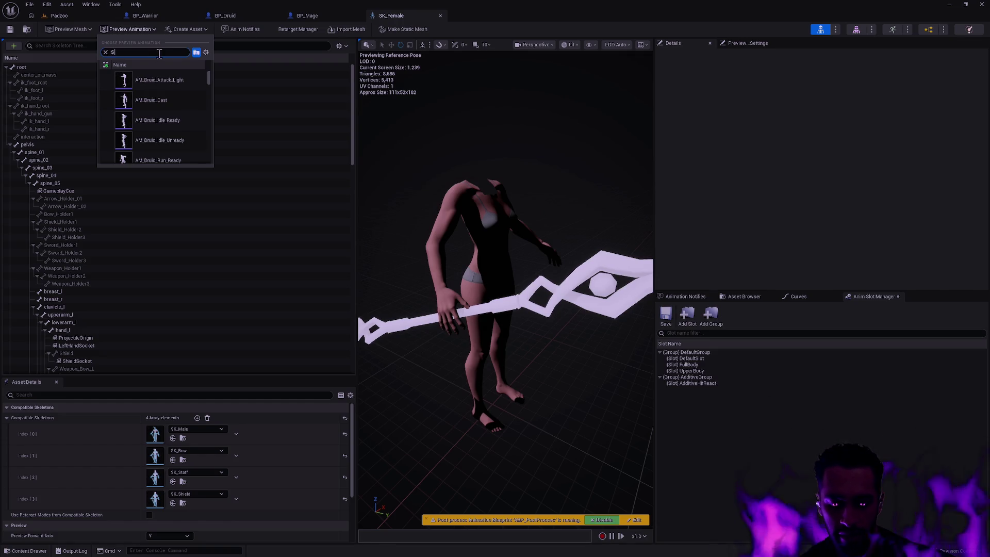
type("le")
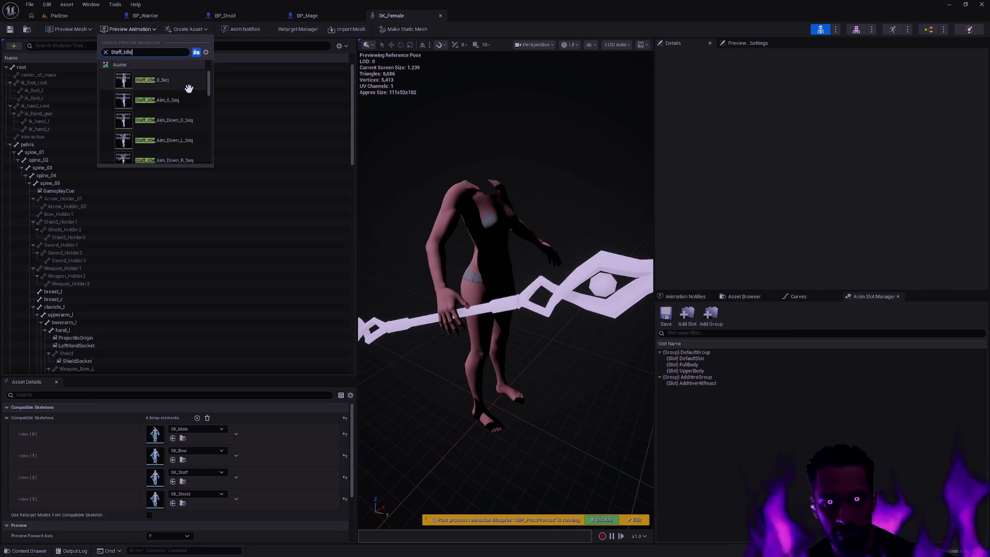
left_click(187, 88)
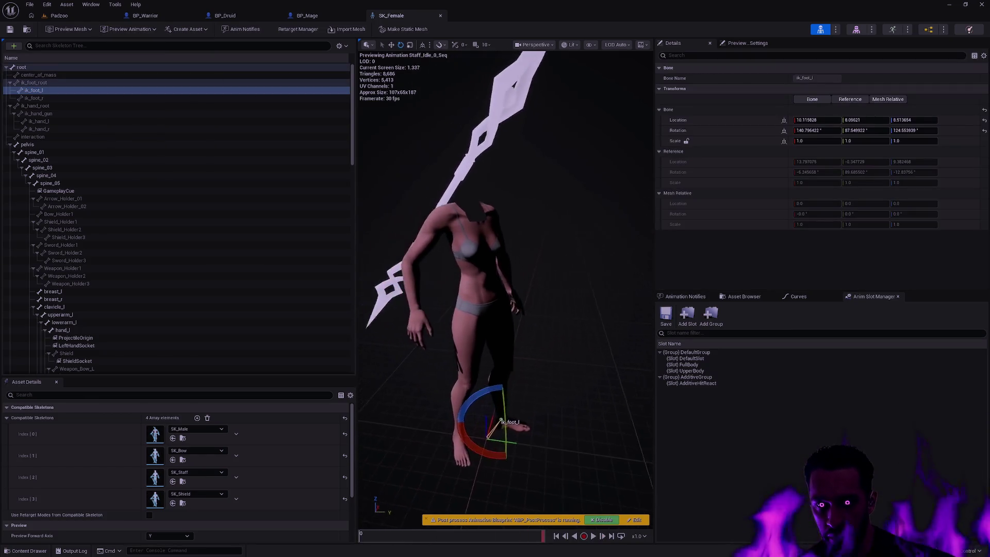
left_click_drag(520, 233, 598, 237)
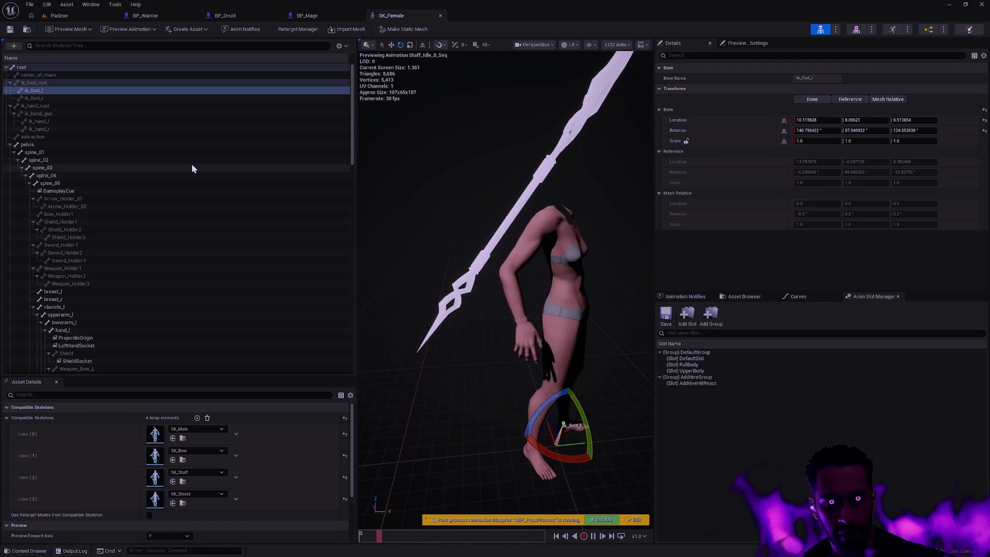
left_click_drag(352, 110, 340, 234)
Step: Select the Weapon_R and Weapon_Bow_R bones while the staff idle animation plays
left_click(121, 194)
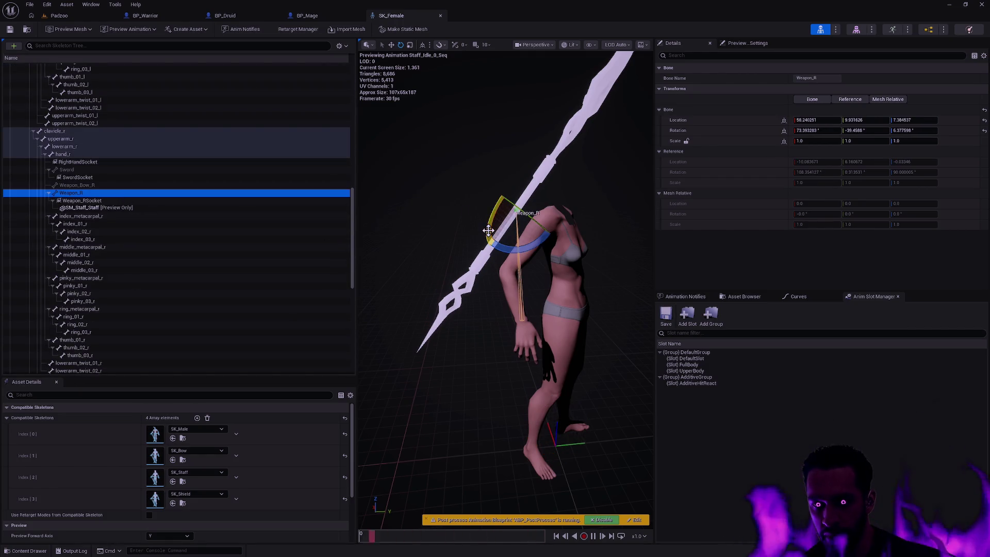
left_click_drag(496, 274, 604, 282)
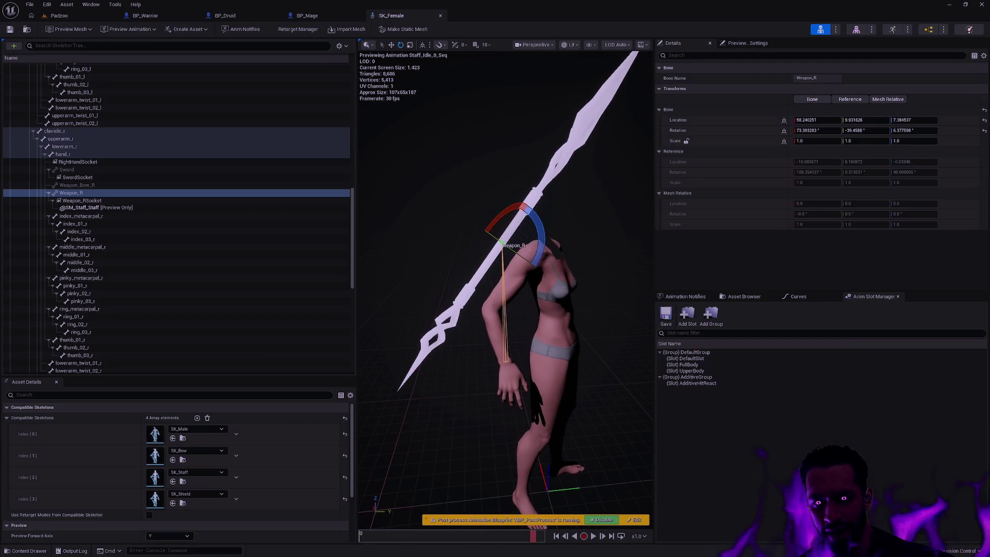
key("space")
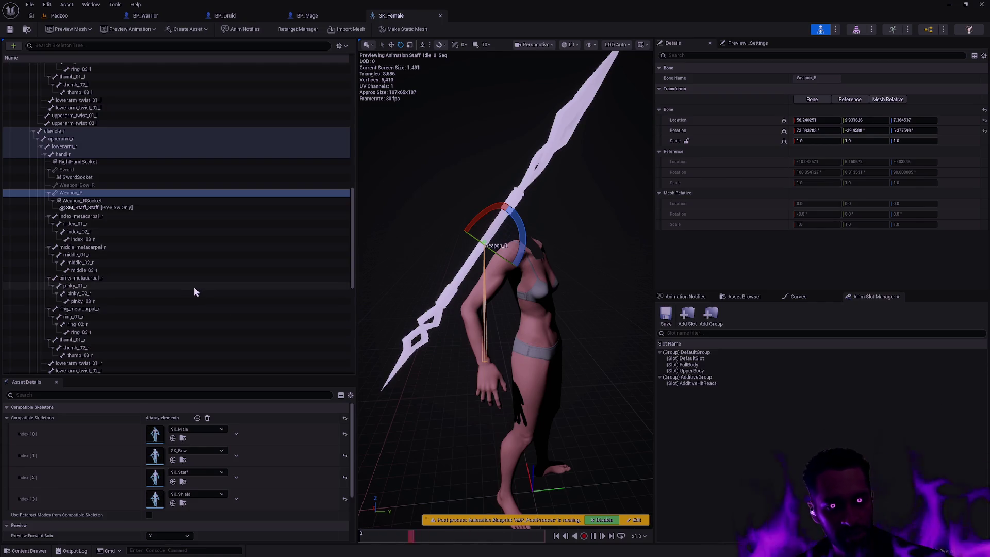
left_click(93, 186)
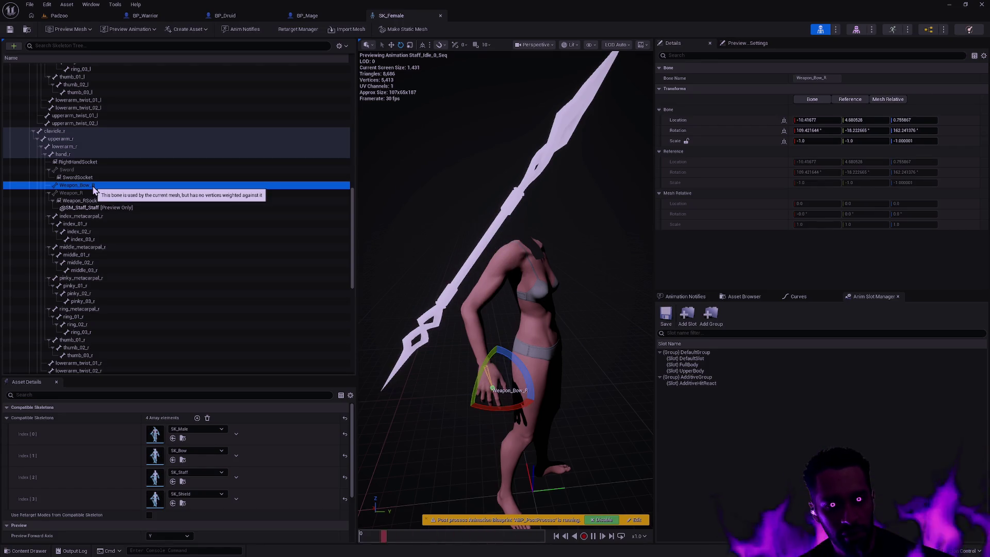
Step: Select the Bow_Holder1 bone and zoom in and out on it, then switch to BP_Mage
left_click_drag(351, 221, 350, 137)
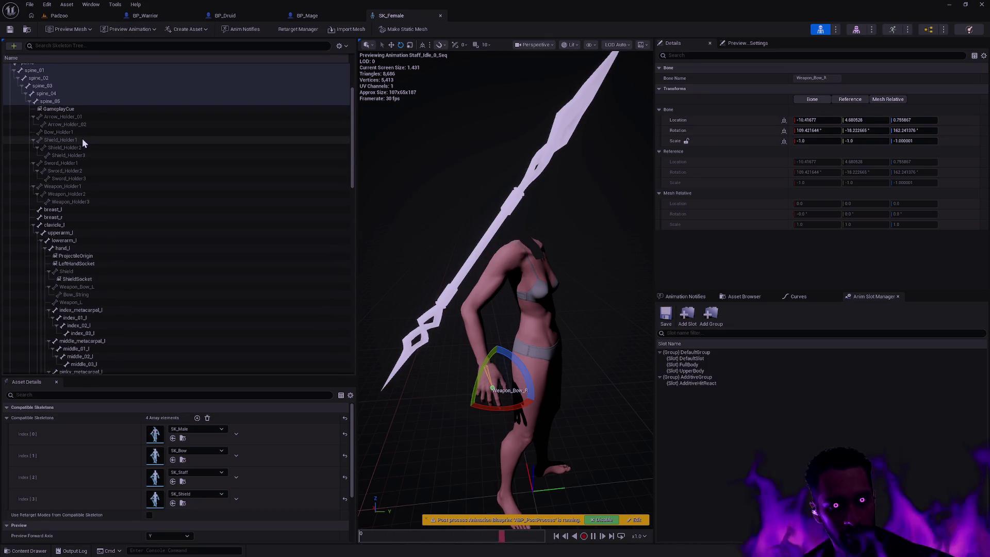
left_click(85, 132)
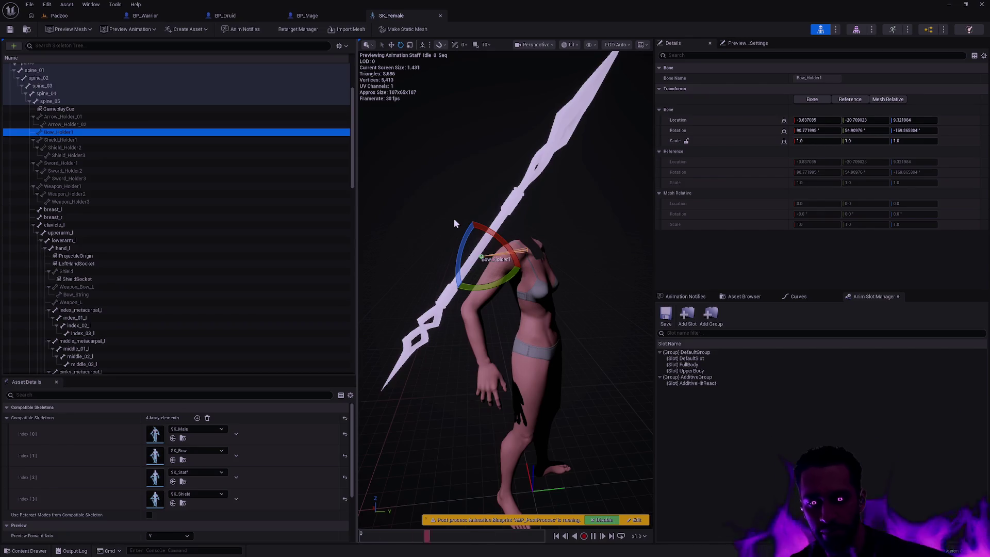
scroll("up", 3)
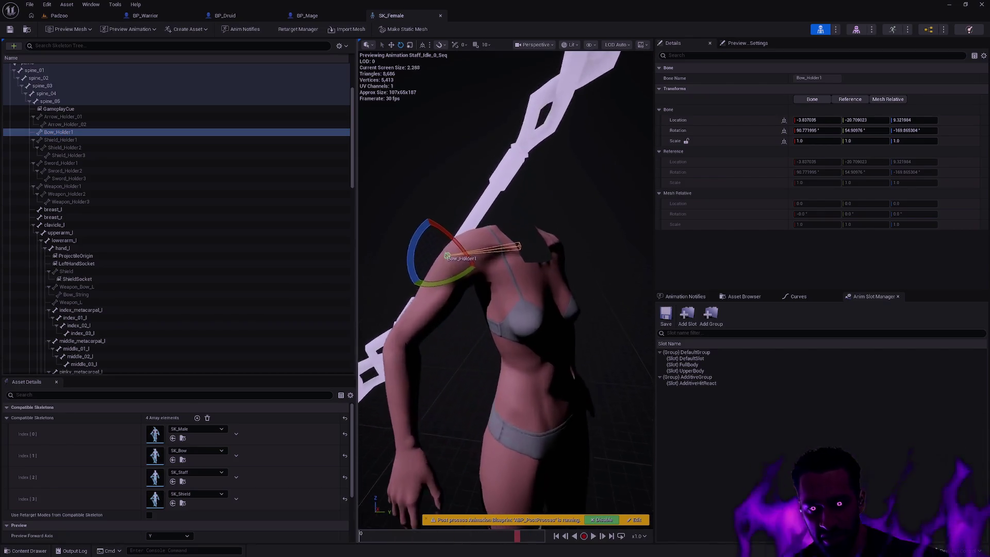
scroll("up", 3)
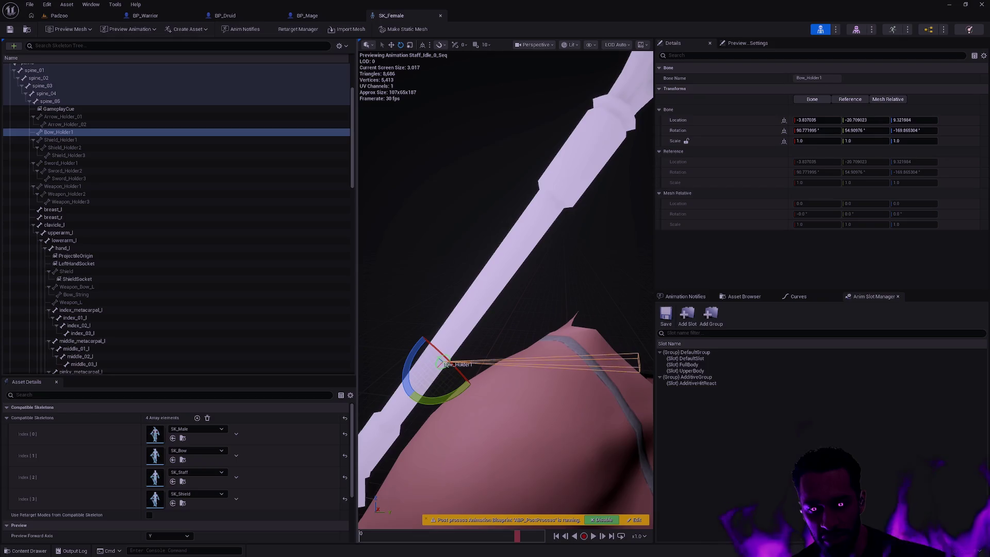
scroll("down", 3)
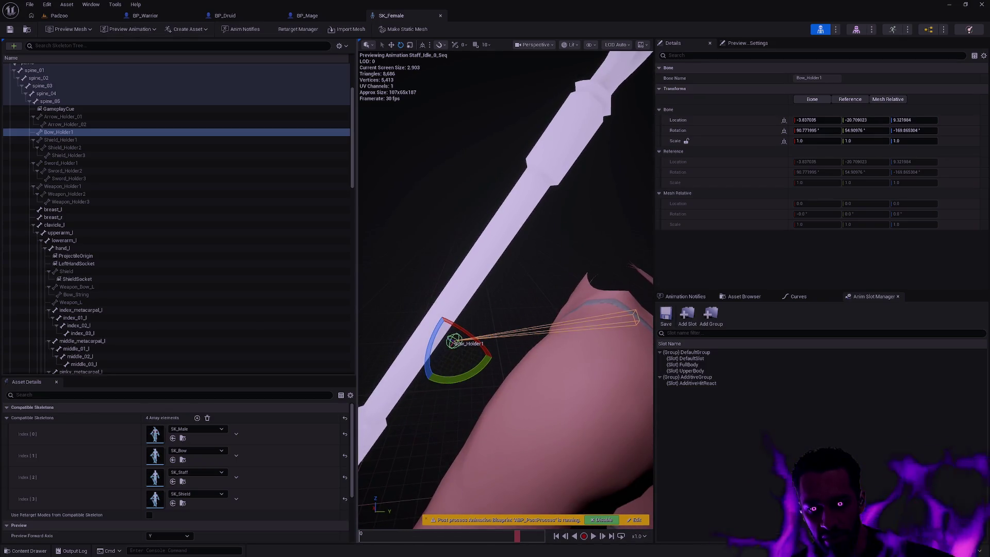
scroll("down", 3)
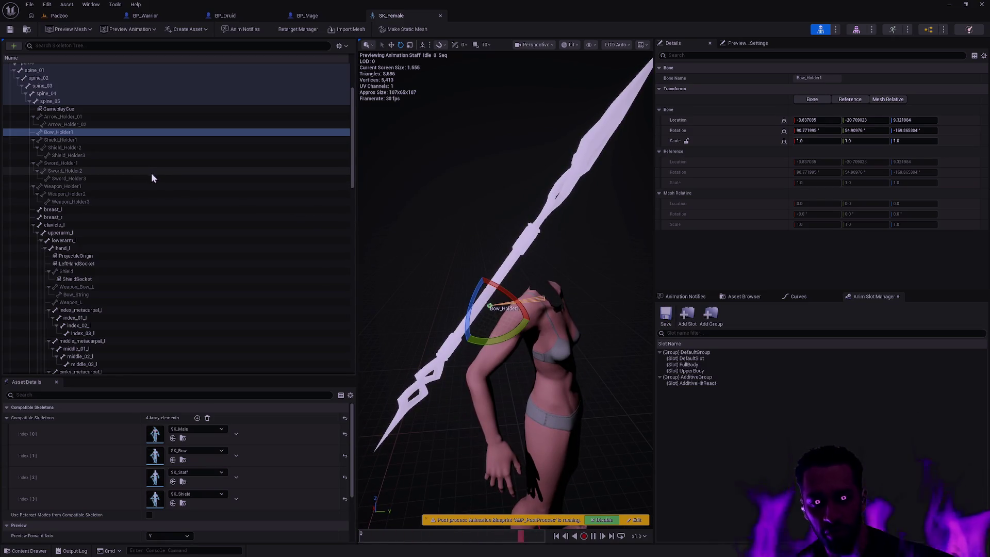
left_click(309, 17)
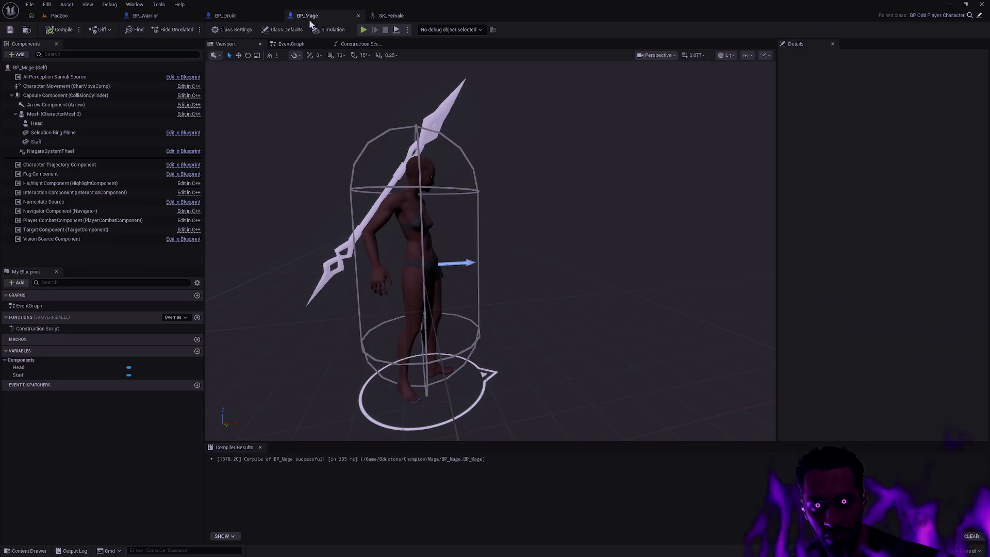
Step: In BP_Druid, select the quiver and orbit around to view it from behind
left_click(224, 14)
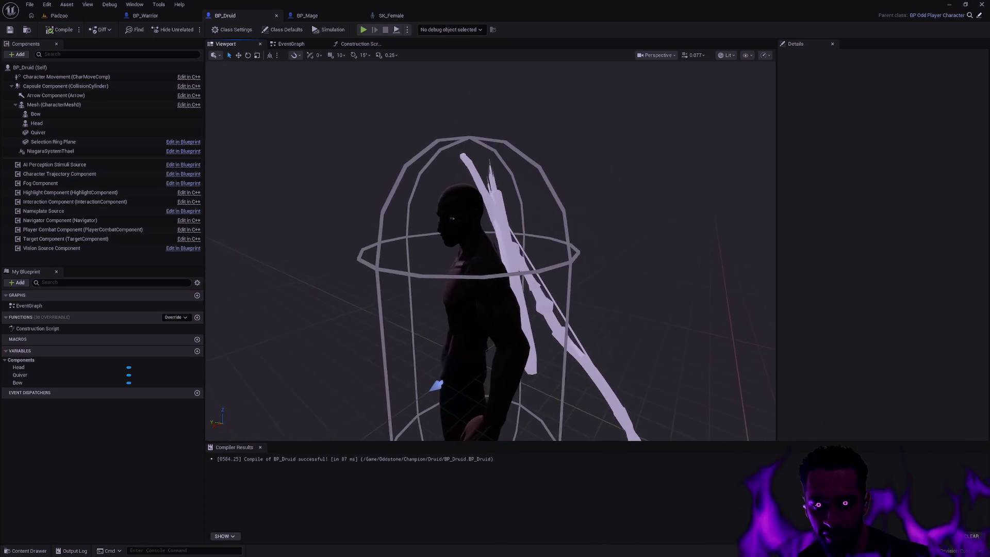
left_click(456, 227)
left_click_drag(556, 263, 582, 240)
left_click(682, 224)
left_click_drag(682, 224, 709, 222)
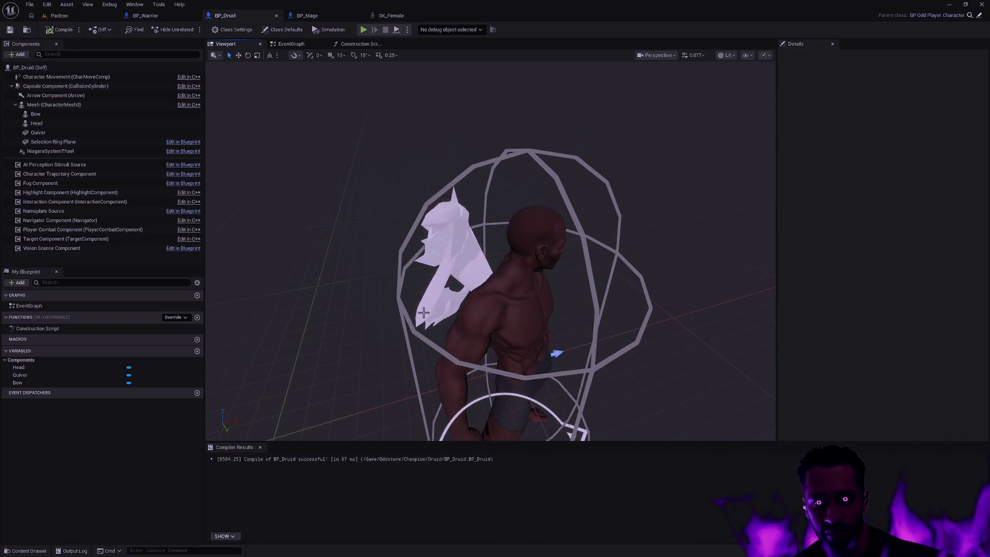
Step: Uncheck Visible on the druid's Bow component, then bring up Open Asset with Ctrl+P
left_click(428, 295)
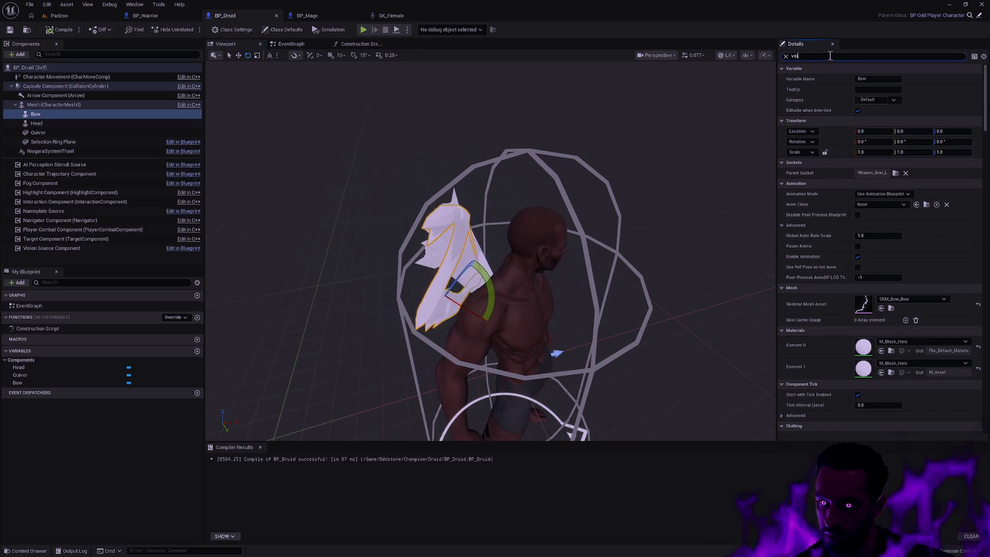
key("BackSpace")
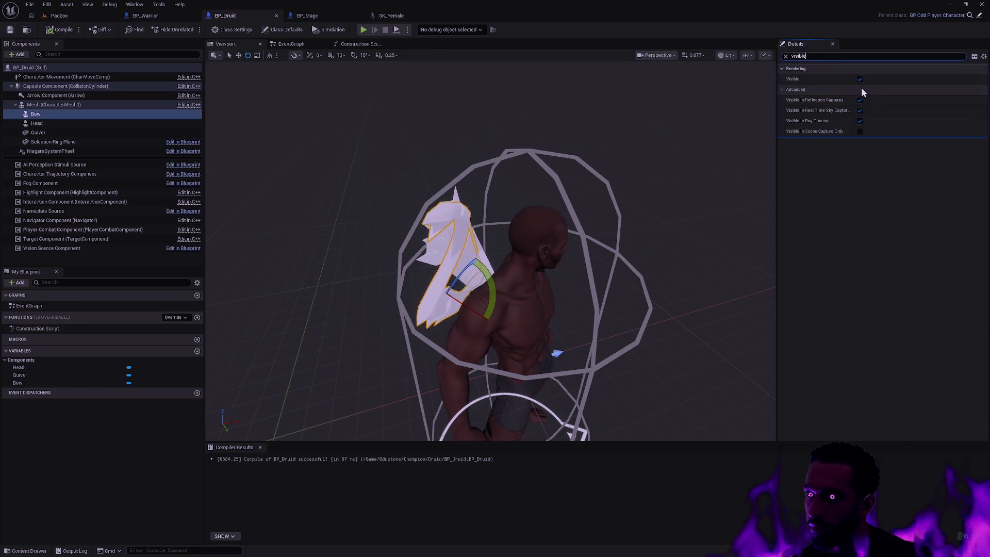
left_click(862, 89)
left_click(691, 202)
left_click_drag(691, 202, 645, 250)
key("ctrl+p")
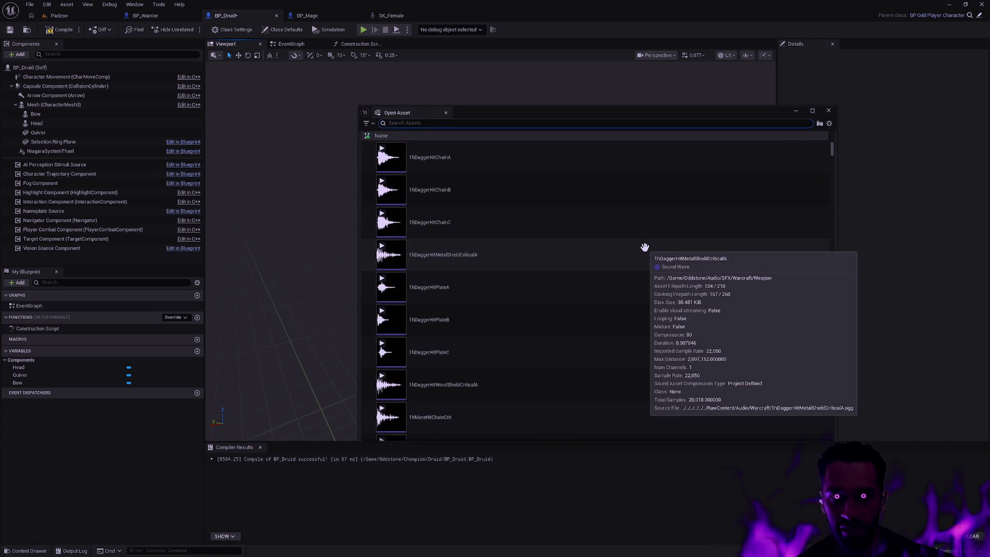
Step: Open the SK_Bow skeleton from Open Asset and orbit around its bow character
type("SK_Bow")
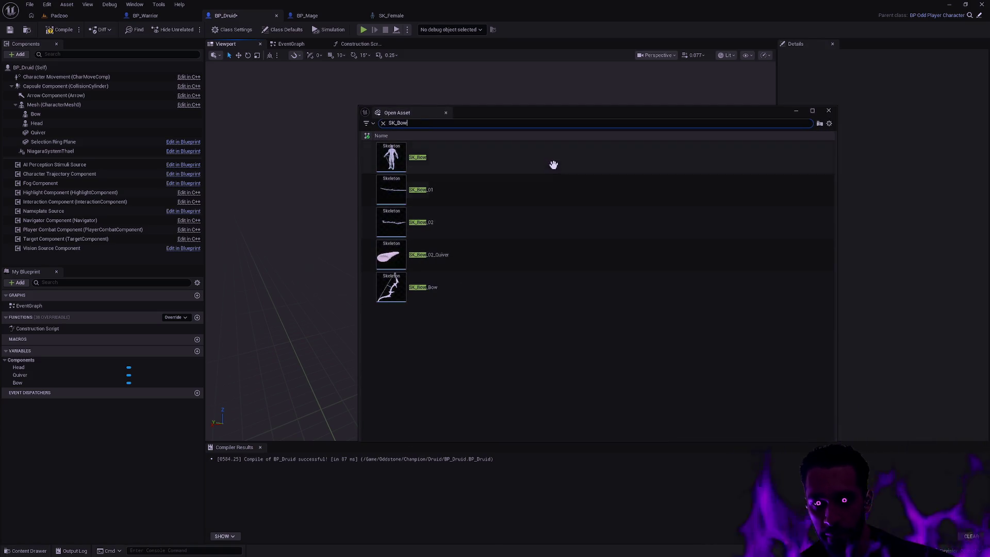
double_click(551, 164)
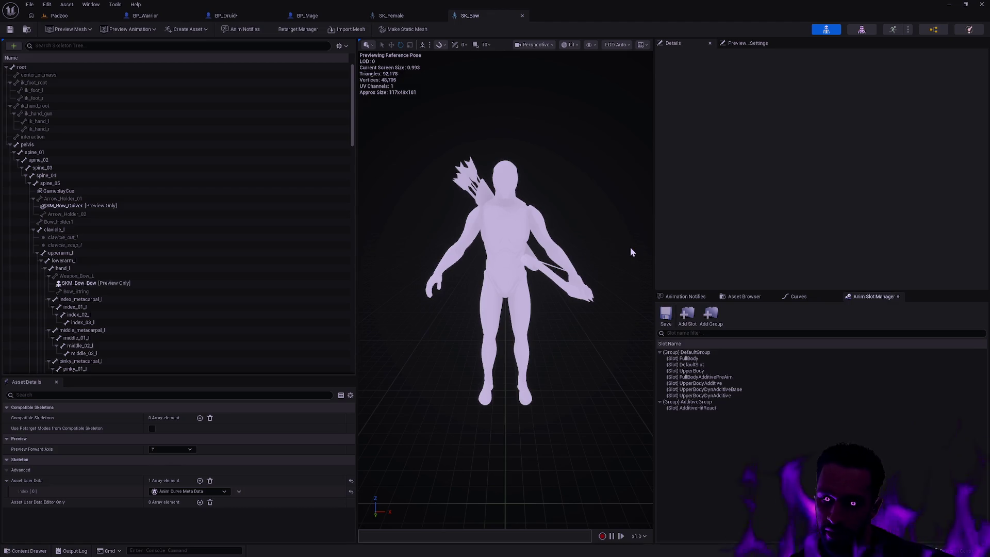
left_click_drag(588, 234, 402, 258)
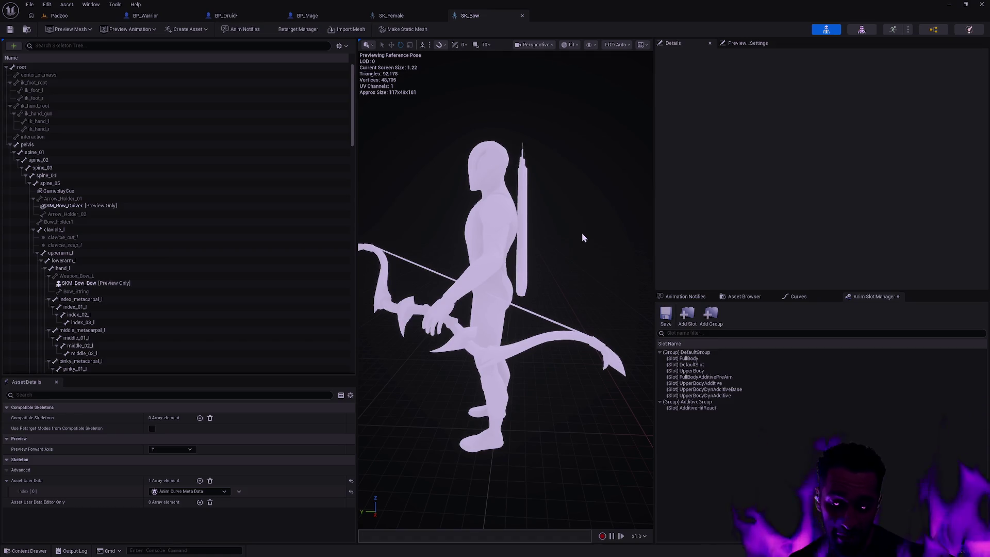
key("ctrl+space")
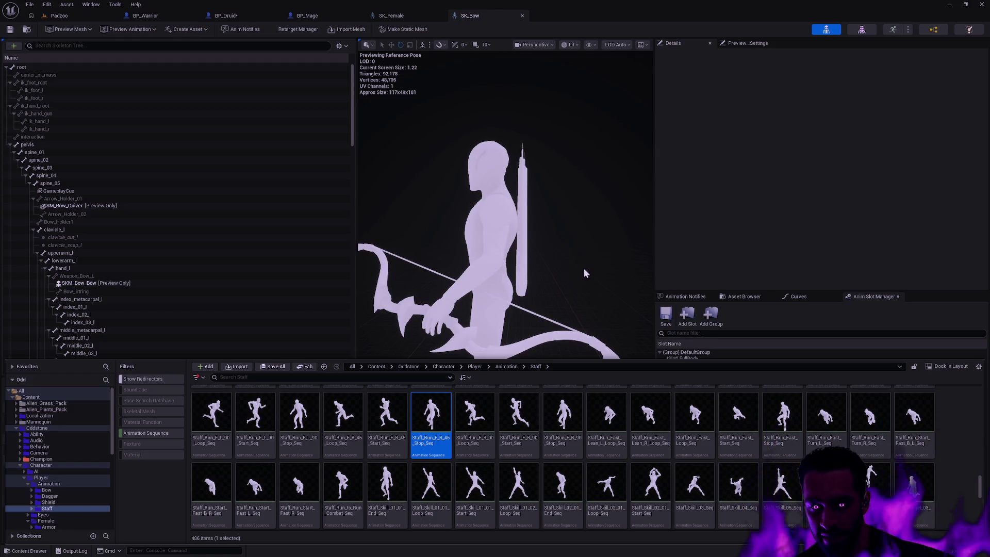
key("ctrl+space")
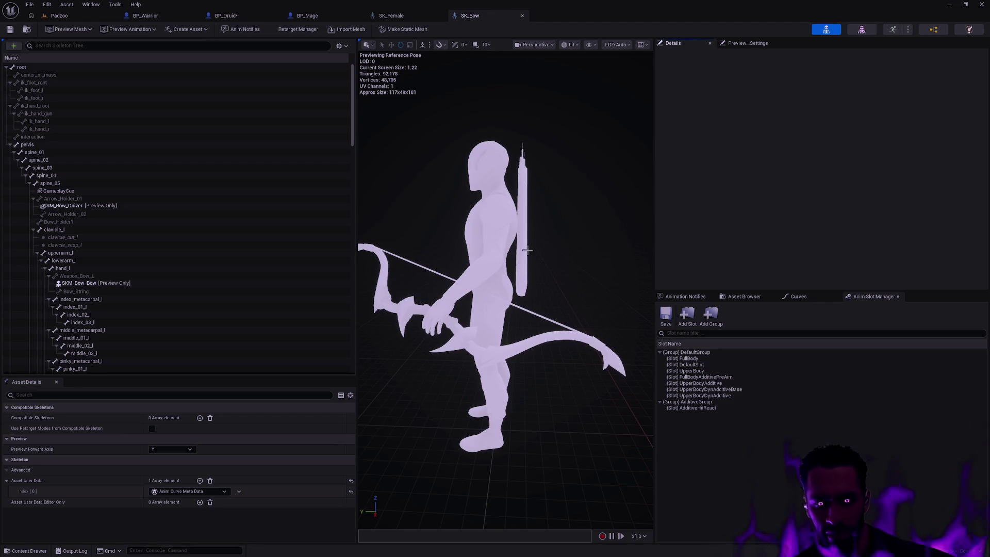
left_click_drag(544, 253, 467, 201)
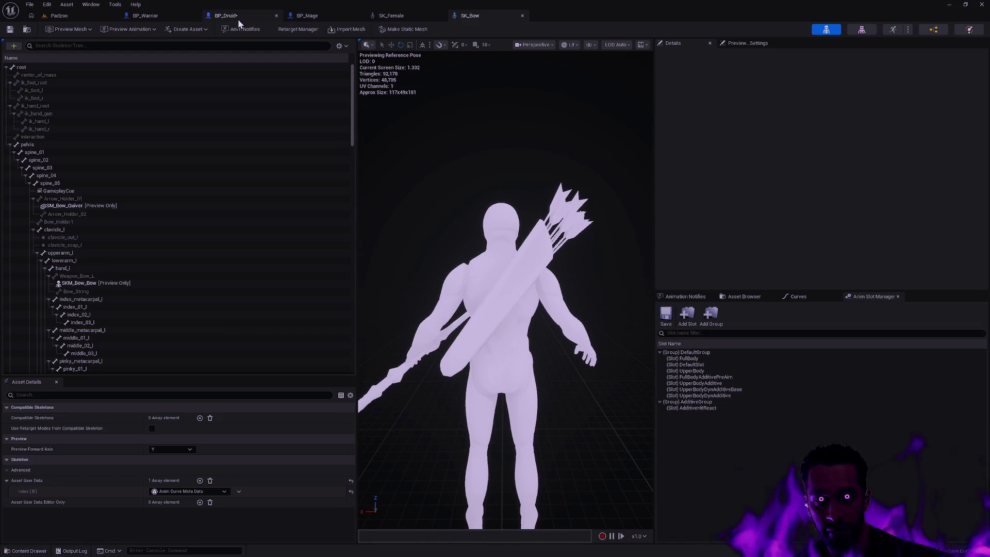
Step: Compare the druid's back and quiver in BP_Druid, then return to SK_Bow
left_click(237, 17)
left_click_drag(579, 251, 482, 273)
left_click(477, 20)
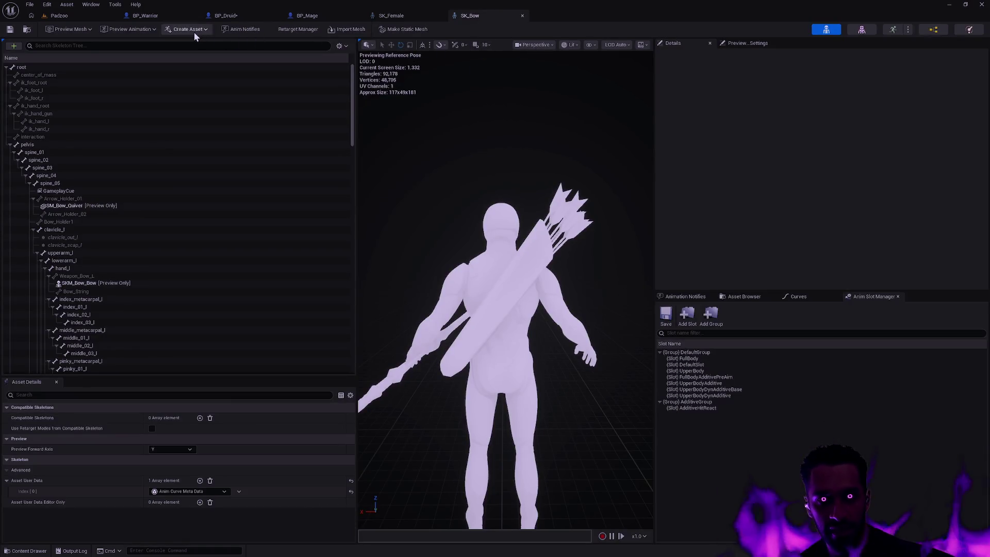
Step: Preview Bow_Idle_0_Seq on SK_Bow and inspect the SKM_Bow_Bow preview mesh from behind
left_click(135, 30)
type("Bow_Idle")
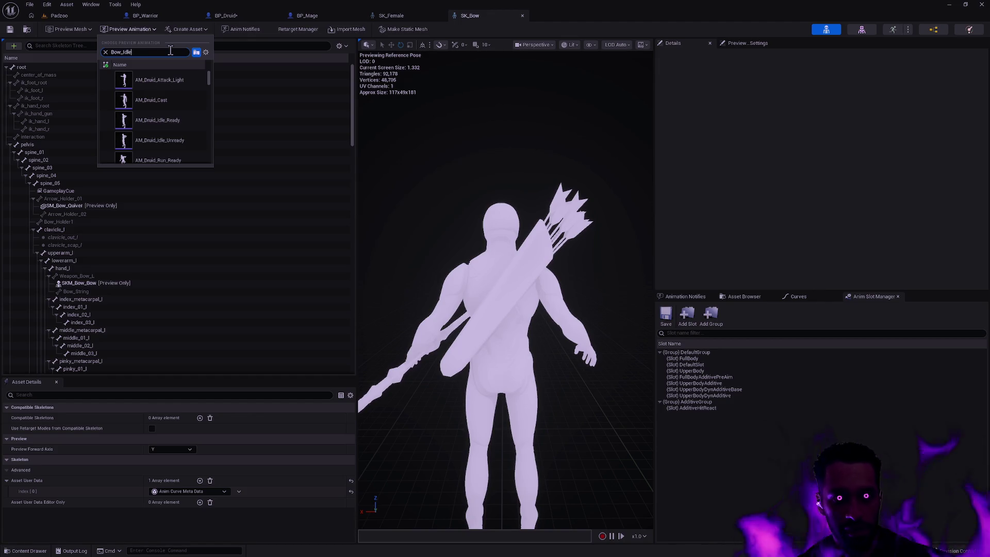
left_click(165, 80)
left_click_drag(513, 164, 217, 280)
left_click(154, 284)
left_click(88, 283)
left_click(82, 283)
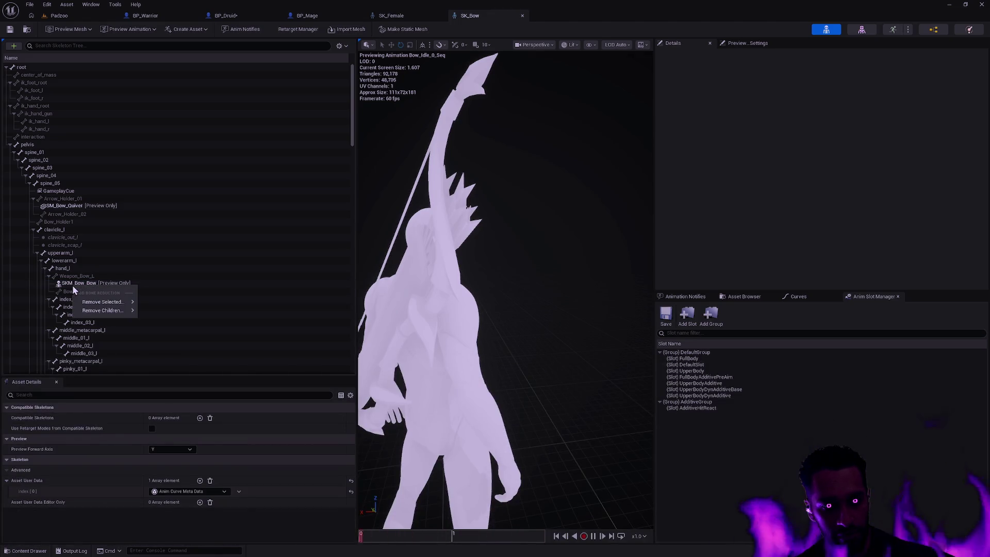
left_click_drag(469, 305, 493, 291)
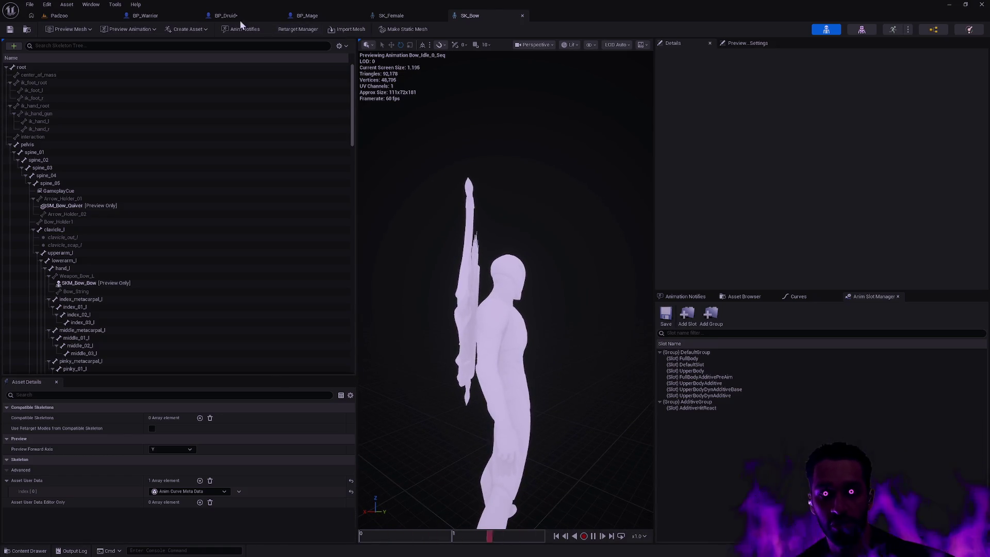
Step: Orbit around the druid in BP_Druid, briefly checking the SK_Female tab
left_click(227, 15)
left_click_drag(618, 233, 523, 273)
left_click(404, 16)
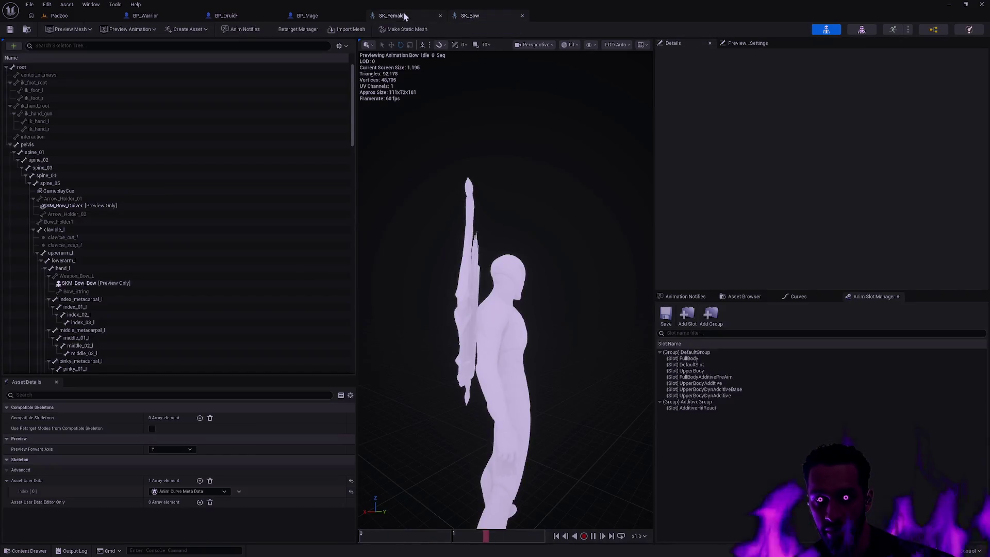
left_click(227, 16)
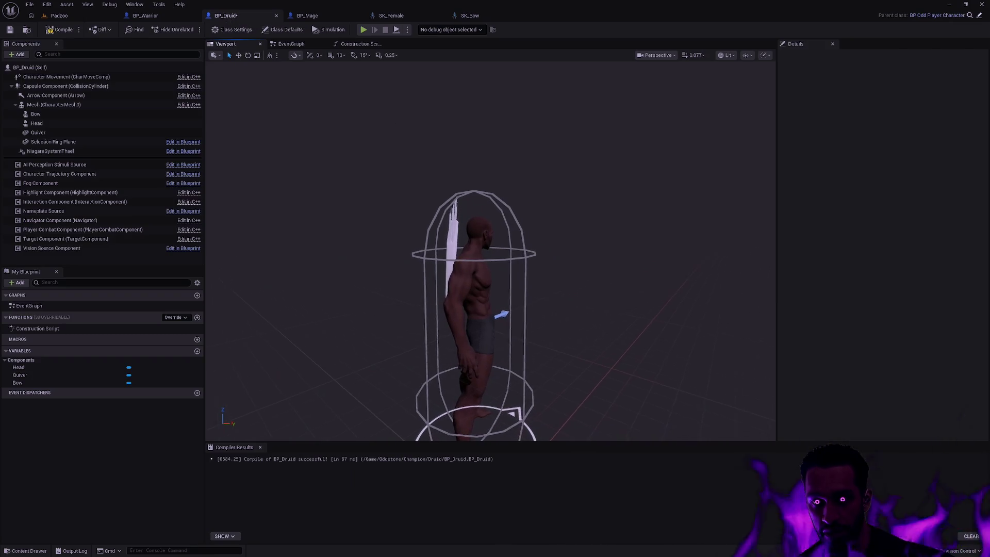
Step: Flip between SK_Bow and BP_Druid to compare the bow placement
left_click(477, 18)
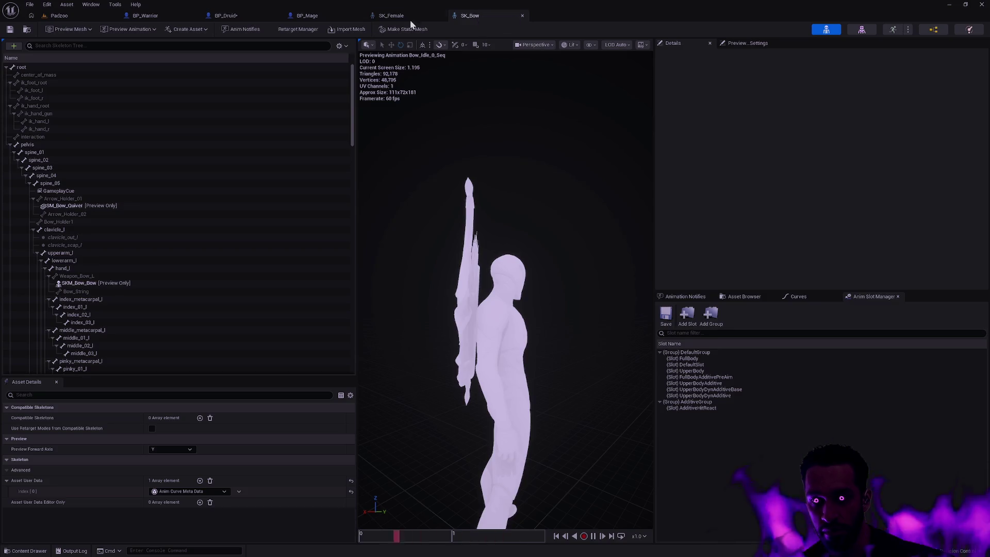
left_click(225, 19)
left_click(472, 16)
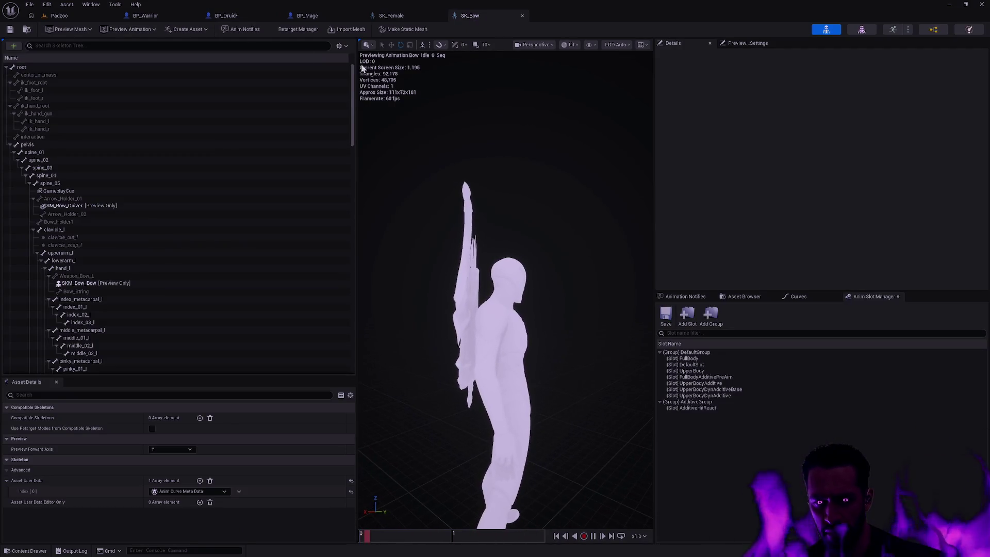
left_click(232, 16)
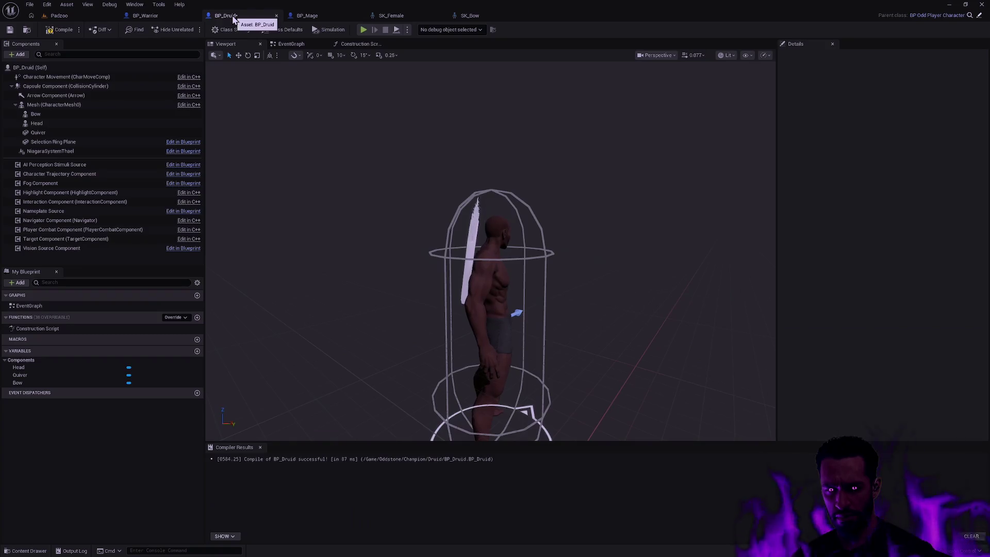
left_click_drag(522, 172, 522, 172)
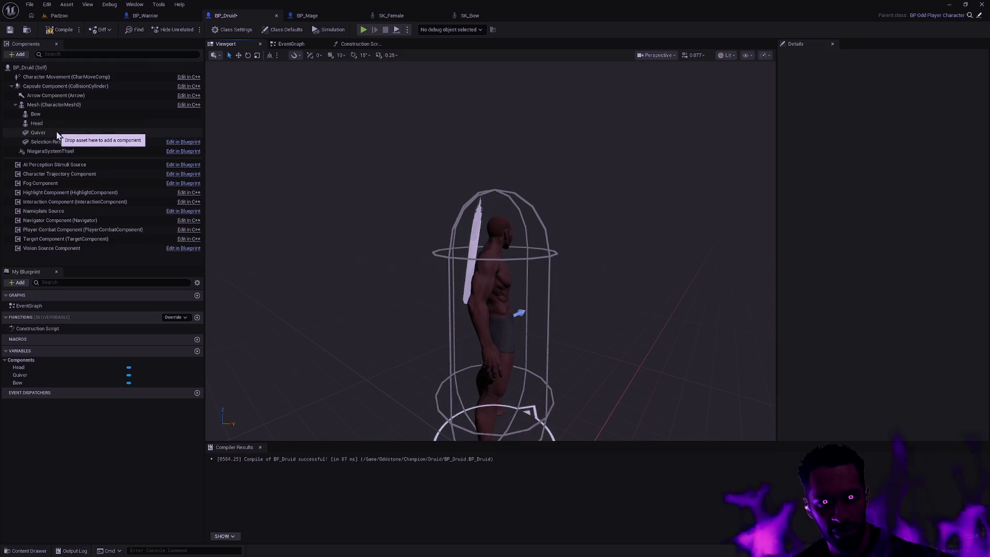
Step: Tick Visible on the druid's Bow component, compare with SK_Bow, then switch to BP_Warrior
left_click(58, 115)
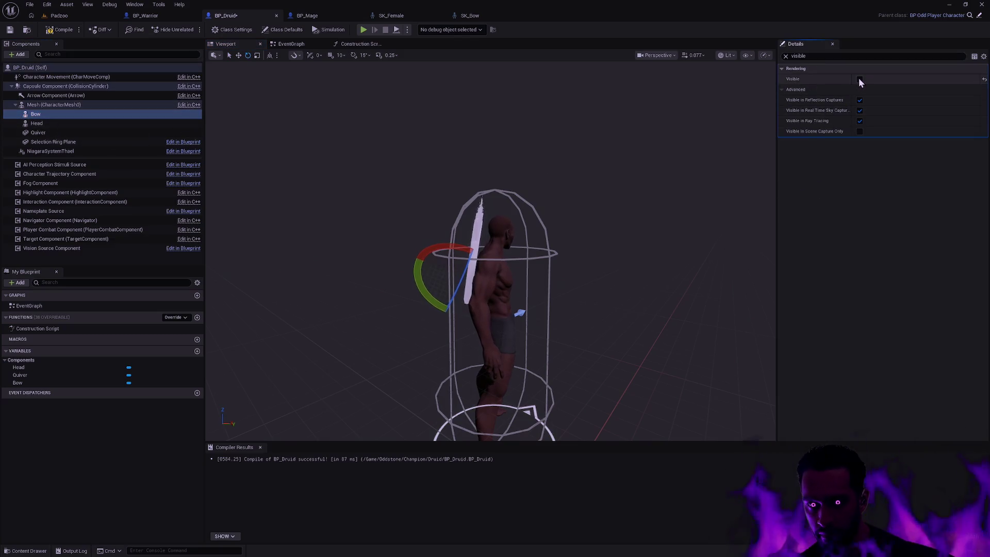
left_click(860, 79)
left_click(671, 149)
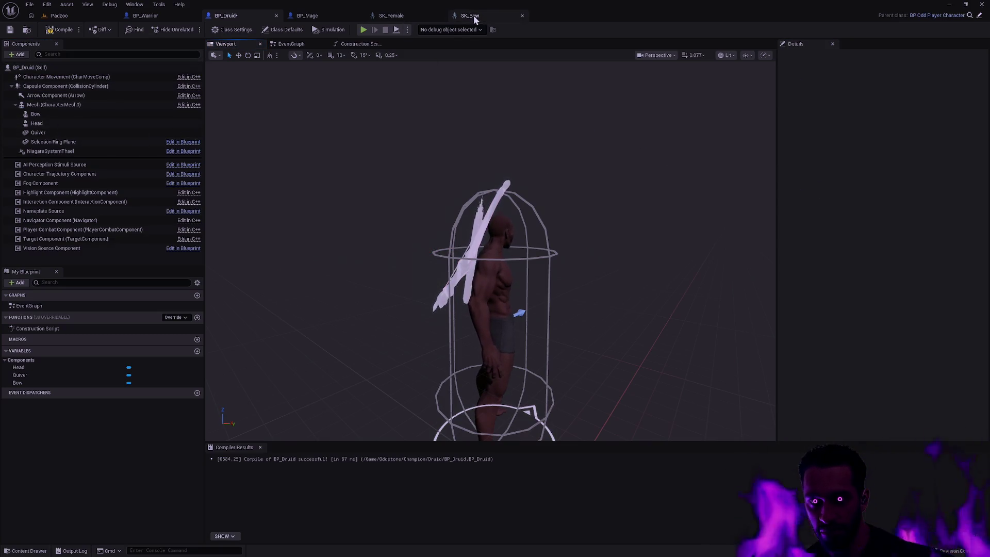
left_click(471, 16)
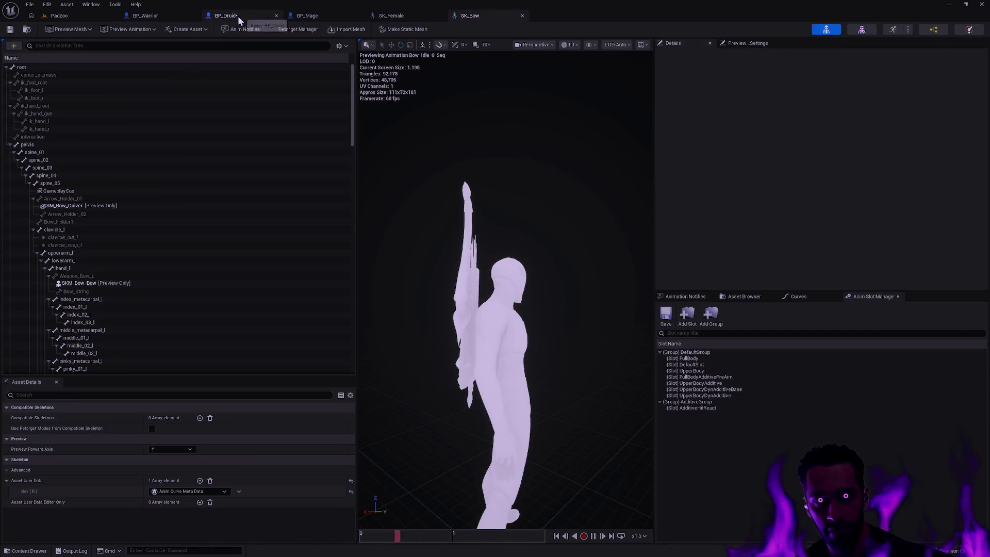
left_click(237, 17)
left_click(155, 16)
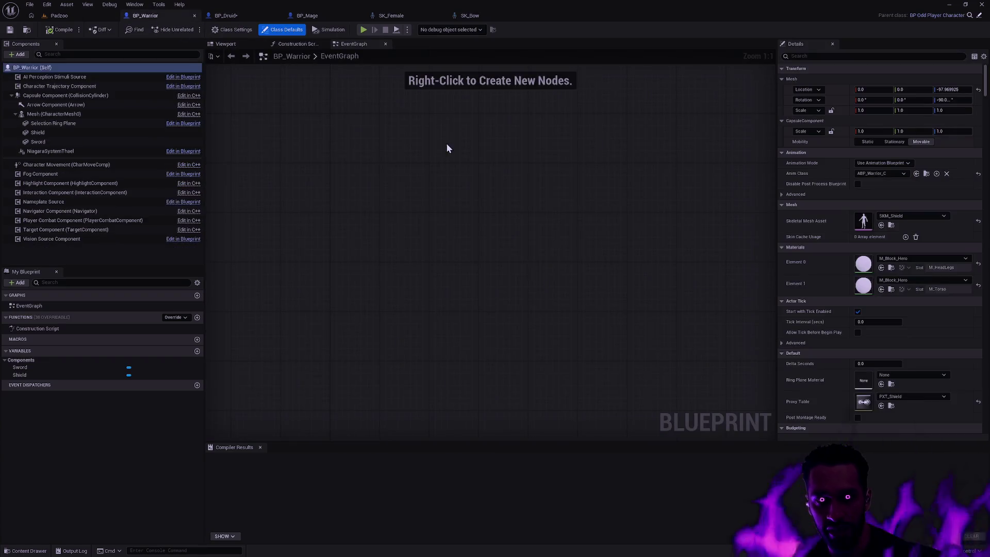
Step: Switch BP_Warrior to its Viewport and glance at the Skeletal Mesh Asset choices without changing them
left_click(240, 47)
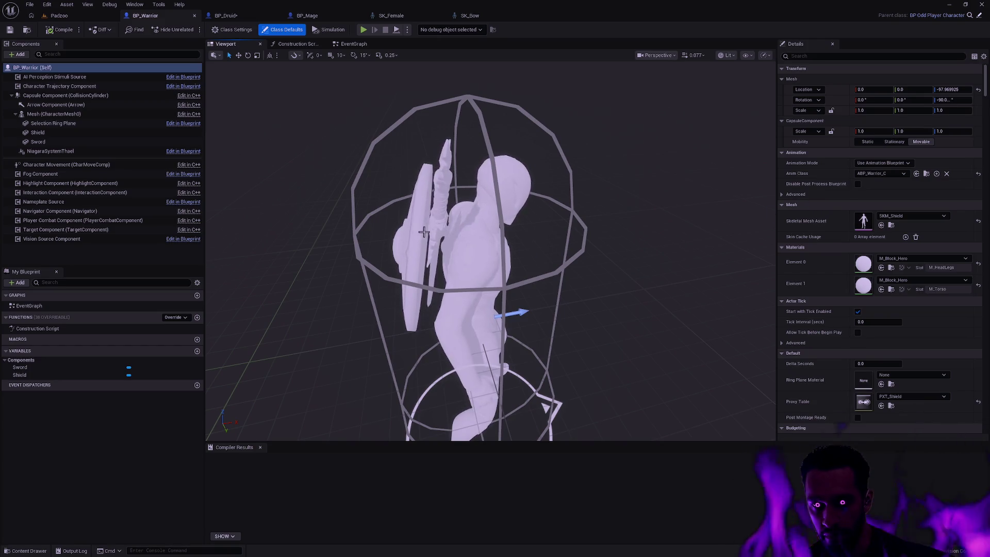
left_click(917, 217)
left_click(917, 217)
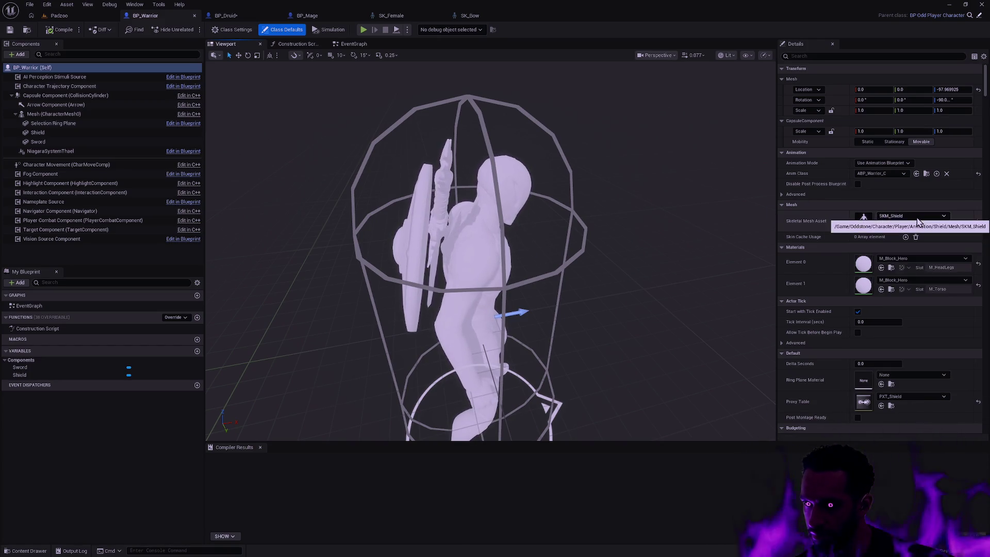
Step: Set the warrior's Mesh (CharacterMesh0) skeletal mesh to SKM_Male and orbit to inspect it
left_click(51, 115)
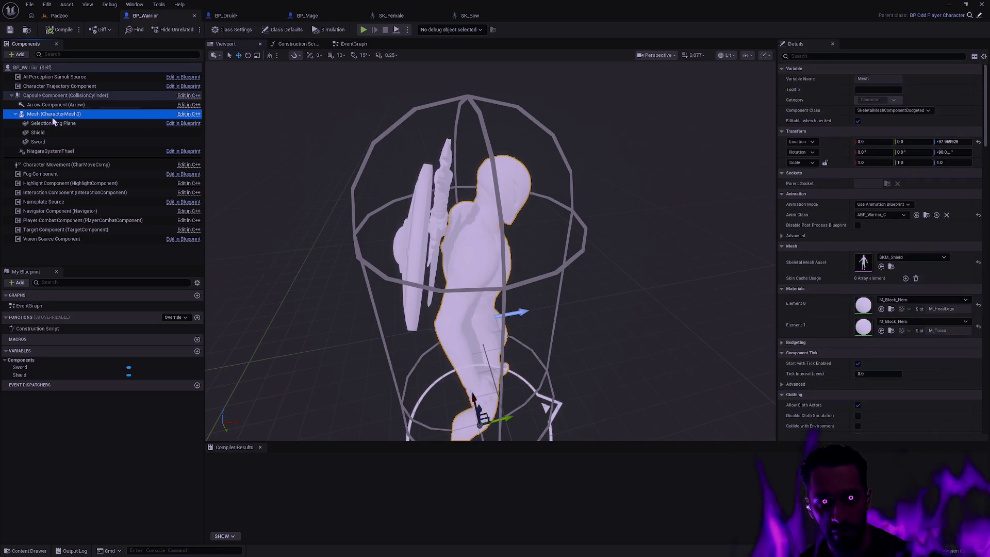
left_click(905, 256)
type("SKM")
type("_Male")
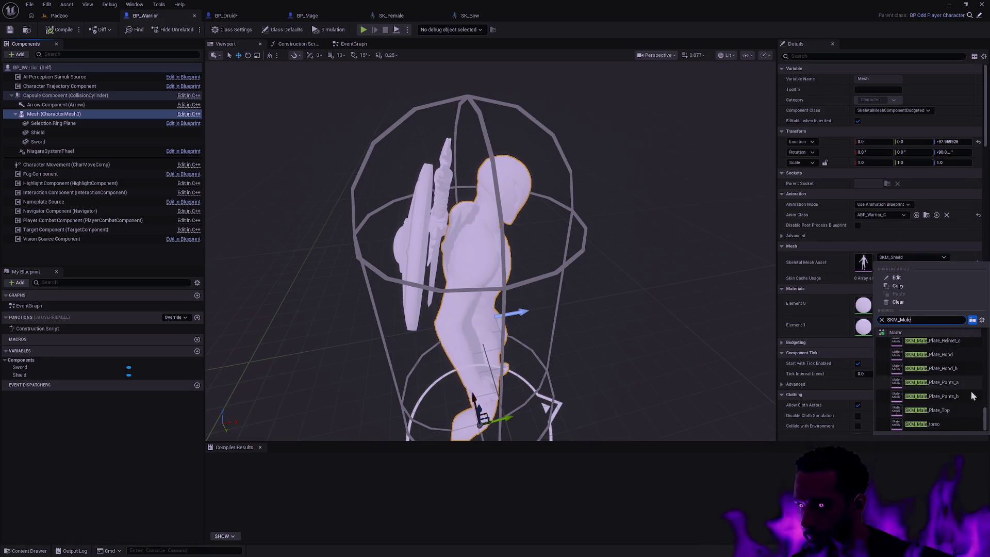
scroll("up", 3)
left_click(943, 345)
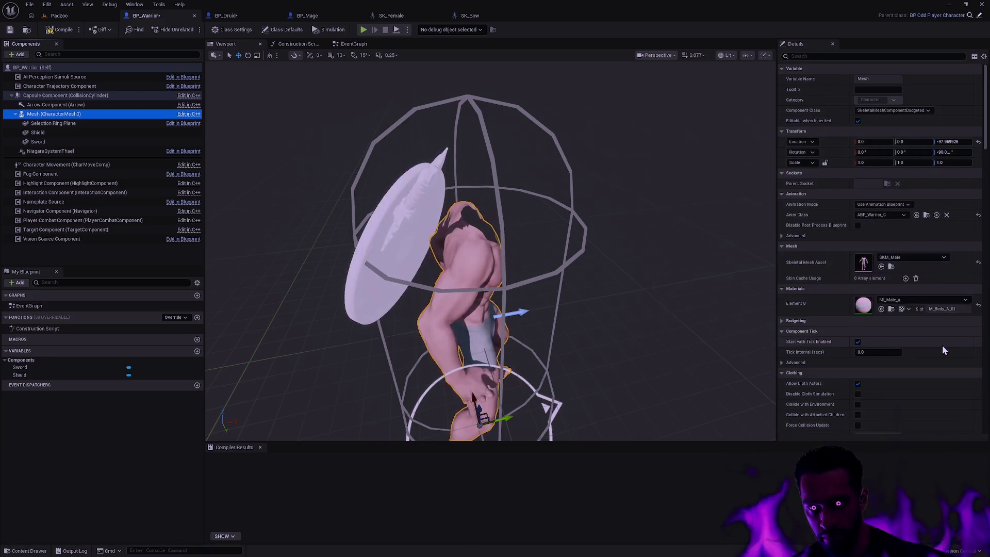
left_click_drag(634, 292, 511, 309)
left_click(680, 243)
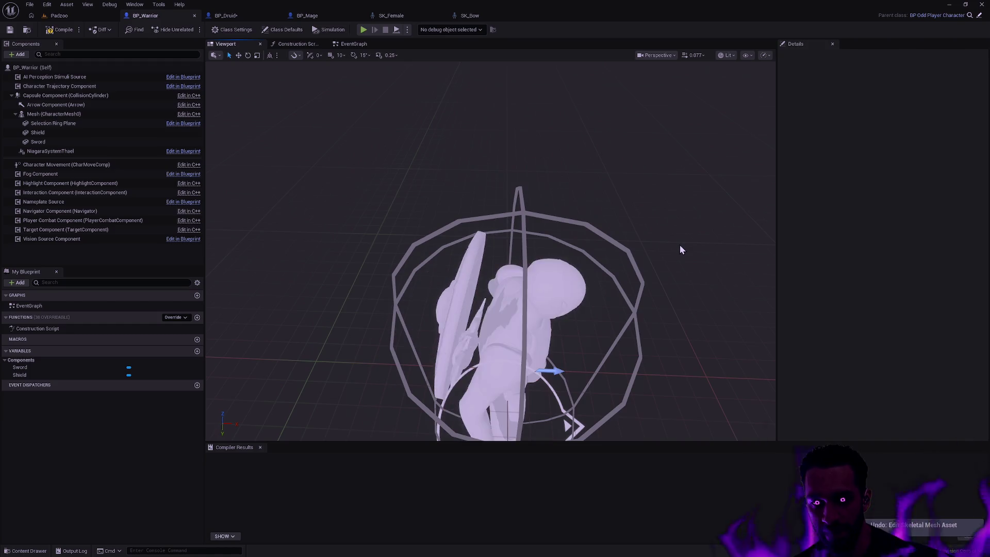
left_click_drag(680, 243, 469, 229)
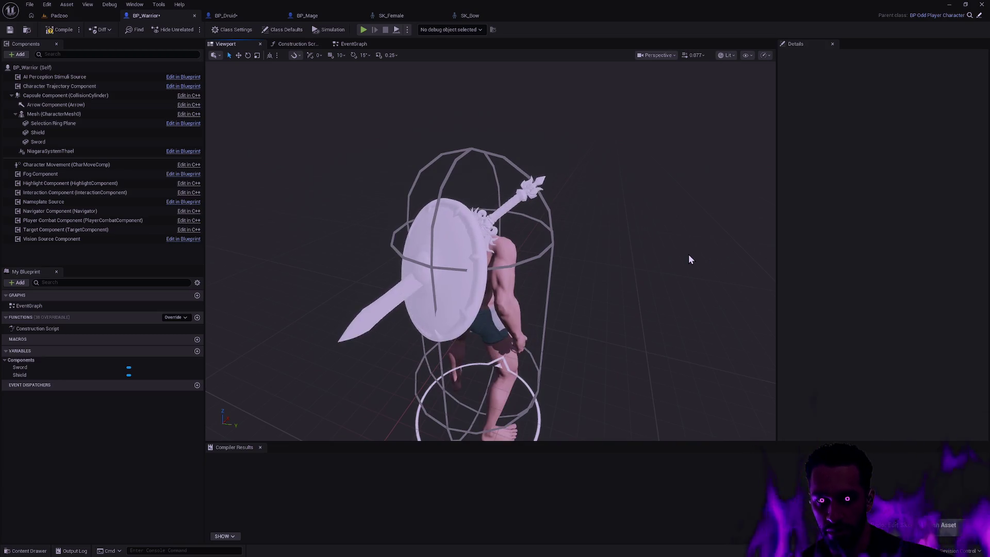
left_click_drag(469, 229, 434, 229)
left_click_drag(647, 267, 649, 263)
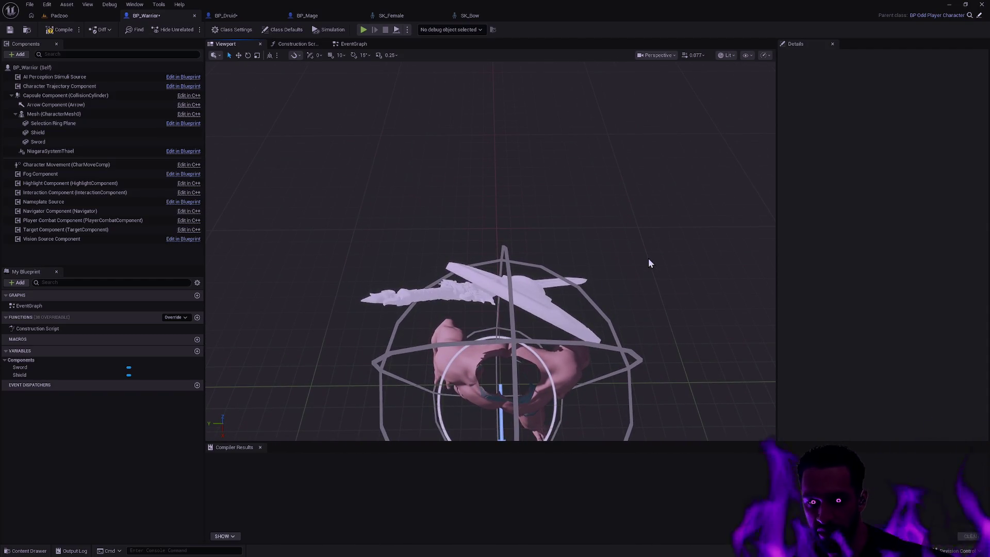
left_click_drag(648, 263, 636, 263)
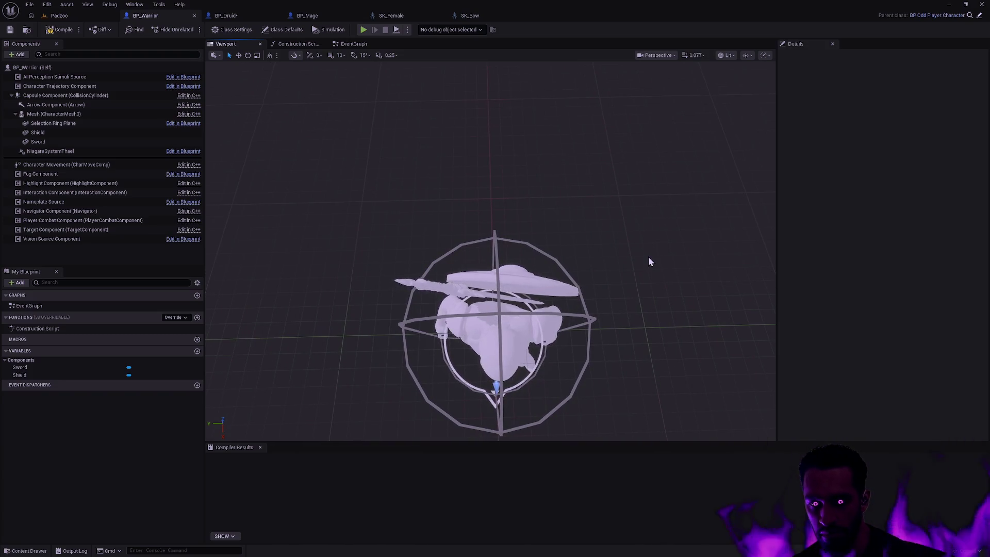
key("ctrl+y")
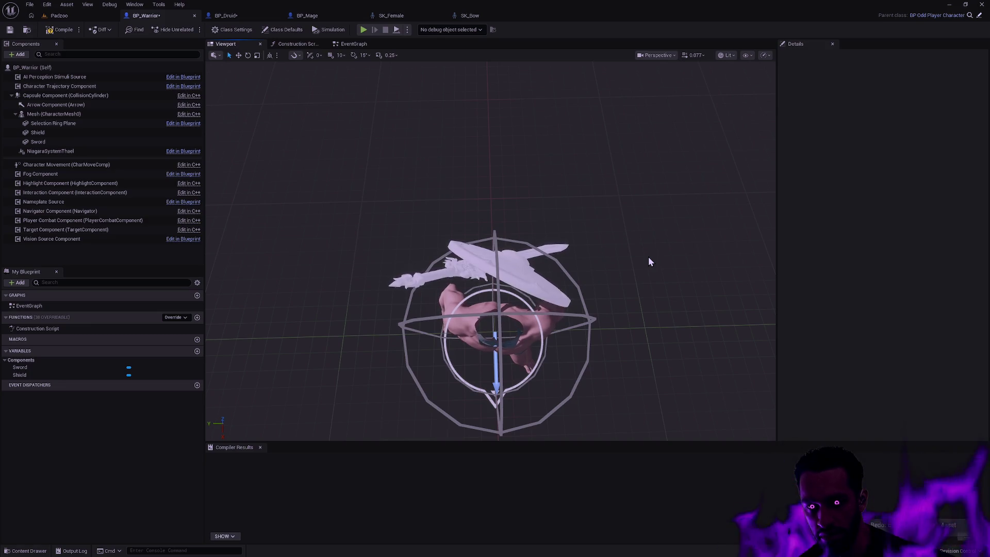
key("ctrl+z")
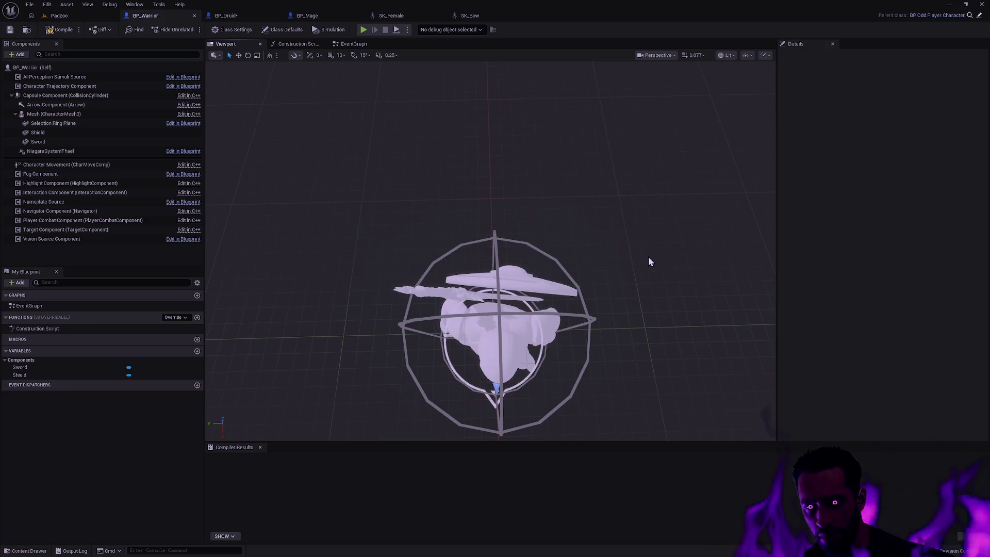
key("ctrl+y")
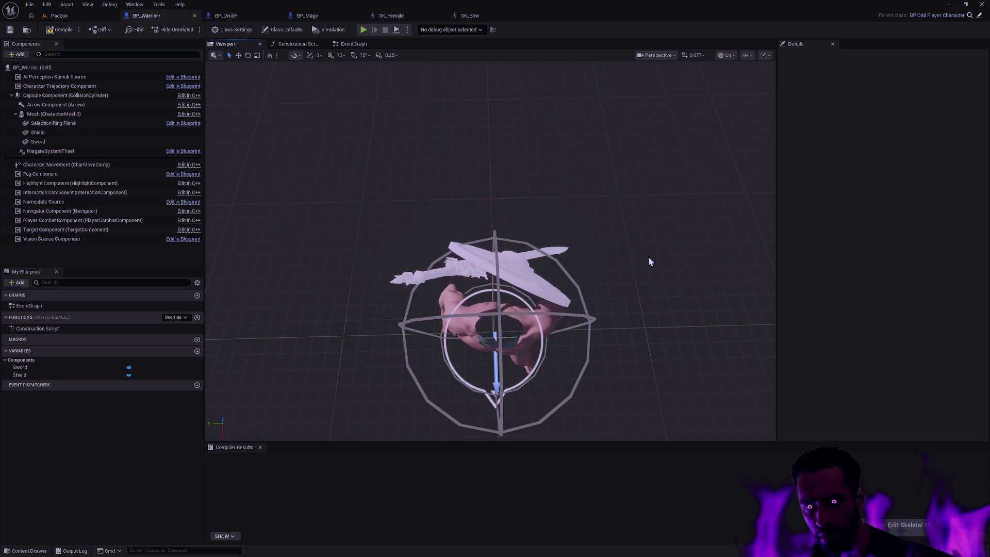
key("ctrl+z")
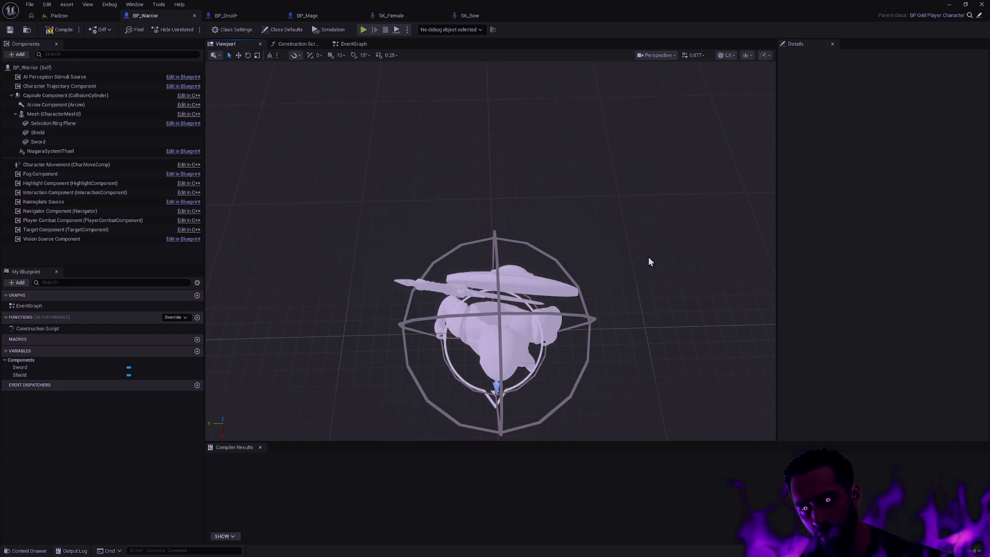
key("ctrl+y")
key("ctrl+z")
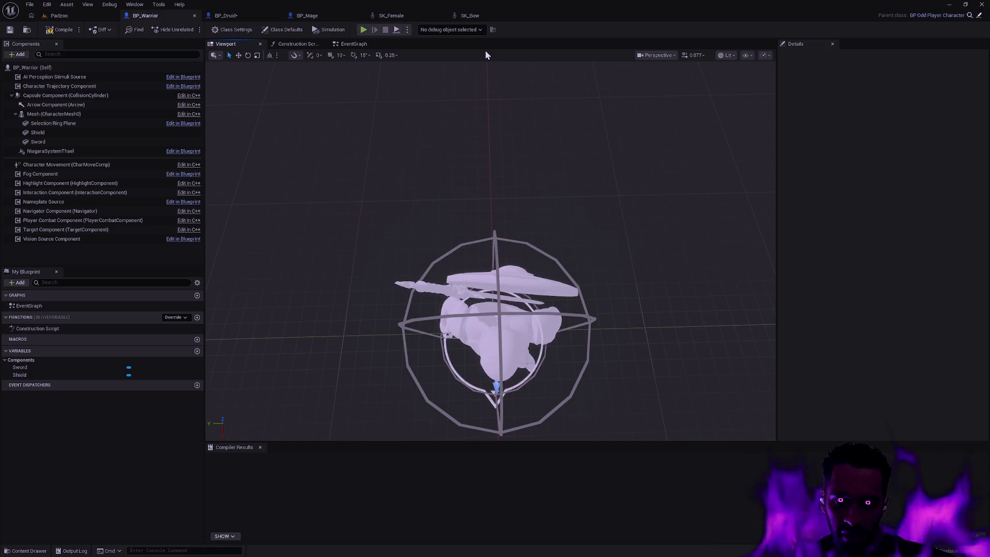
left_click(394, 16)
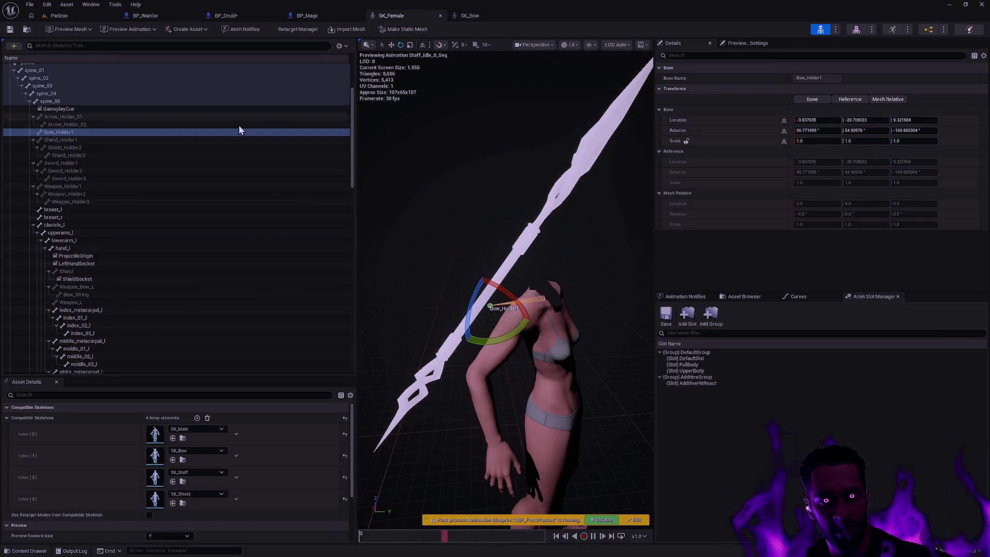
Step: Select the spine_05 bone on SK_Female to inspect it, then go back to SK_Bow
scroll("up", 3)
left_click(63, 139)
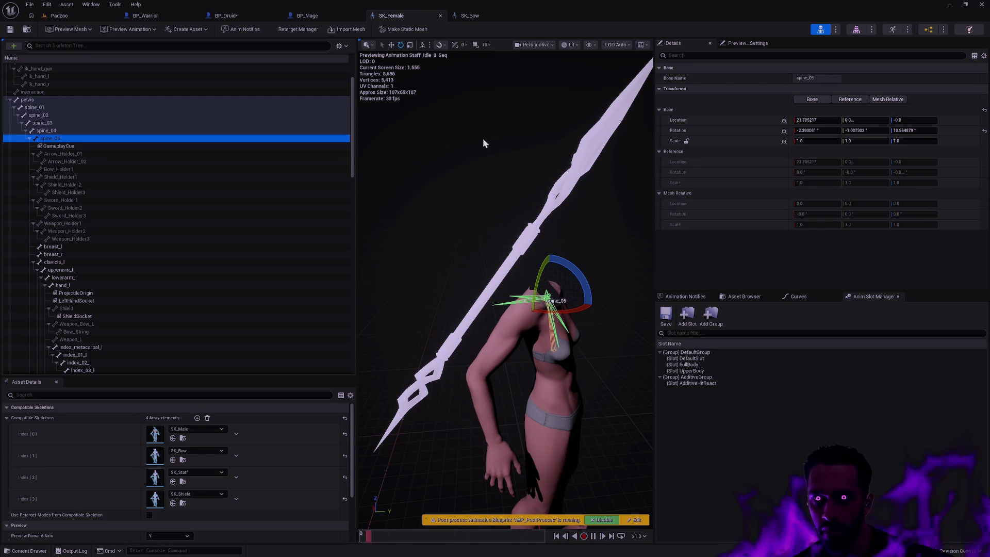
left_click(480, 18)
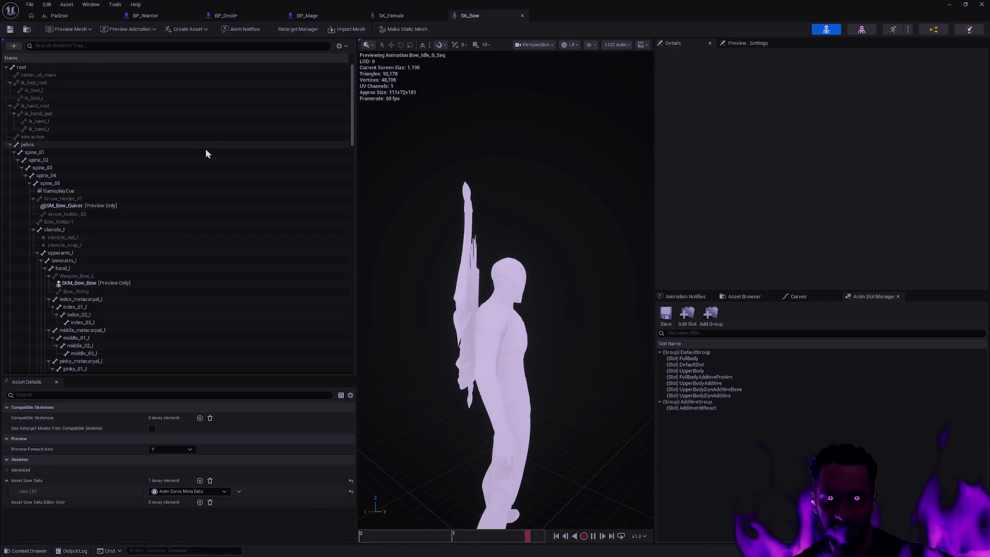
left_click(98, 183)
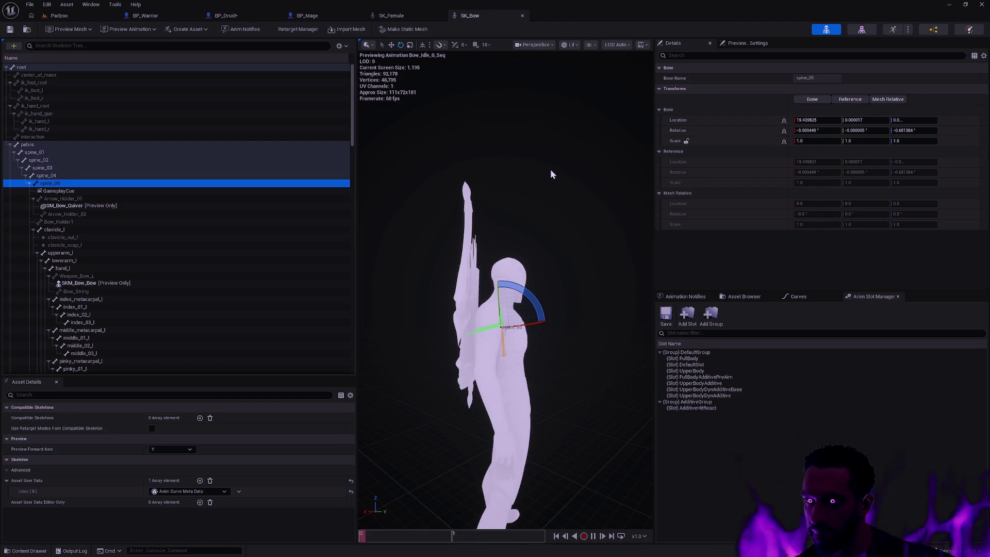
left_click_drag(512, 127, 542, 89)
left_click(401, 19)
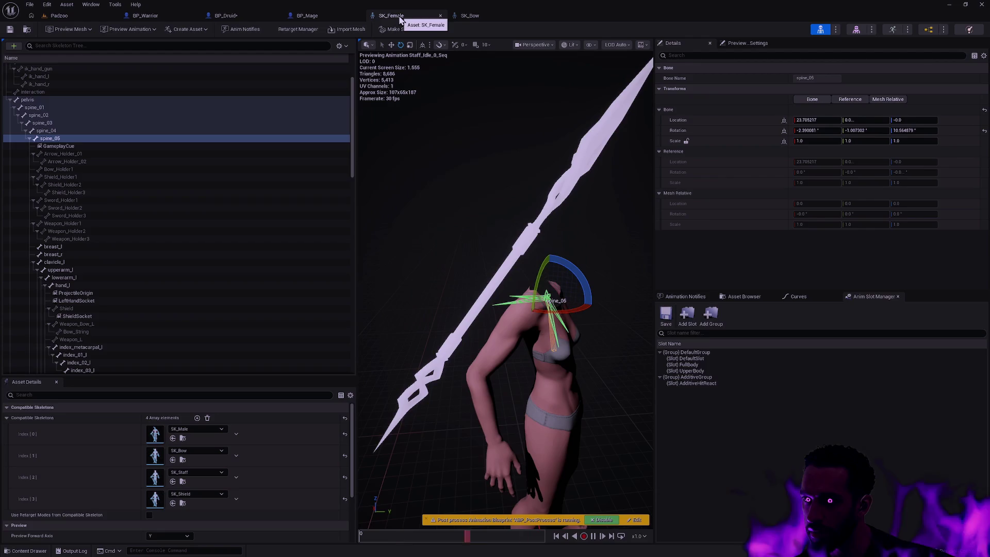
left_click_drag(560, 220, 585, 232)
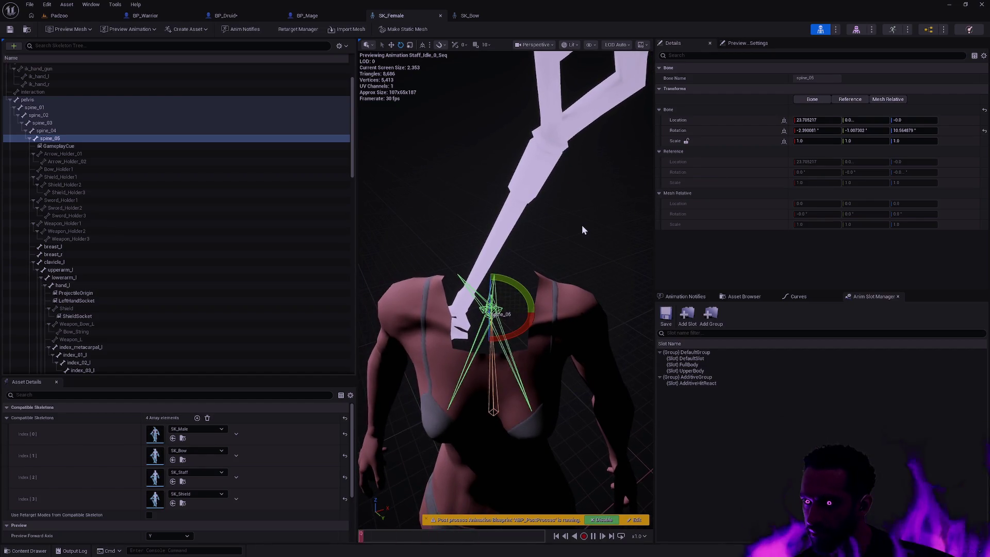
left_click(471, 17)
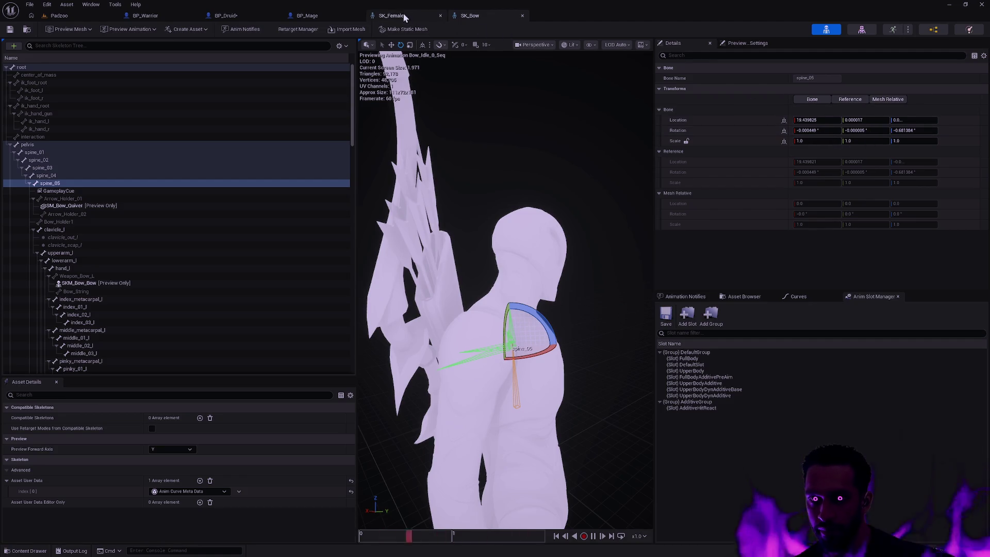
left_click(391, 15)
left_click_drag(484, 256, 483, 255)
left_click_drag(602, 299, 618, 289)
left_click(470, 16)
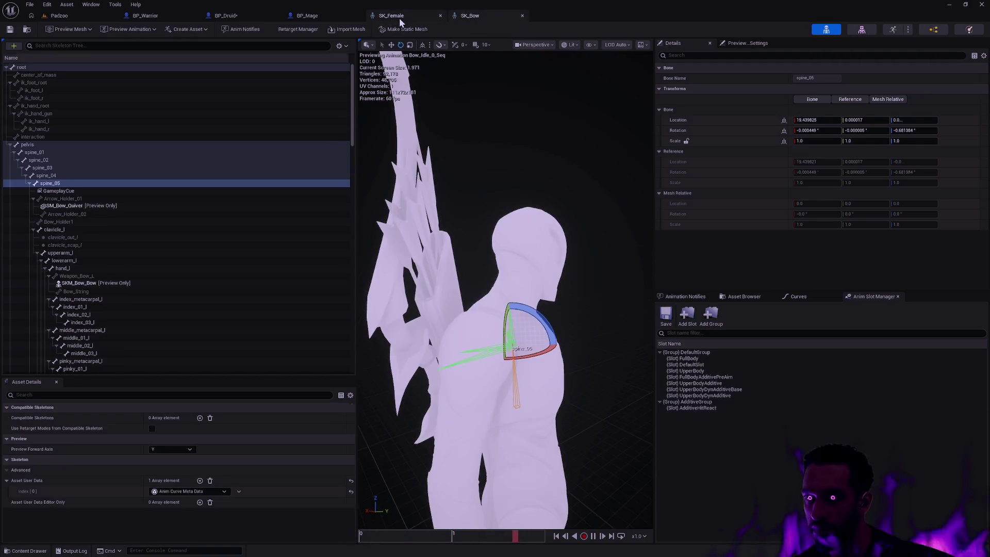
left_click(400, 16)
left_click_drag(498, 248, 508, 297)
left_click(482, 15)
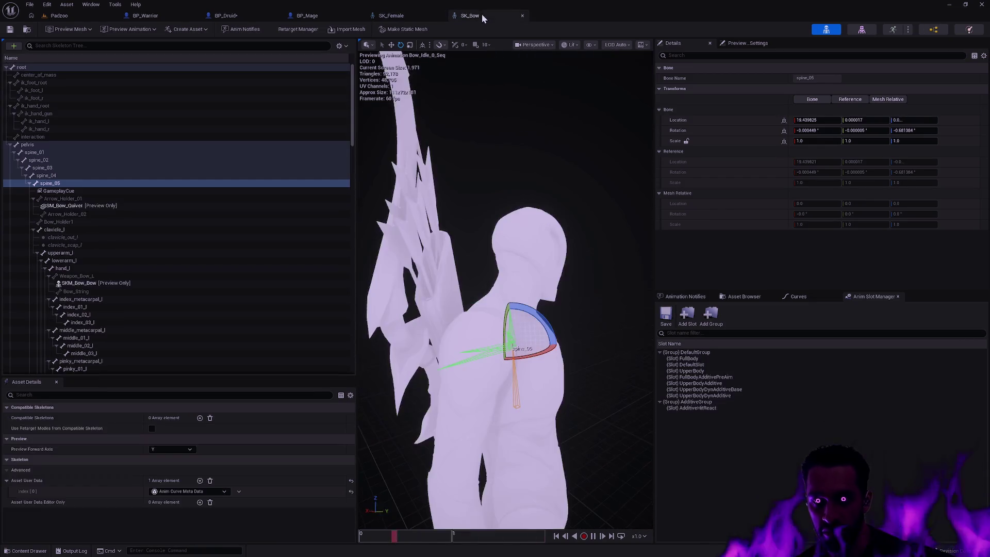
Step: Select the Arrow_Holder_01 bone in SK_Bow, then switch via SK_Female to BP_Druid
left_click_drag(571, 190, 495, 198)
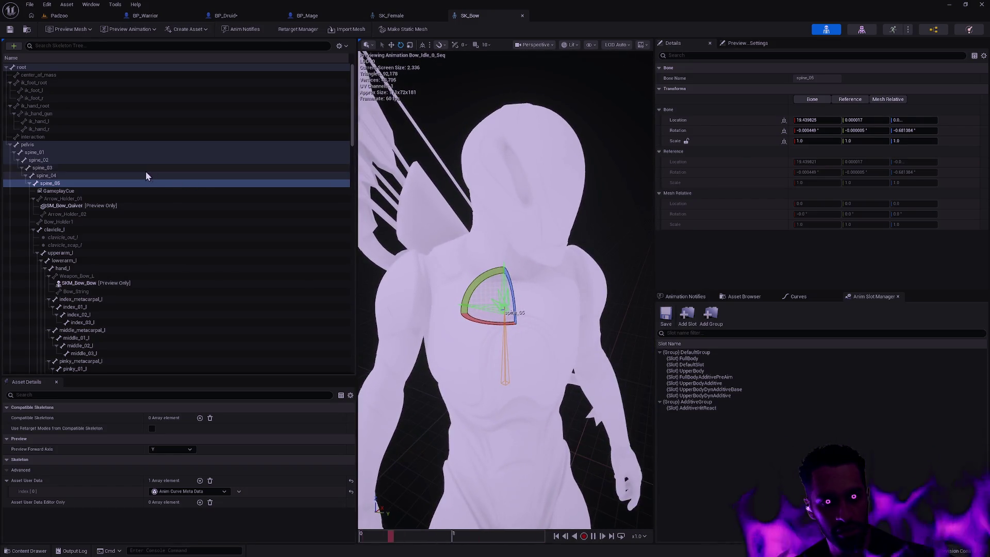
left_click(68, 199)
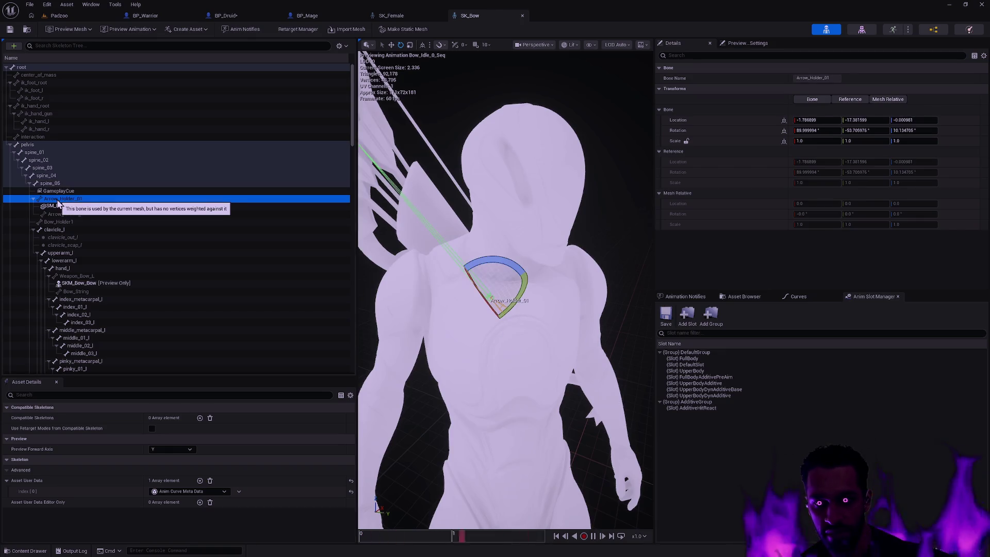
left_click_drag(399, 195, 353, 197)
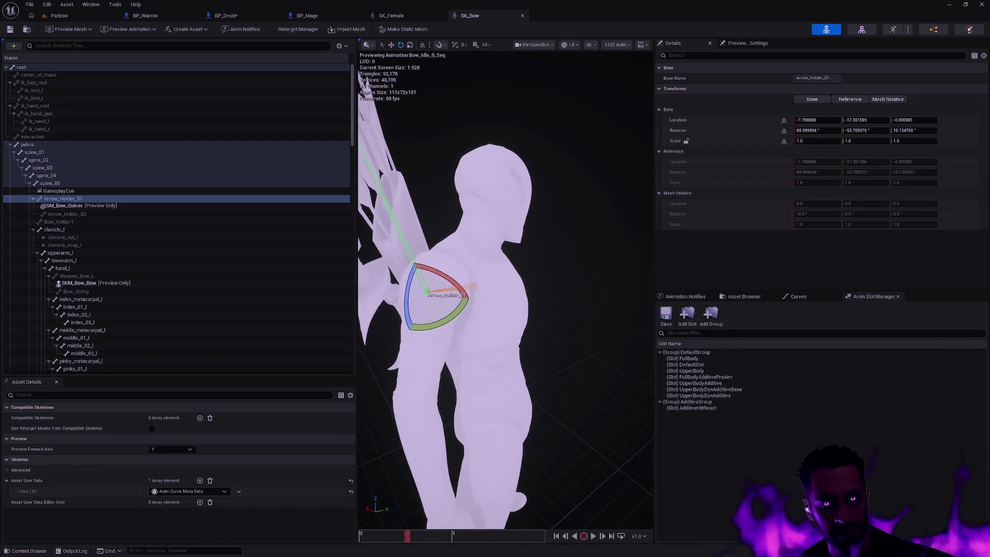
left_click(391, 15)
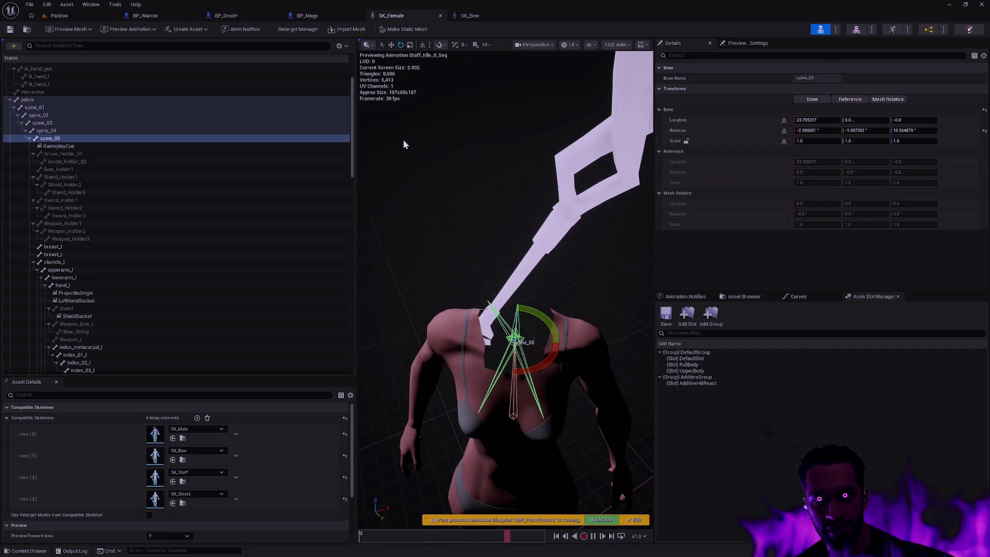
left_click(226, 15)
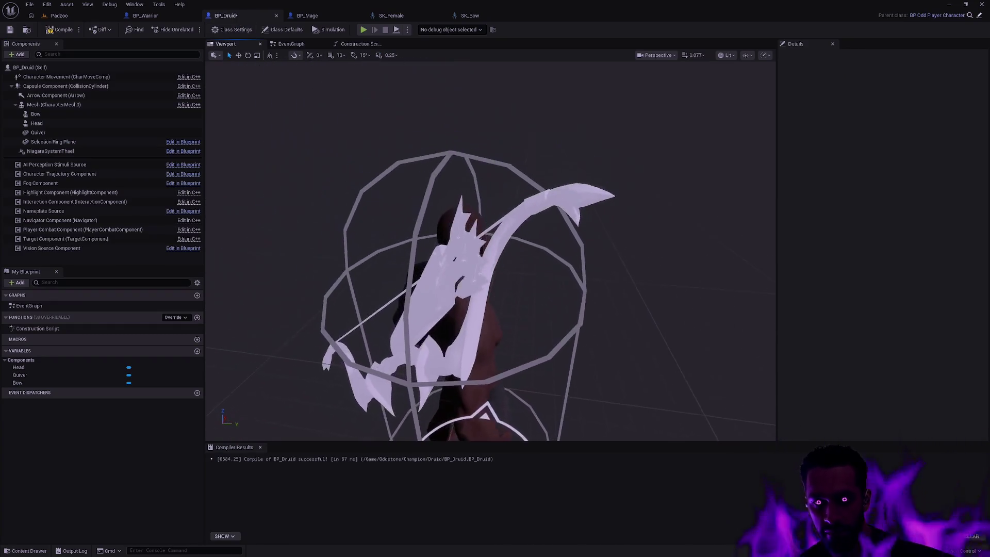
Step: Set the Mesh (CharacterMesh0) component's Skeletal Mesh Asset to SKM_Bow
left_click(412, 235)
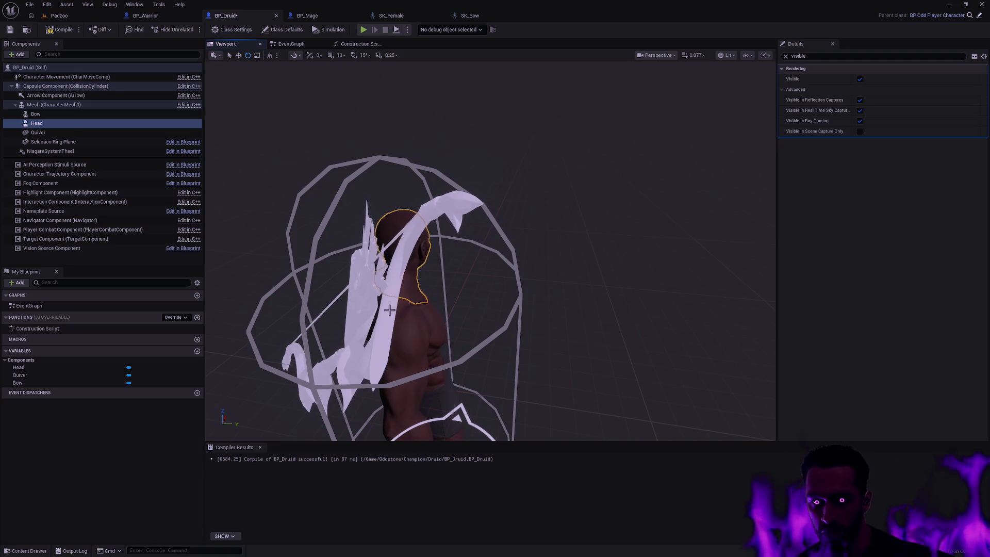
left_click(87, 110)
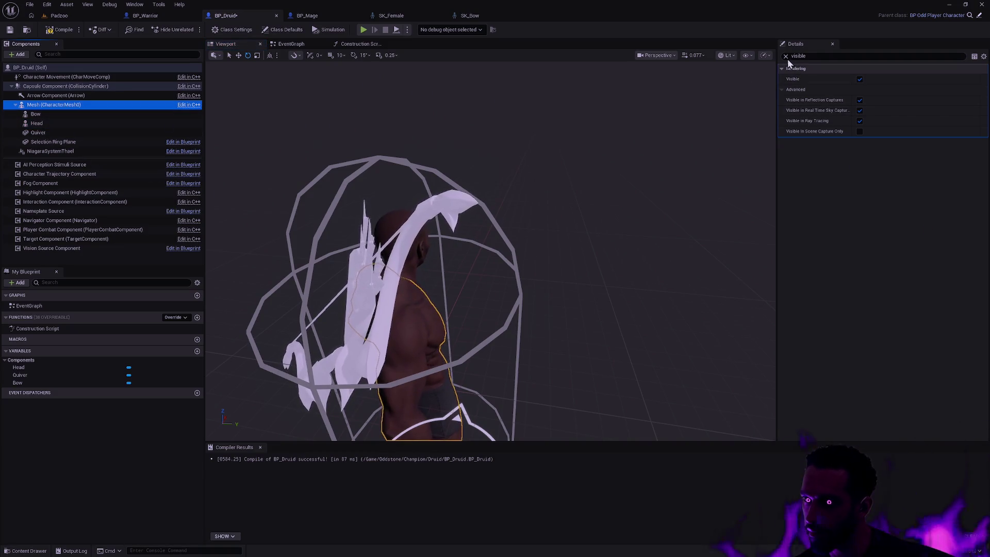
left_click(786, 56)
left_click(921, 258)
type("SK_Bow")
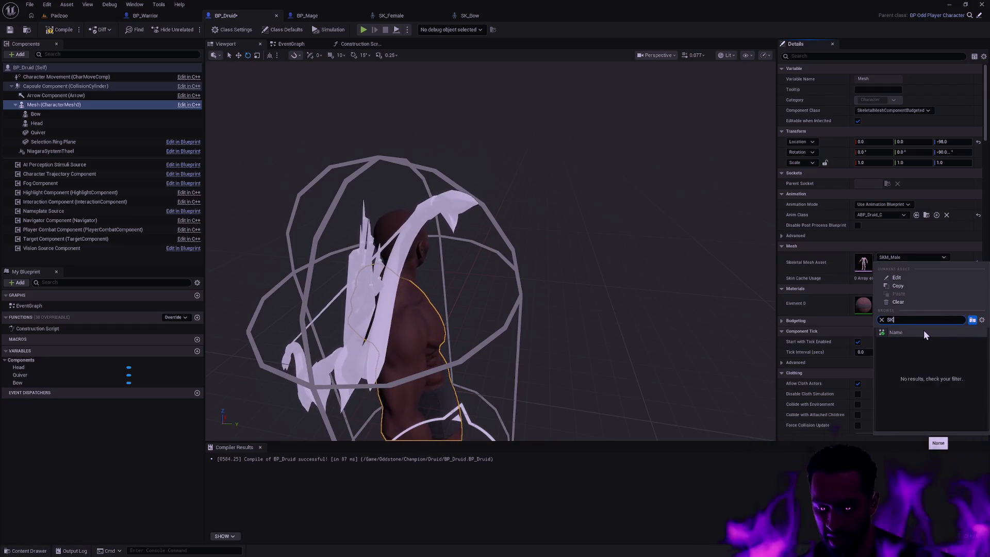
key("Left")
key("Left")
key("Left")
type("M")
key("Return")
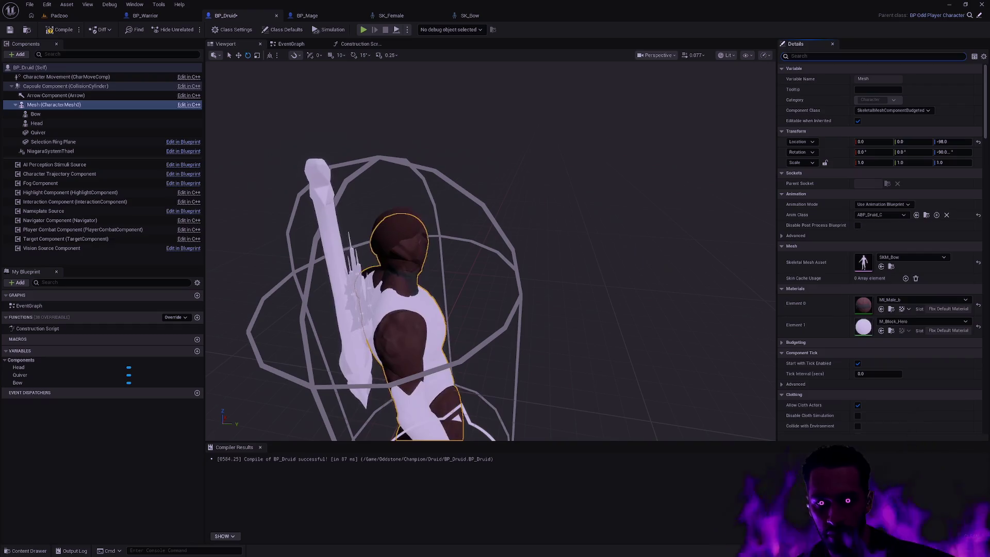
key("Escape")
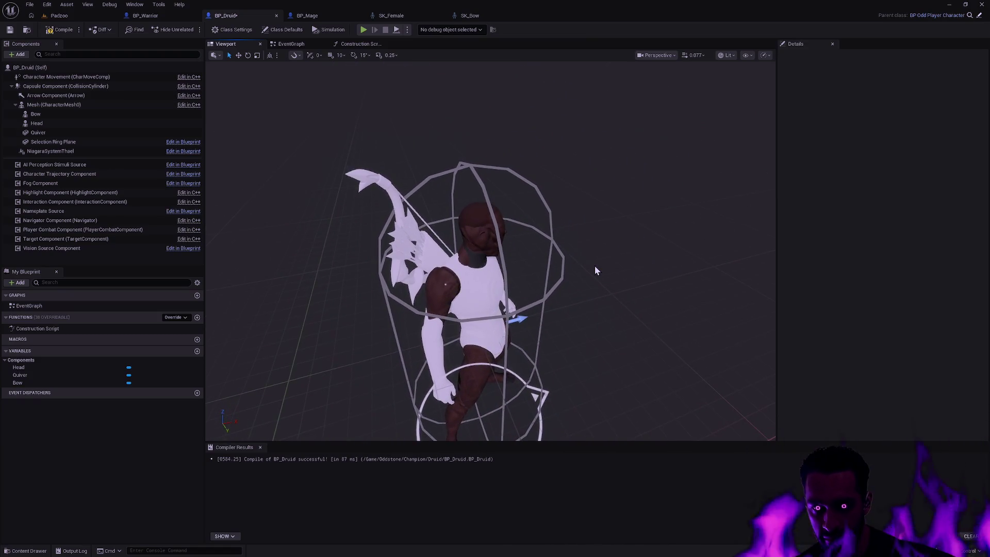
key("ctrl+z")
left_click_drag(595, 271, 595, 271)
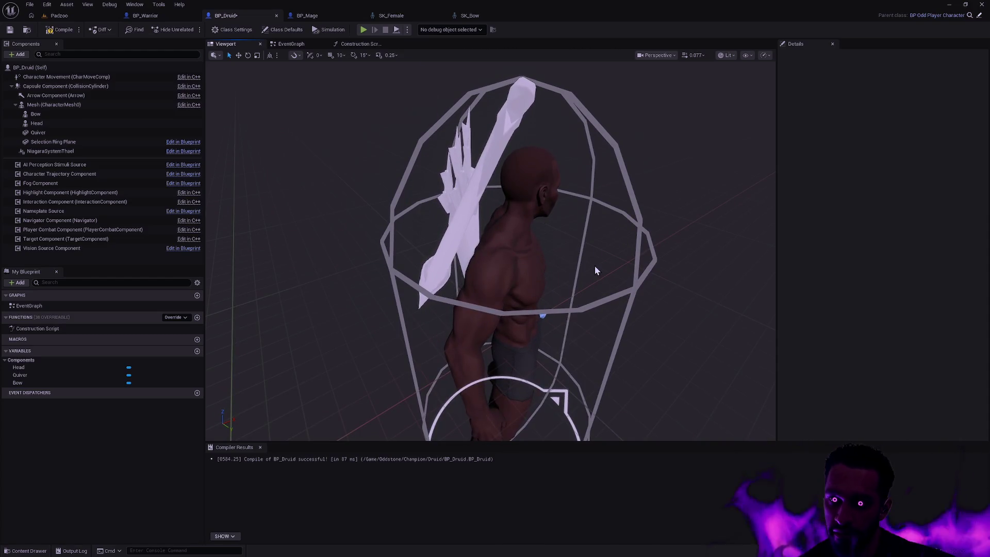
key("ctrl+y")
left_click_drag(595, 267, 583, 243)
left_click_drag(547, 316, 635, 268)
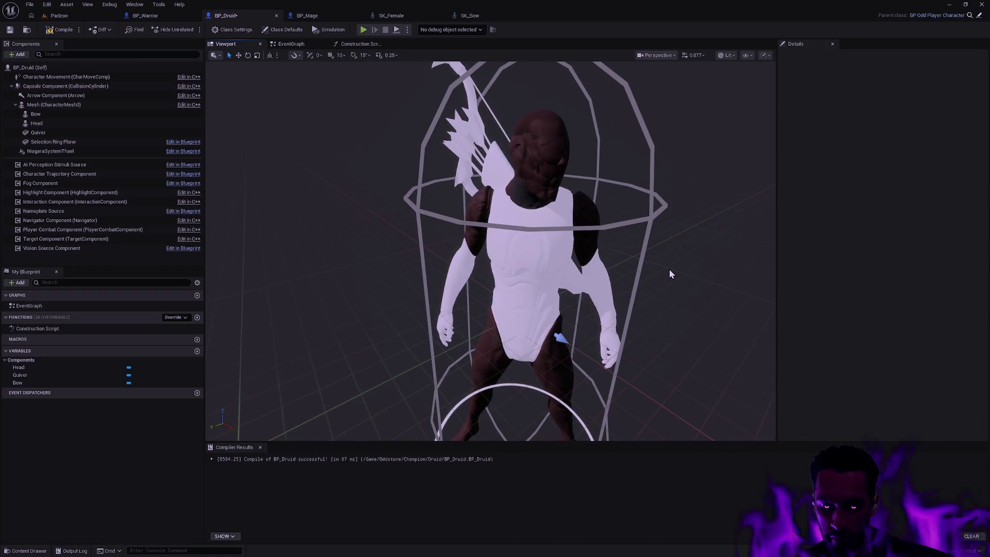
key("ctrl+z")
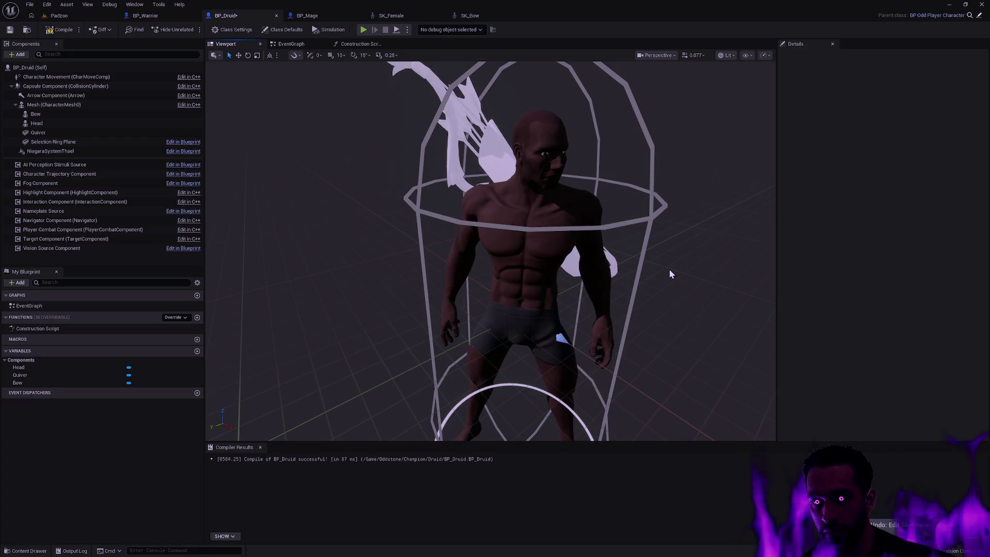
key("ctrl+y")
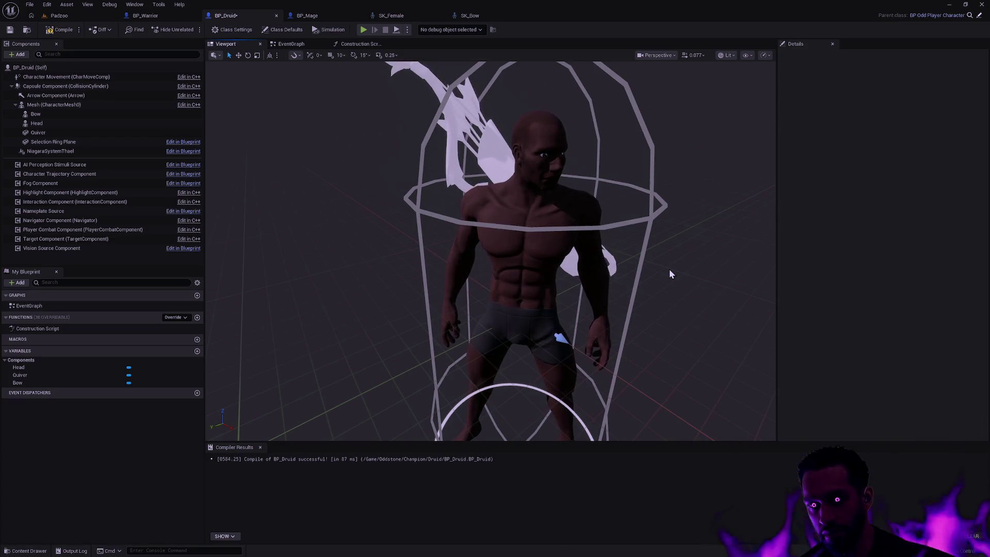
key("ctrl+y")
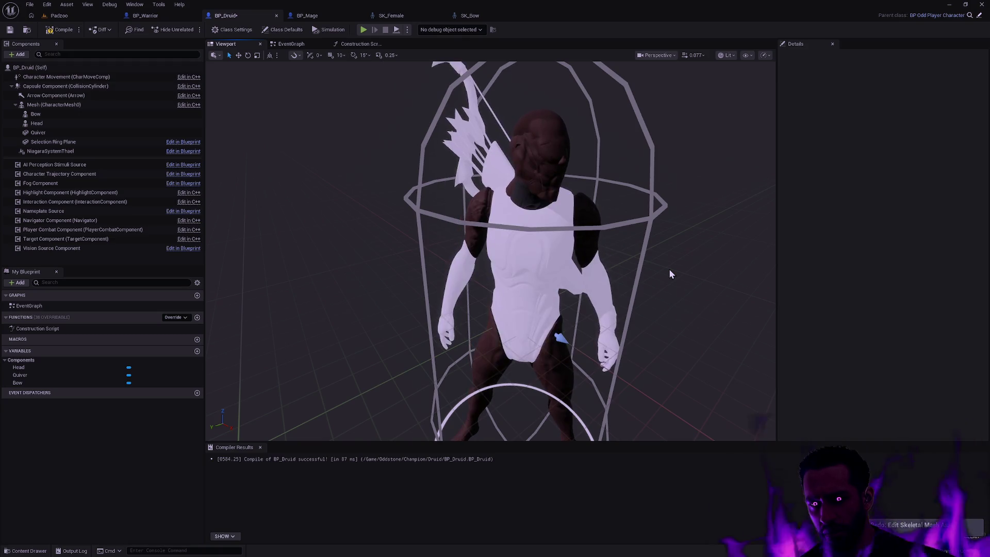
left_click_drag(669, 273, 670, 268)
left_click(55, 115)
Step: Turn off Visible on the Bow component using a 'visib' Details search
left_click(815, 60)
type("visib")
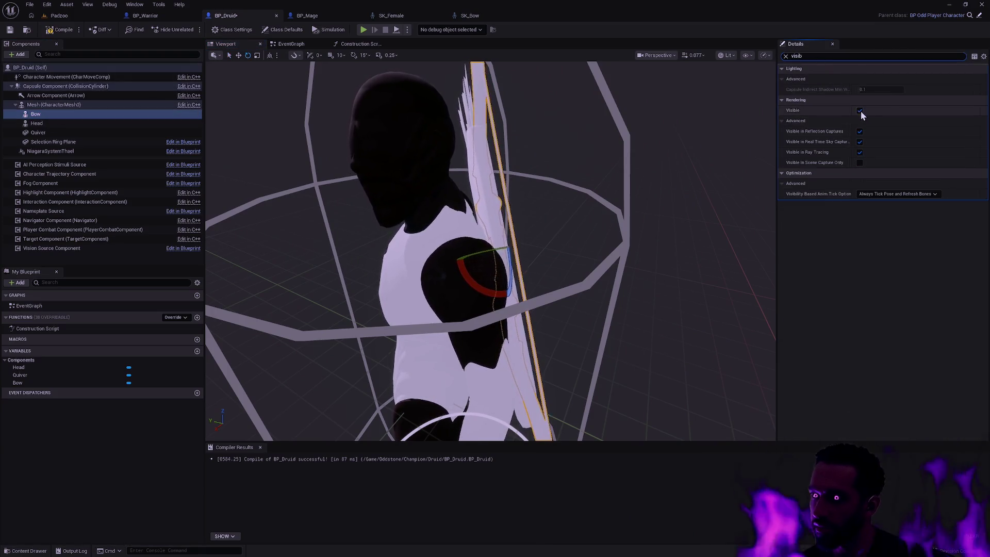
left_click(859, 110)
Step: Select the body Mesh, clear the Details filter and show its Skeletal Mesh Asset choices
left_click_drag(669, 268, 590, 355)
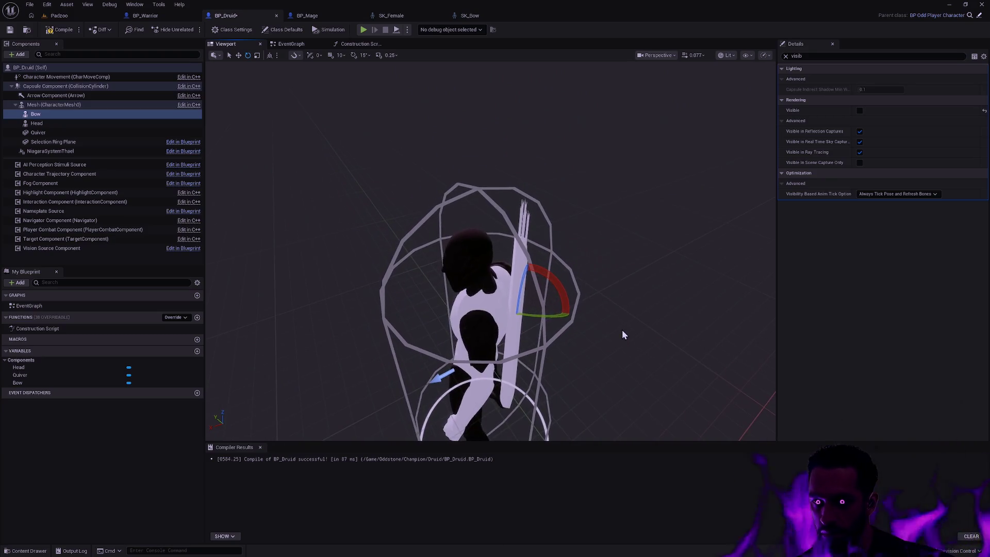
left_click(479, 310)
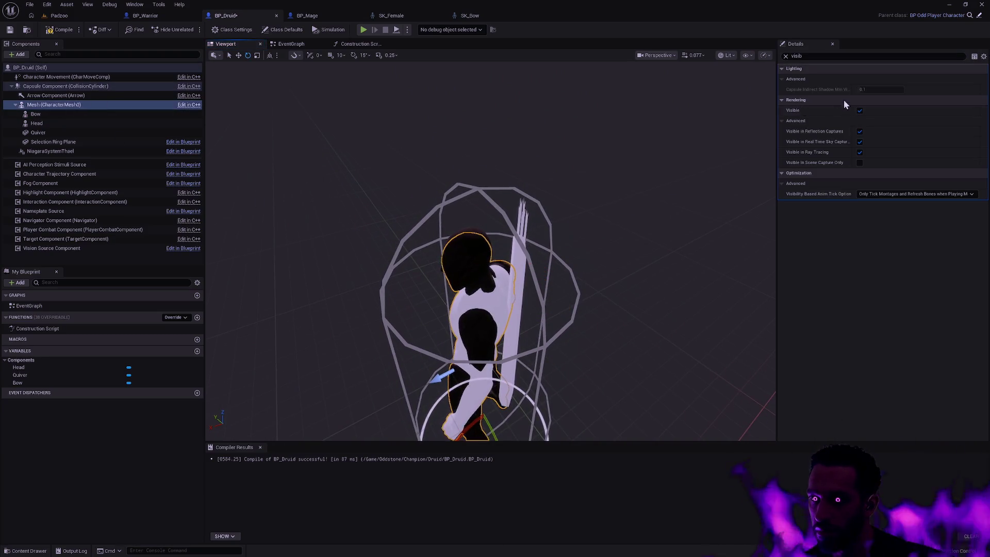
left_click(787, 57)
left_click(914, 255)
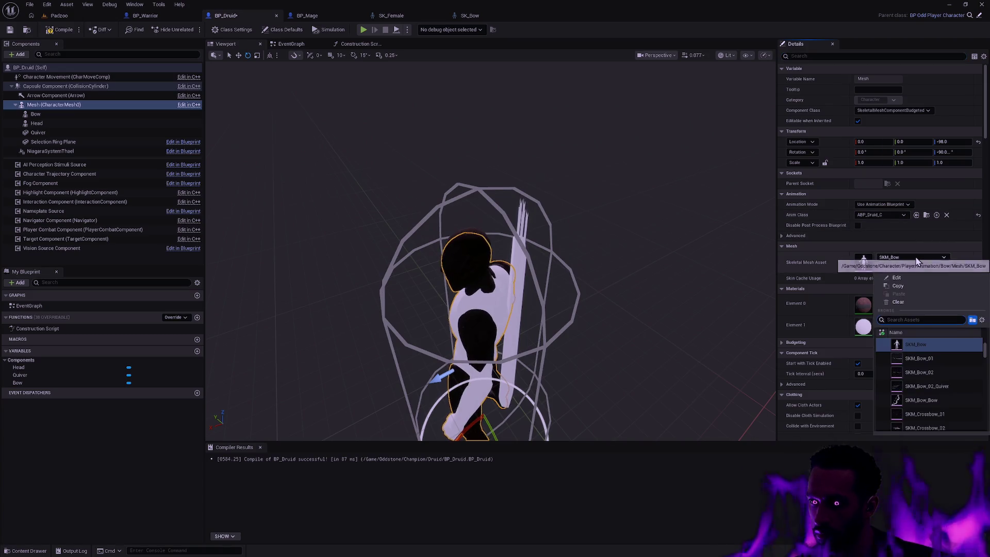
Step: Switch the body's Skeletal Mesh Asset to SKM_Male
type("SK_")
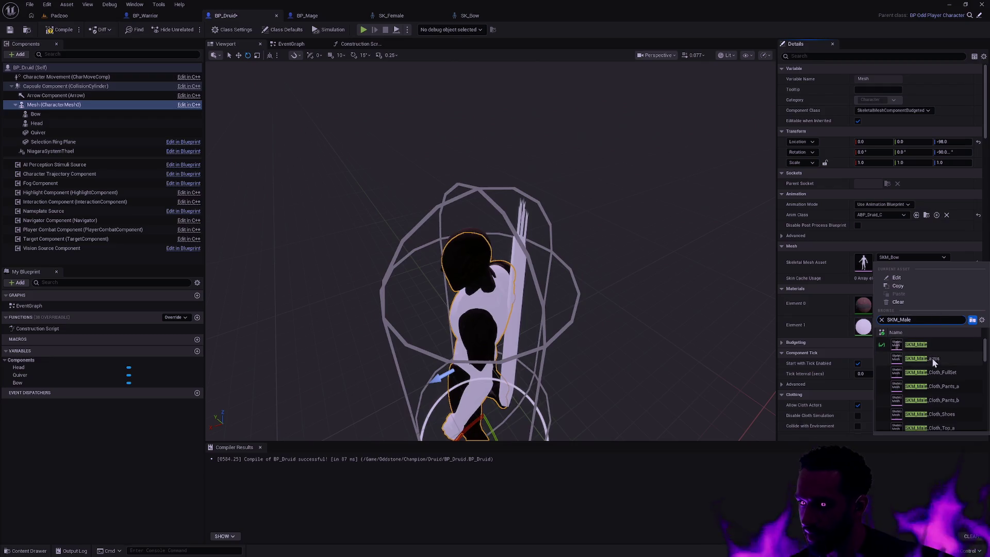
left_click(943, 345)
left_click_drag(704, 263, 645, 268)
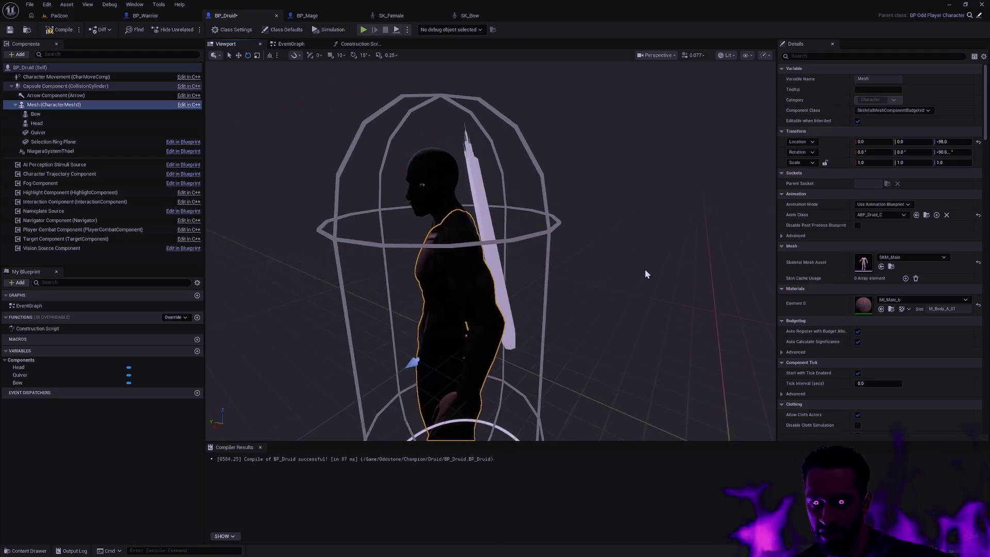
Step: Toggle undo/redo to compare meshes, ending back on SKM_Bow, viewed from above
key("ctrl+z")
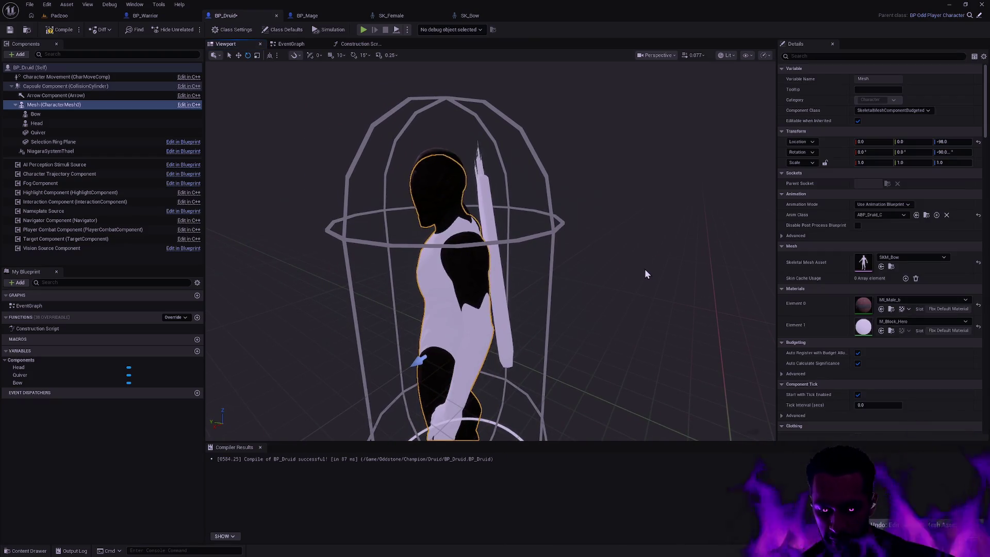
key("ctrl+y")
key("ctrl+z")
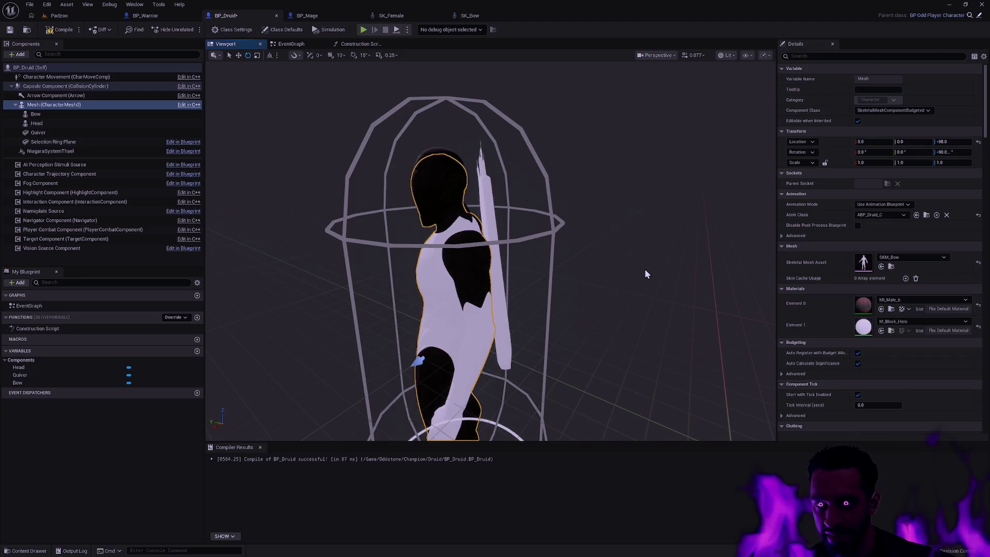
key("ctrl+y")
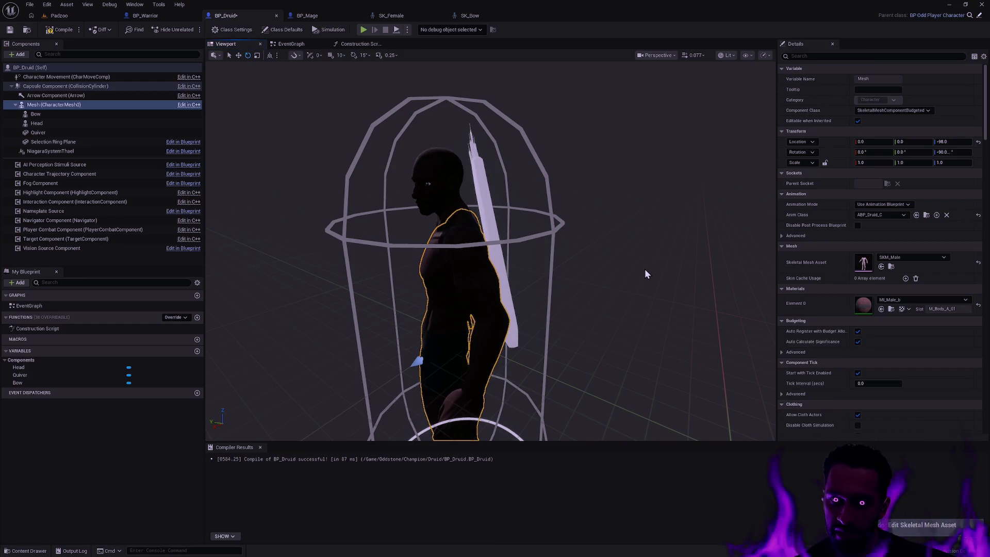
key("ctrl+z")
left_click_drag(490, 248, 490, 392)
left_click(656, 56)
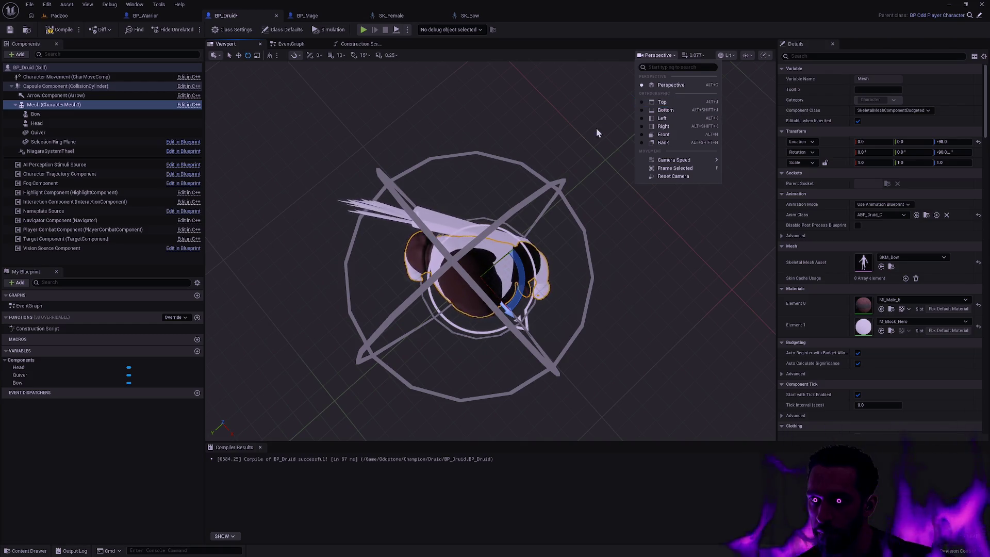
Step: Deselect the mesh, face the Druid, and undo to the bare-chested male body
left_click(583, 138)
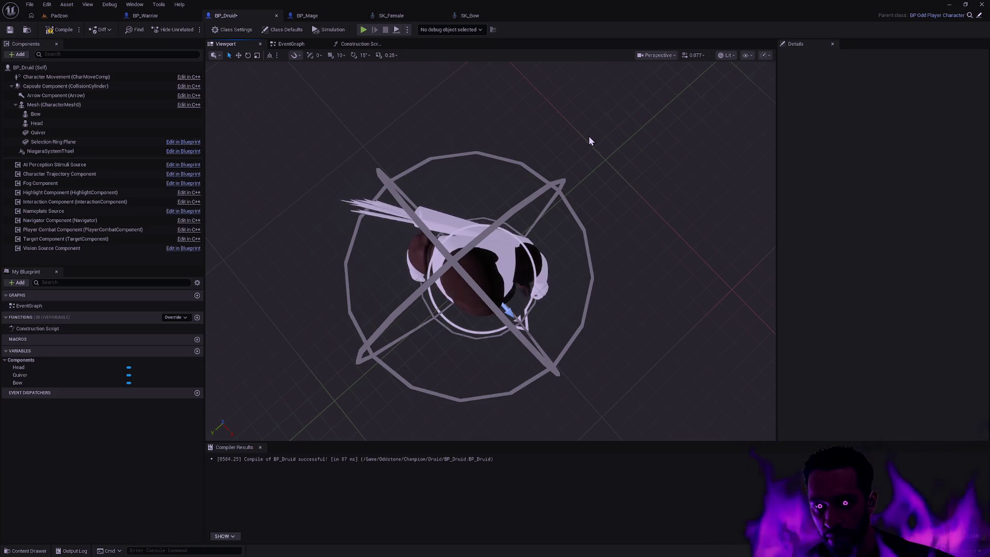
left_click_drag(584, 149, 613, 224)
key("ctrl+z")
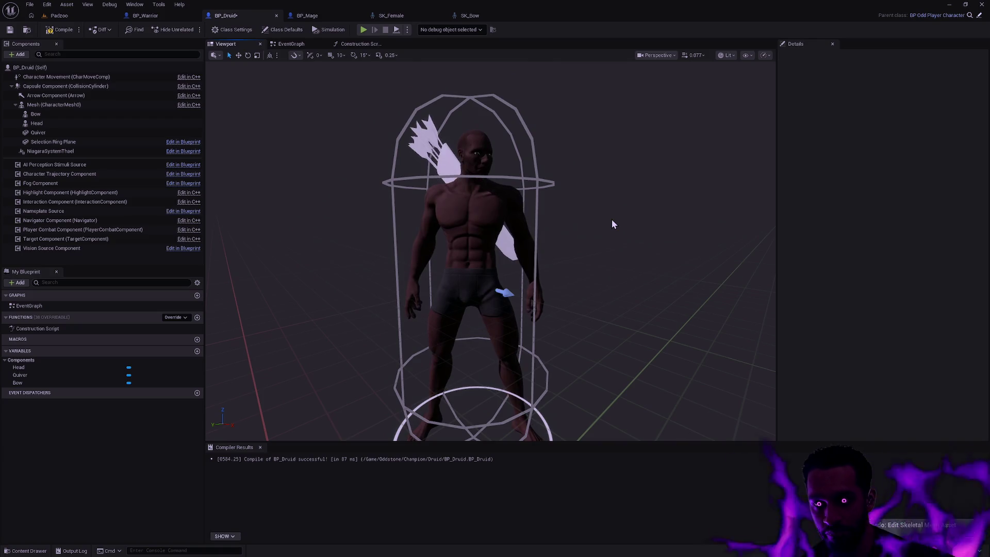
Step: Compare both body meshes via undo/redo, settle on the white mesh, and unhide the bow
key("ctrl+y")
key("ctrl+z")
key("ctrl+y")
key("ctrl+z")
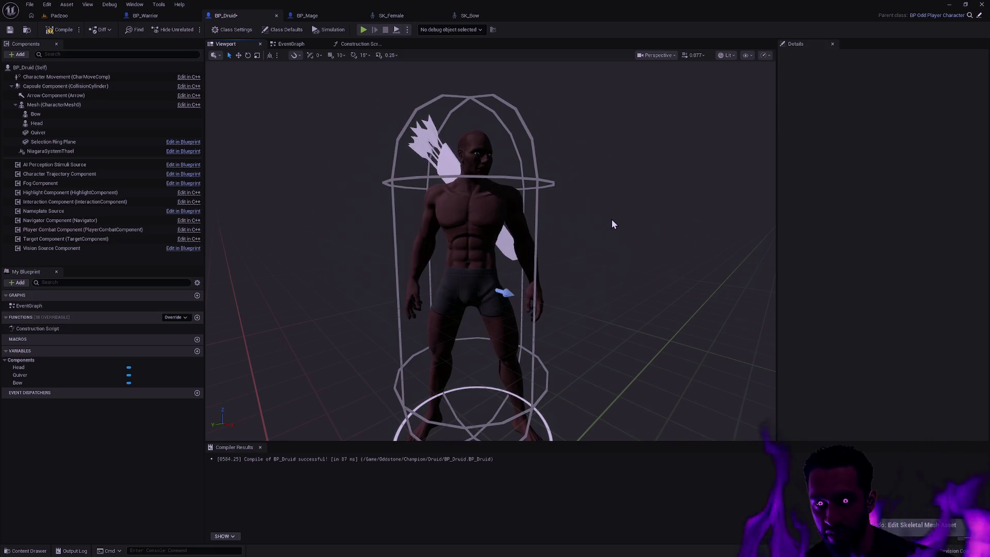
key("ctrl+y")
key("ctrl+z")
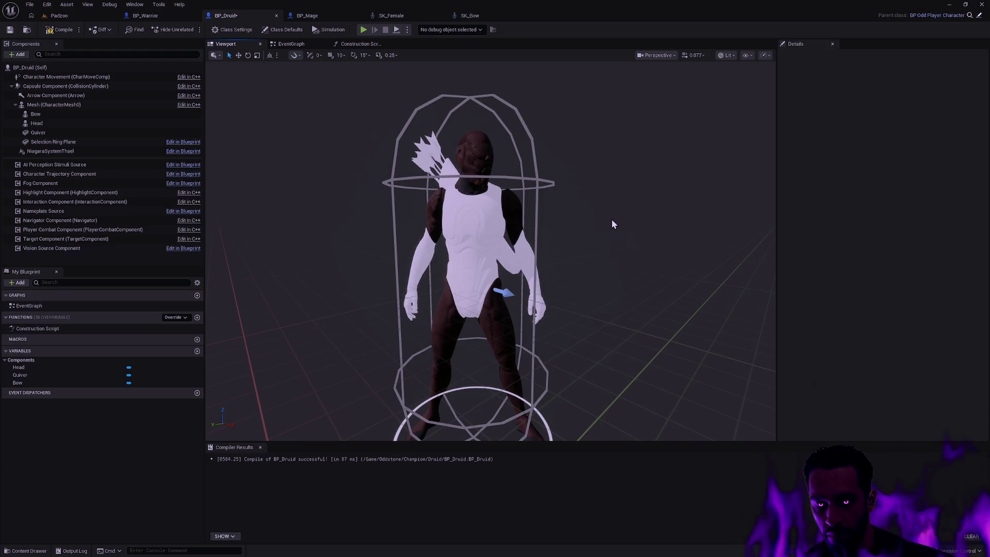
key("ctrl+y")
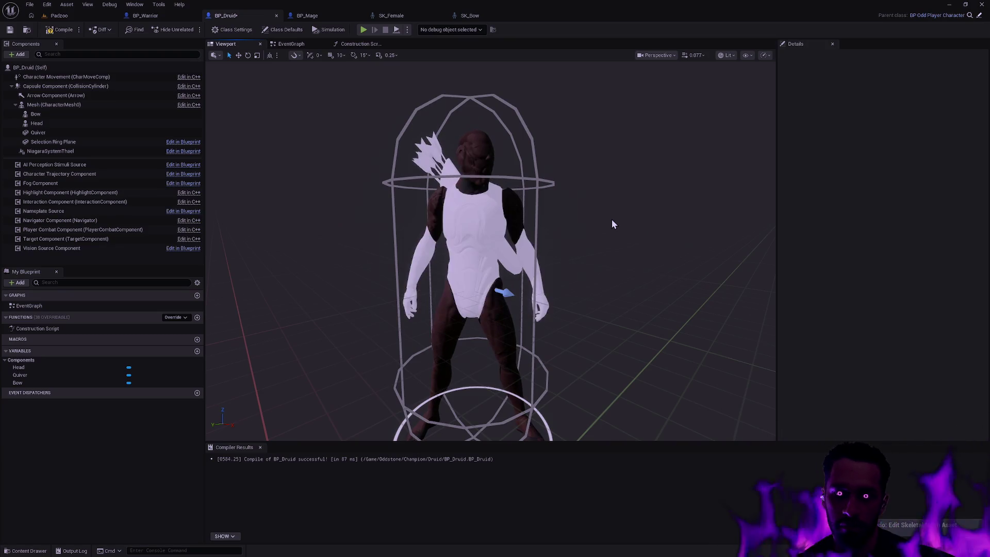
left_click_drag(579, 270, 581, 268)
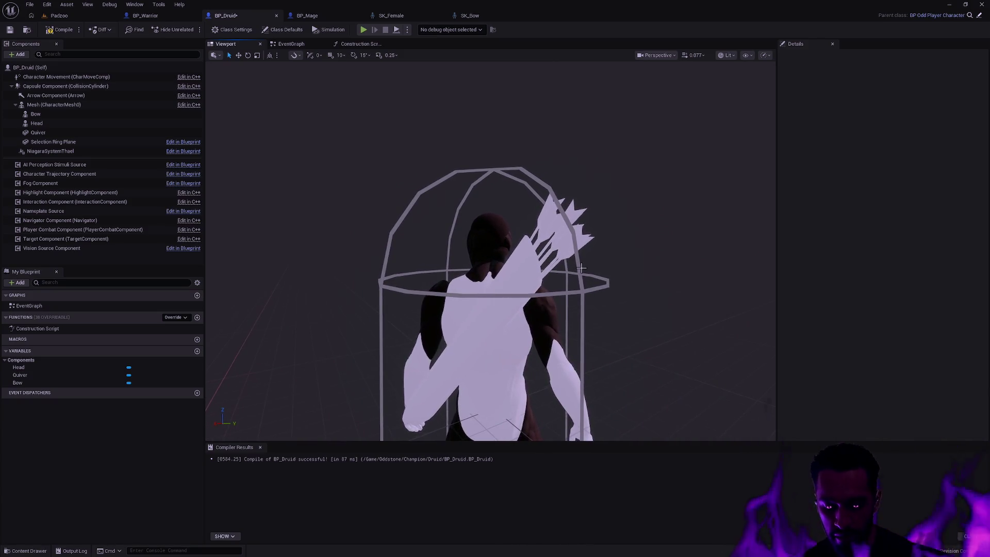
key("ctrl+z")
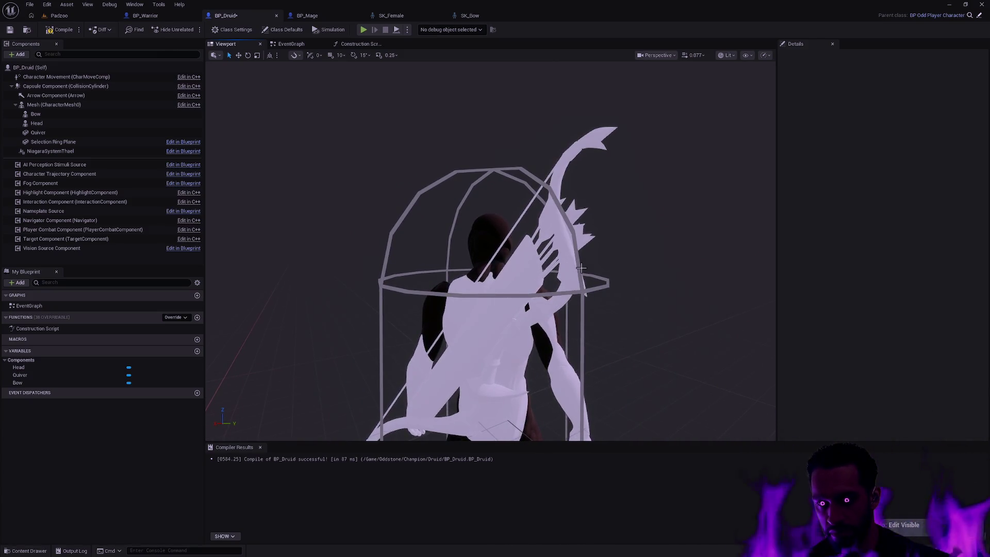
key("ctrl+y")
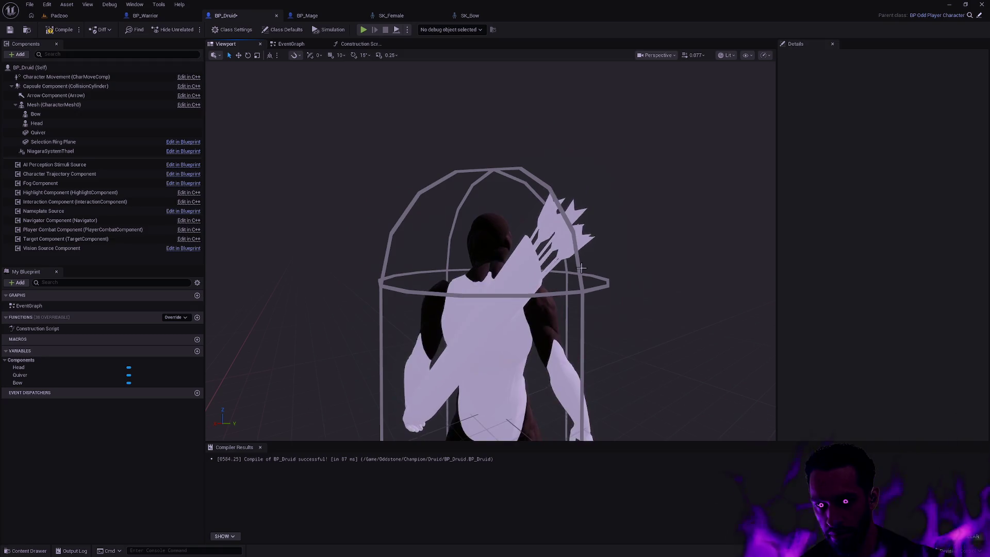
key("ctrl+z")
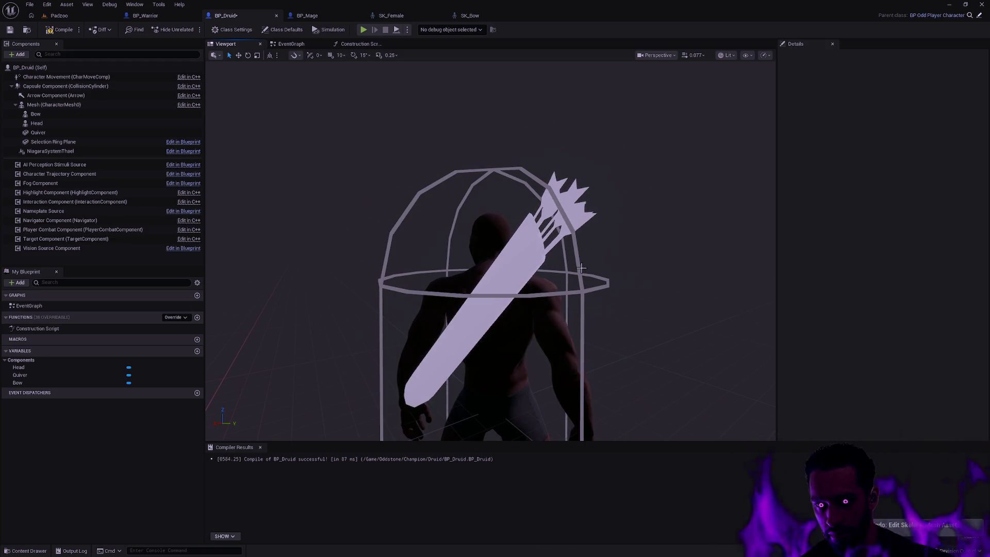
key("ctrl+y")
key("ctrl+z")
key("ctrl+y")
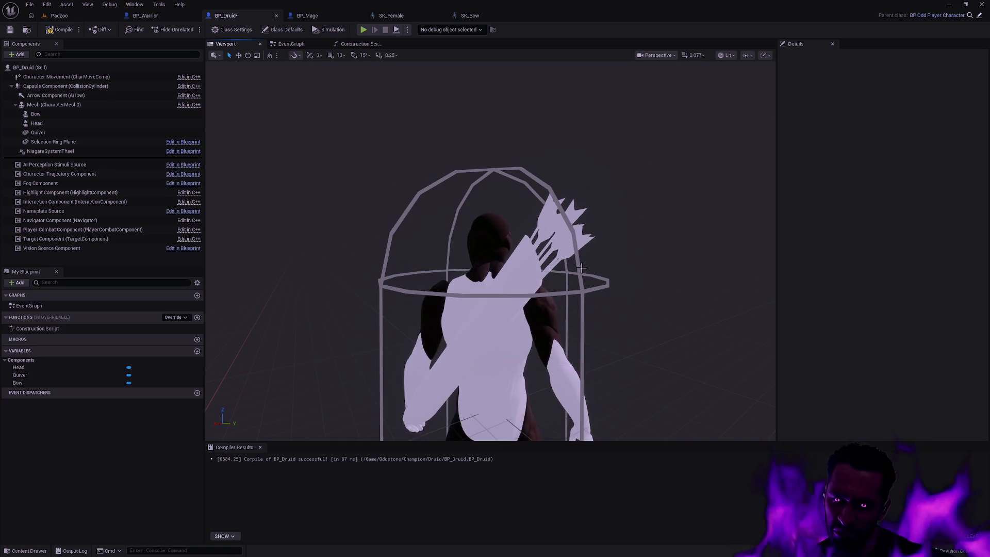
key("ctrl+z")
key("ctrl+y")
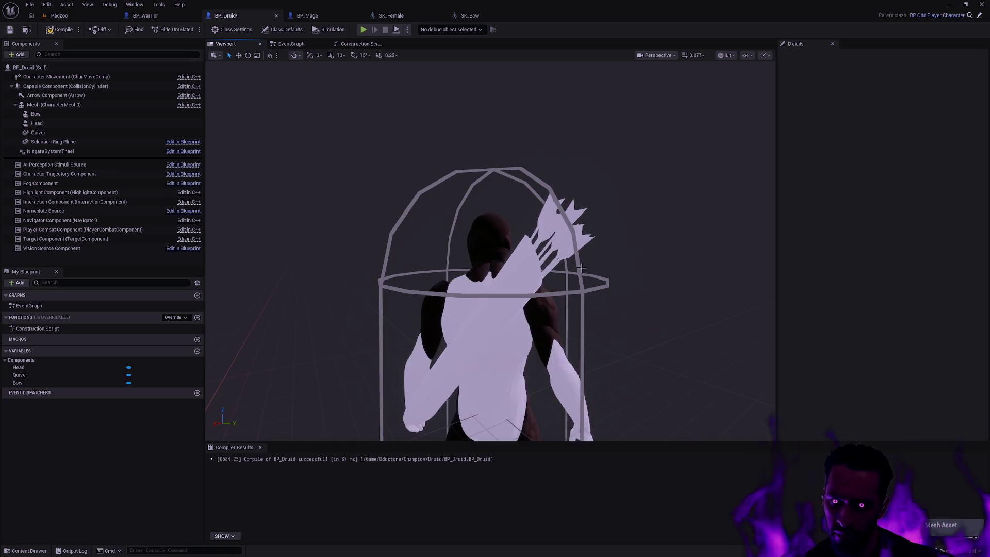
key("ctrl+z")
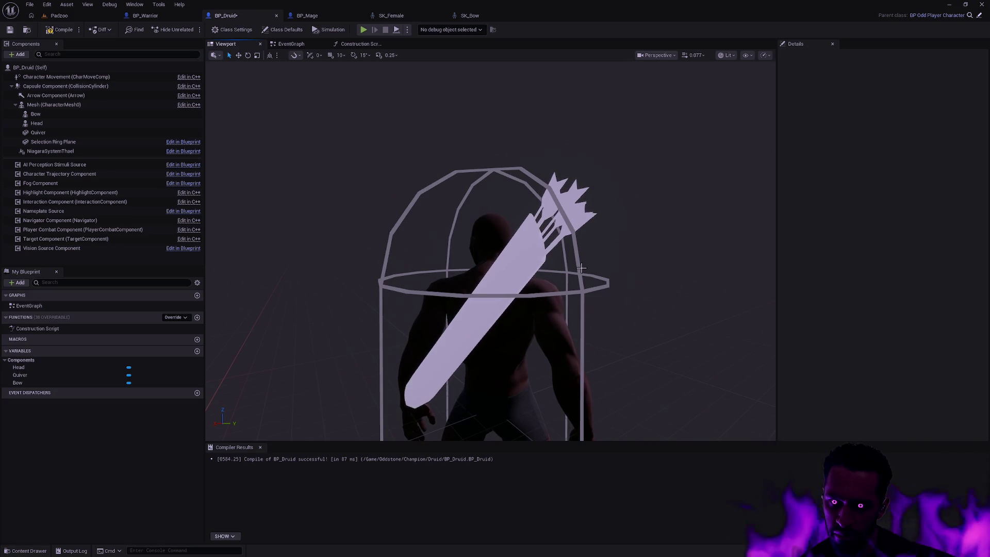
key("ctrl+y")
key("ctrl+z")
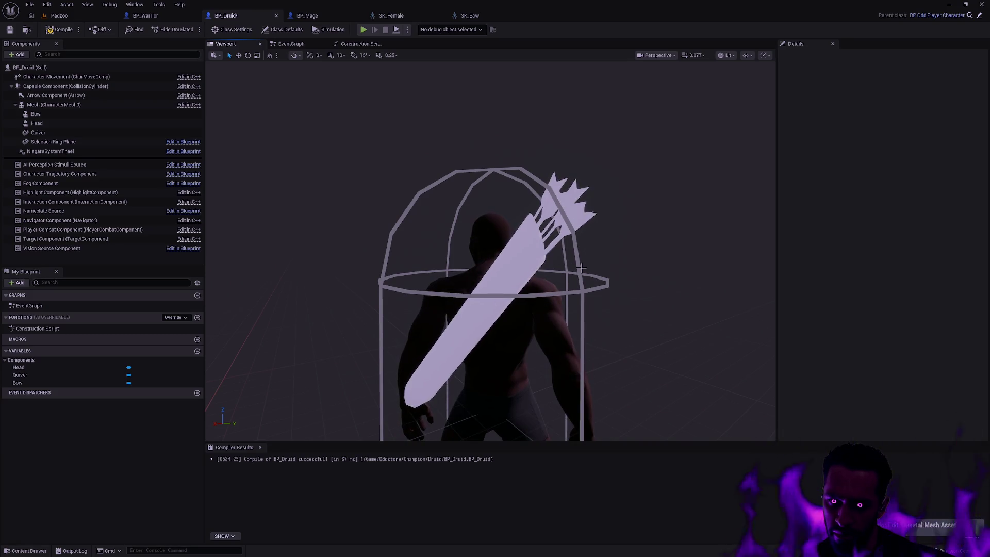
key("ctrl+y")
key("ctrl+z")
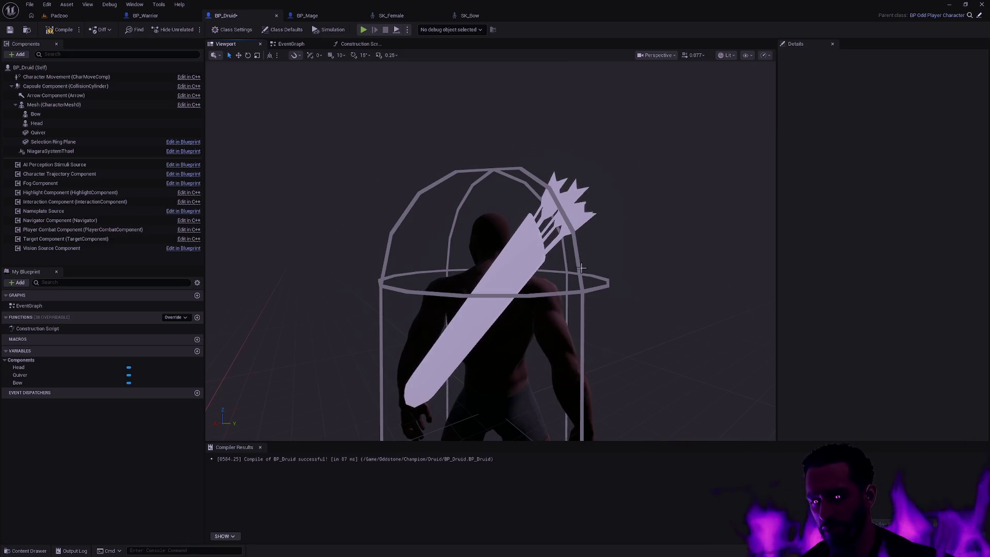
key("ctrl+y")
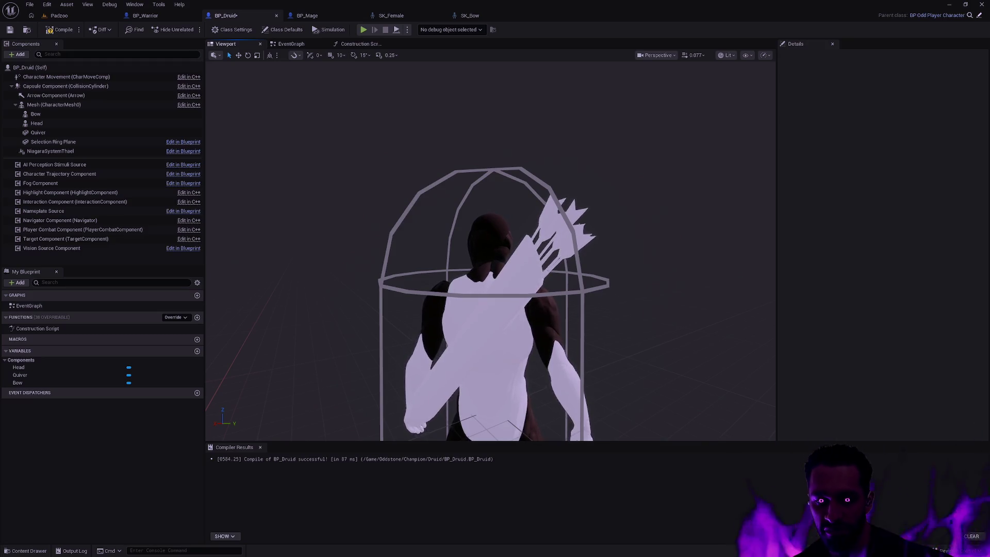
Step: Redo the mesh edit to the bare-chested body and view the Druid closely from the side
left_click_drag(640, 289, 640, 274)
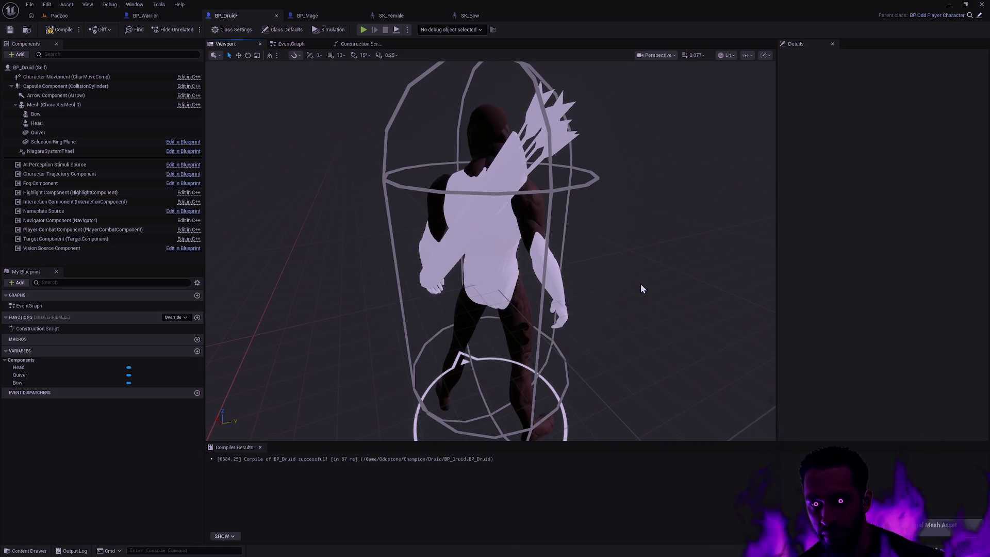
key("ctrl+z")
key("ctrl+y")
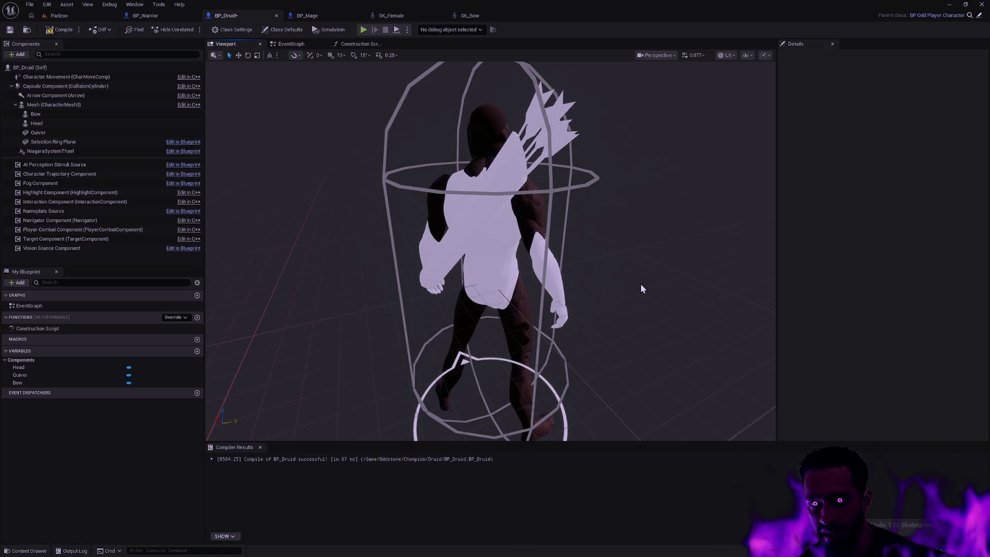
left_click_drag(641, 288, 643, 281)
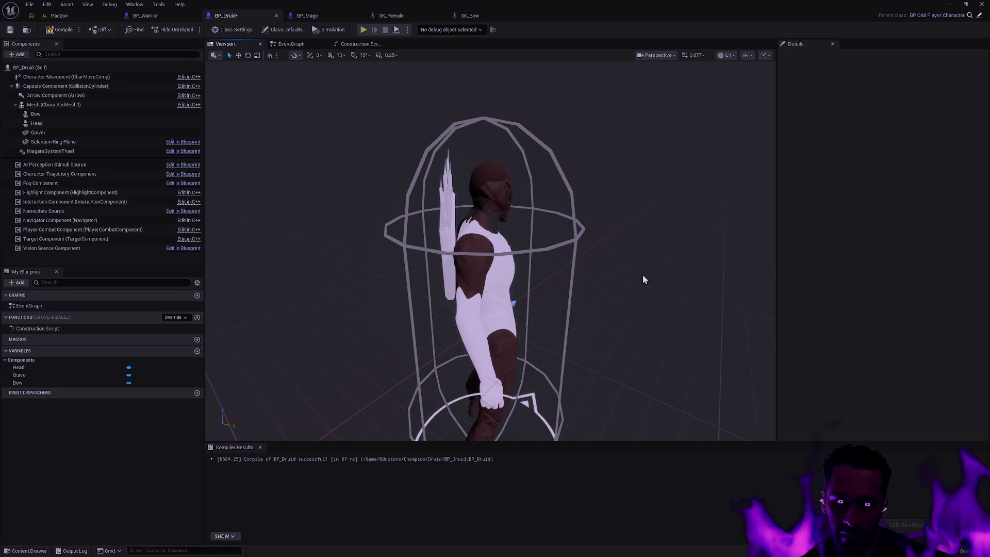
left_click_drag(291, 218, 291, 217)
left_click(90, 114)
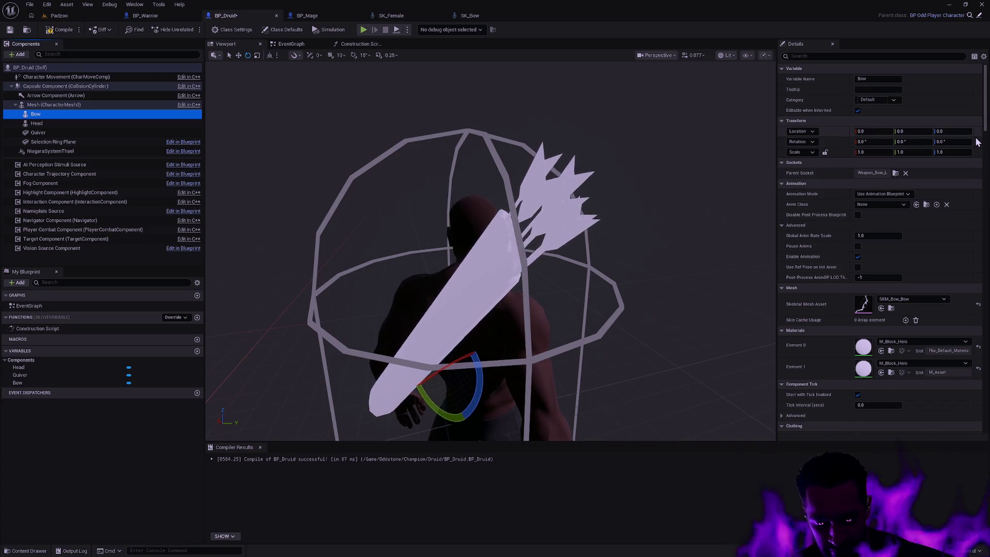
Step: Tick Visible on the Bow component and compile BP_Druid
left_click(847, 56)
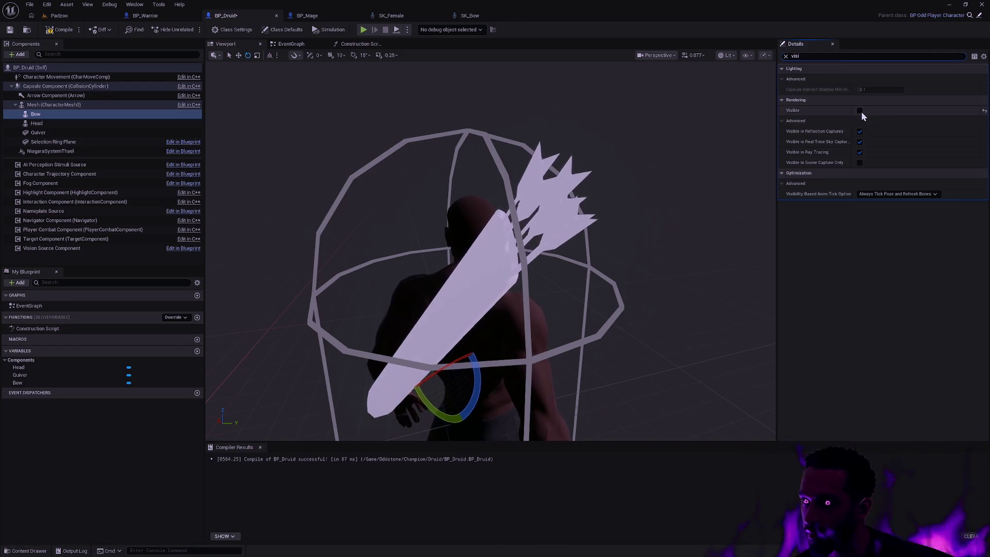
left_click(859, 110)
left_click(53, 30)
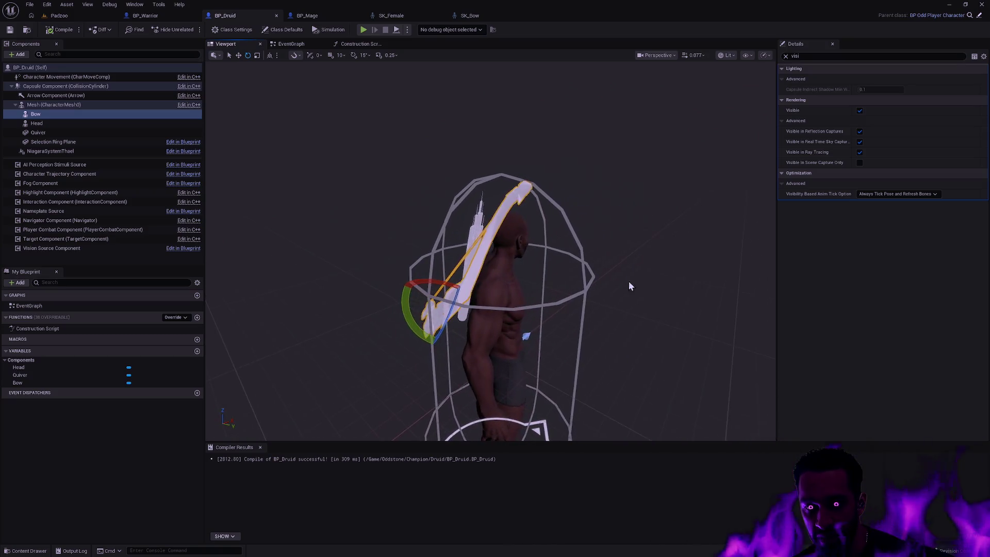
left_click_drag(638, 281, 533, 305)
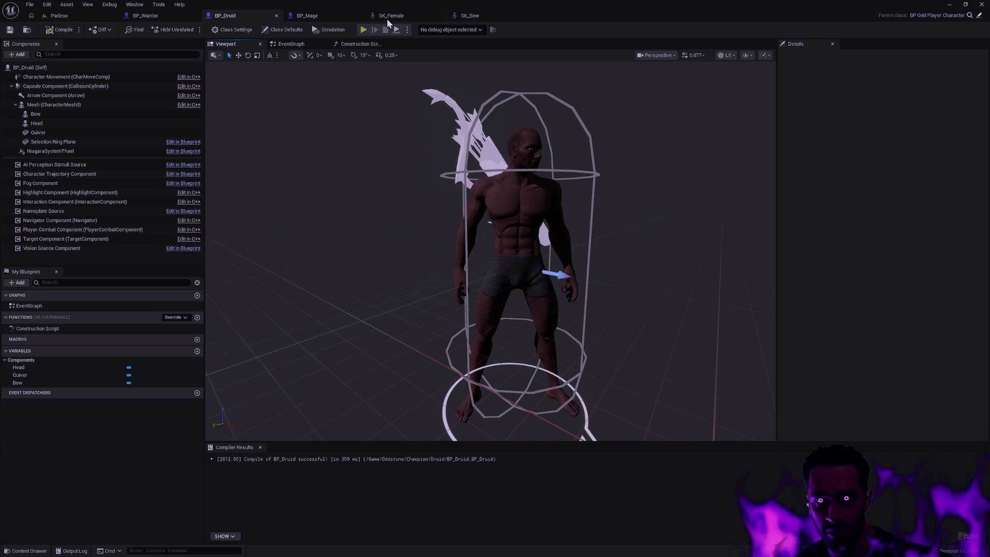
Step: Open the SK_Male skeleton through the Ctrl+P asset finder
key("ctrl+p")
type("SK_Male")
left_click(469, 164)
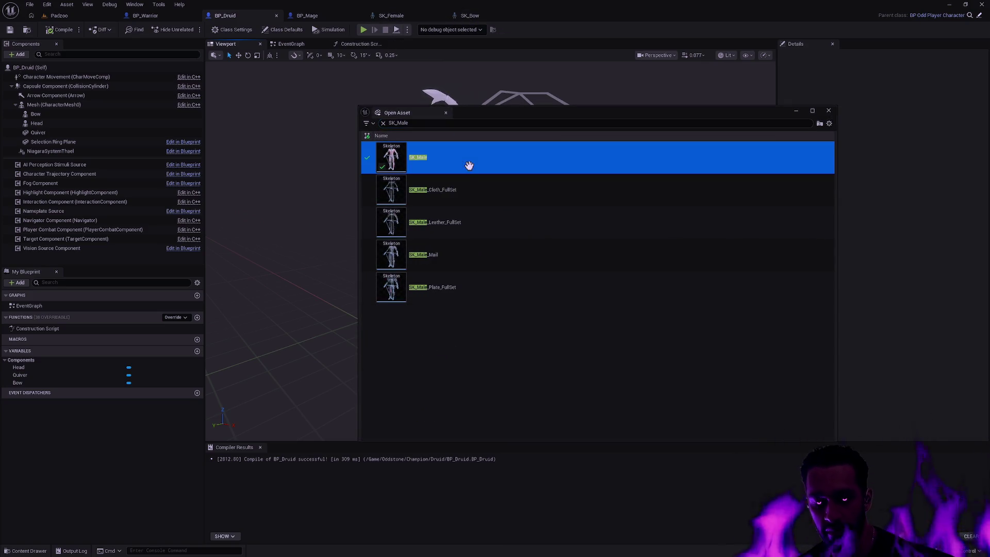
double_click(485, 166)
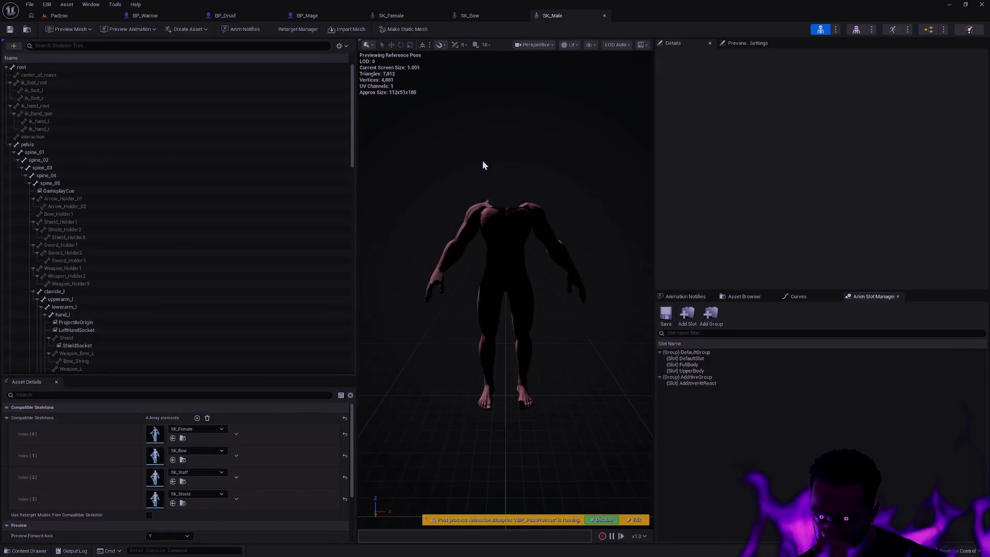
Step: Detach the SK_Male editor into its own window snapped to the right half
left_click_drag(578, 16, 784, 120)
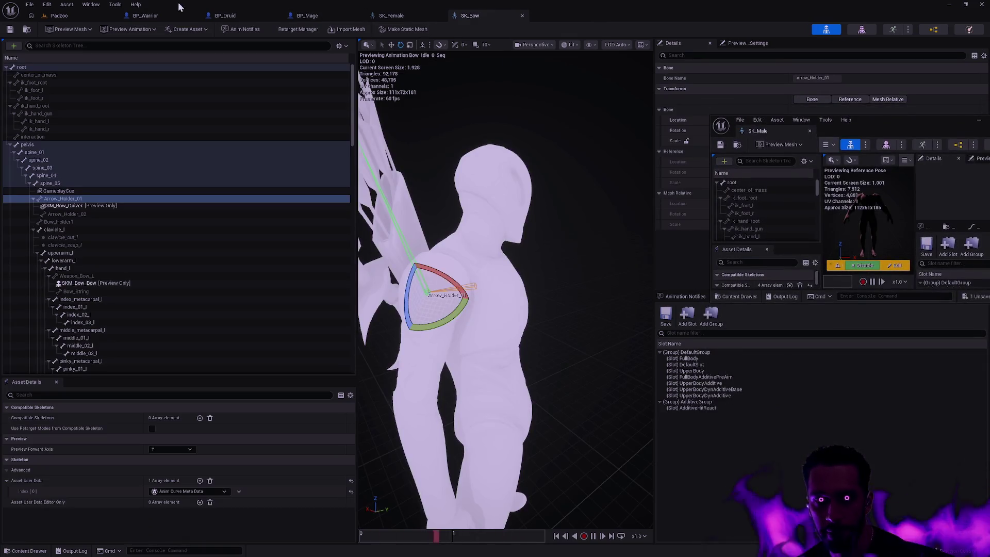
left_click(177, 11)
left_click(242, 14)
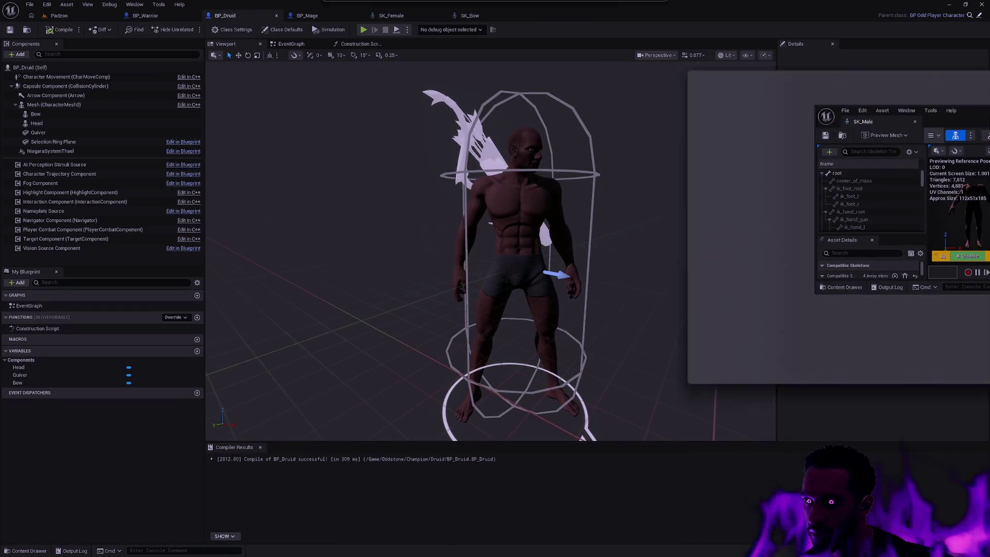
key("super+Right")
left_click(896, 153)
left_click(656, 47)
mouse_move(730, 79)
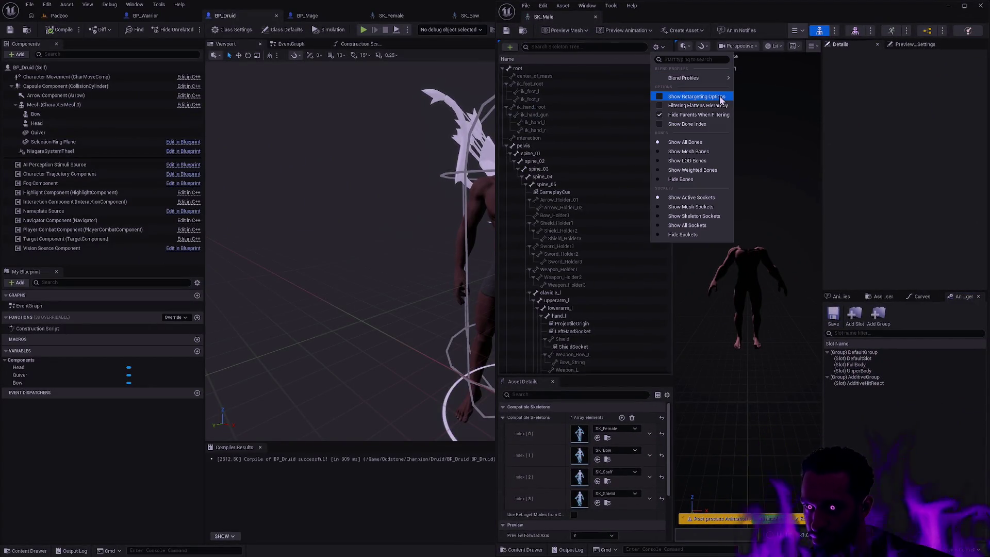
Step: Show SK_Male's bone translation retargeting and move BP_Druid into its own window
left_click(714, 96)
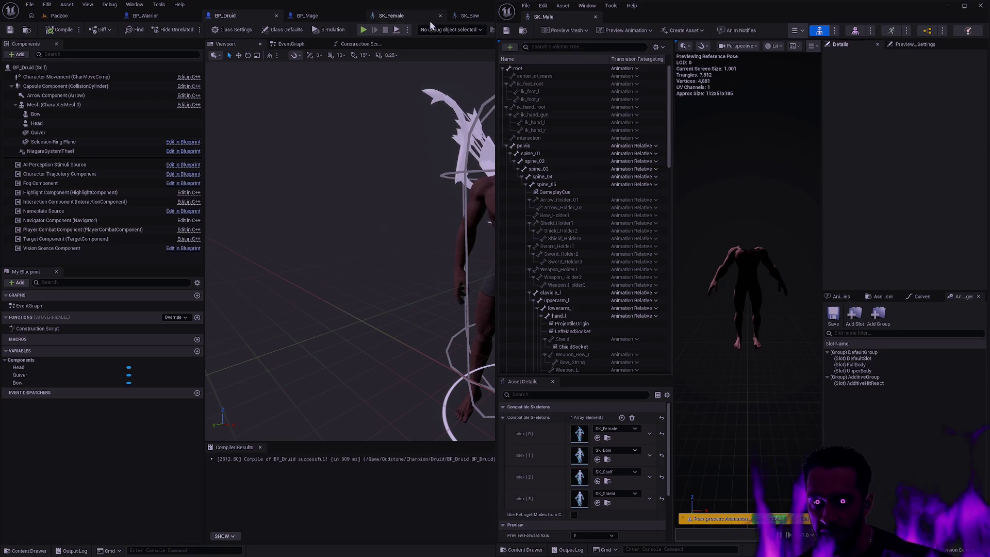
left_click_drag(252, 17, 1, 103)
left_click_drag(247, 248, 310, 232)
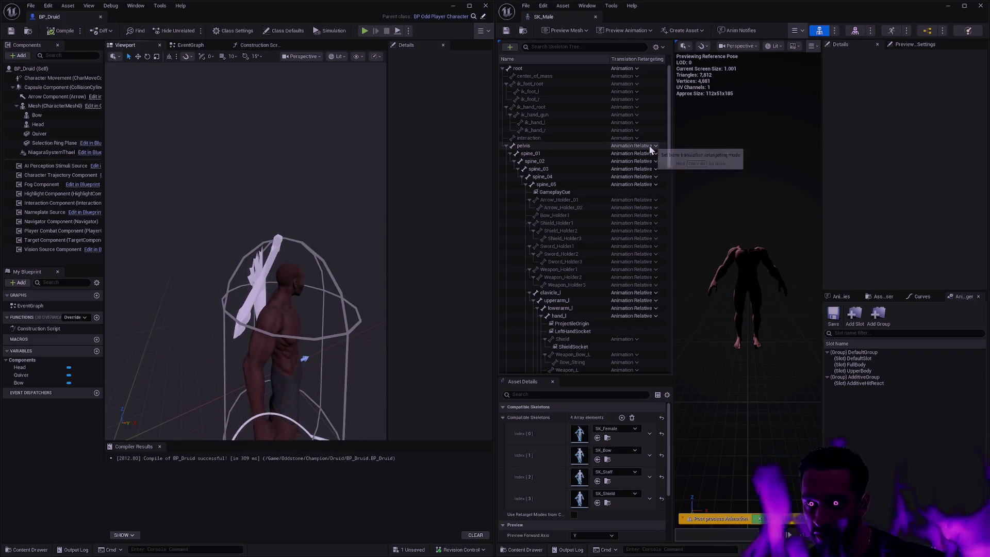
Step: Set spine_01 through spine_05 to Animation translation retargeting
left_click(653, 155)
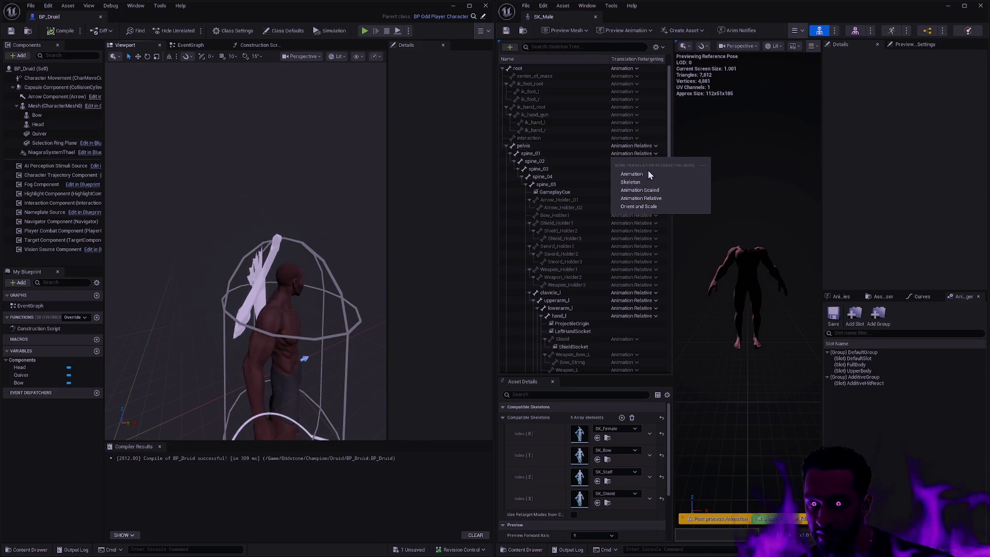
left_click(641, 173)
left_click(654, 161)
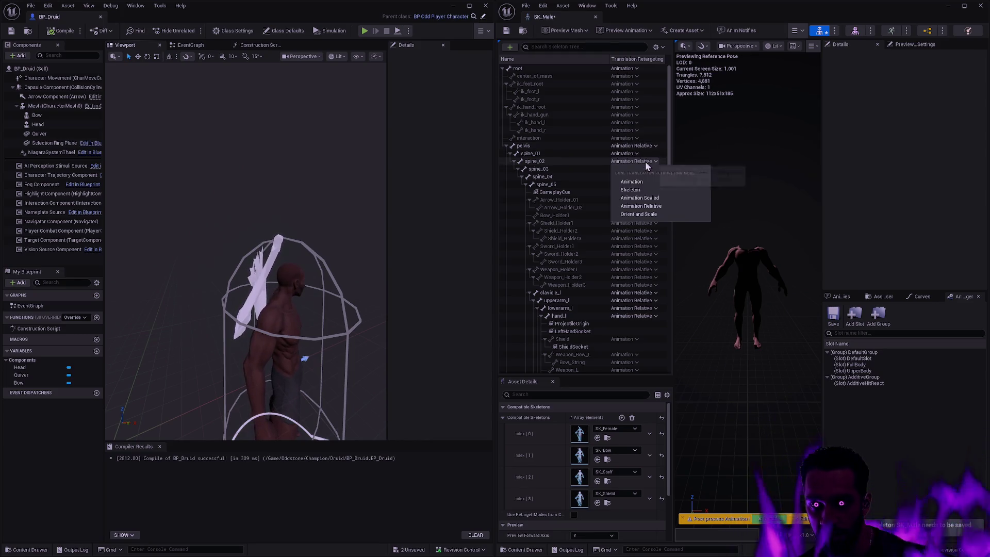
left_click(632, 181)
left_click(653, 169)
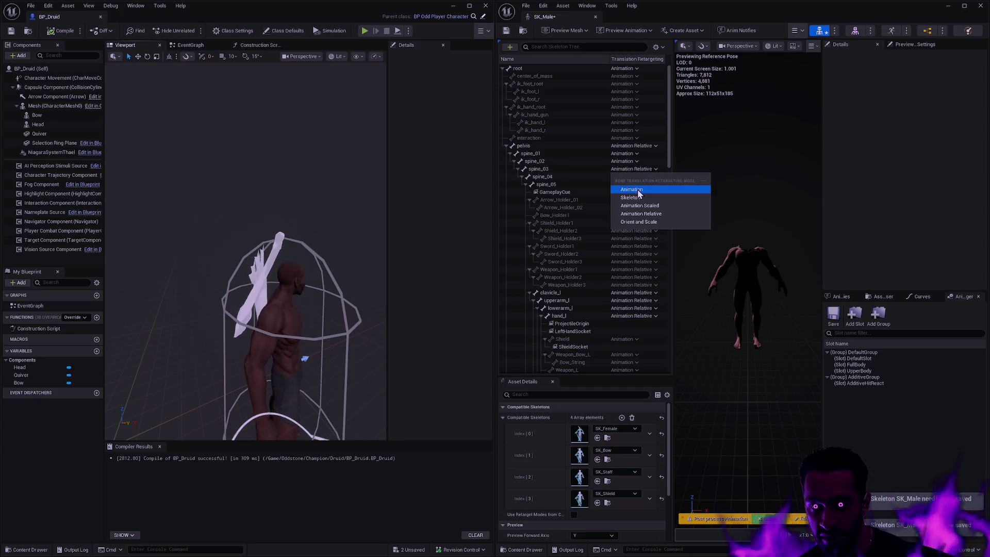
left_click(638, 189)
left_click(645, 176)
left_click(640, 197)
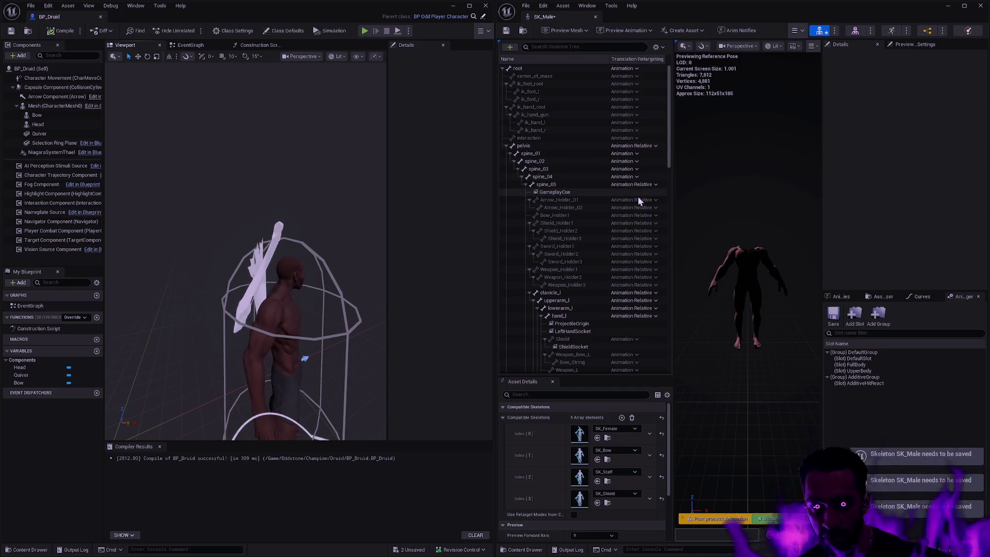
left_click(642, 185)
left_click(641, 204)
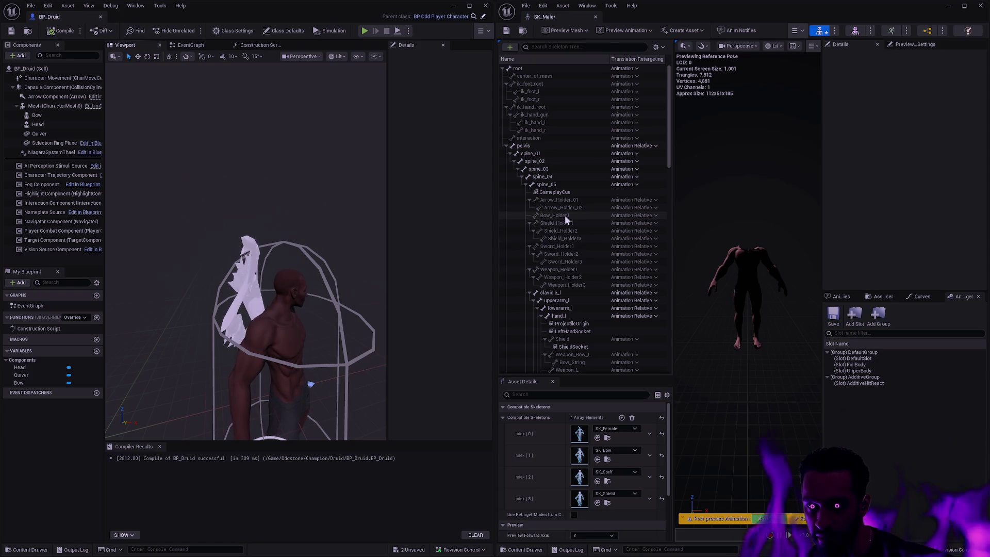
Step: Try Animation and Animation Scaled on Bow_Holder1, then settle on Animation Relative
left_click(630, 216)
left_click(635, 235)
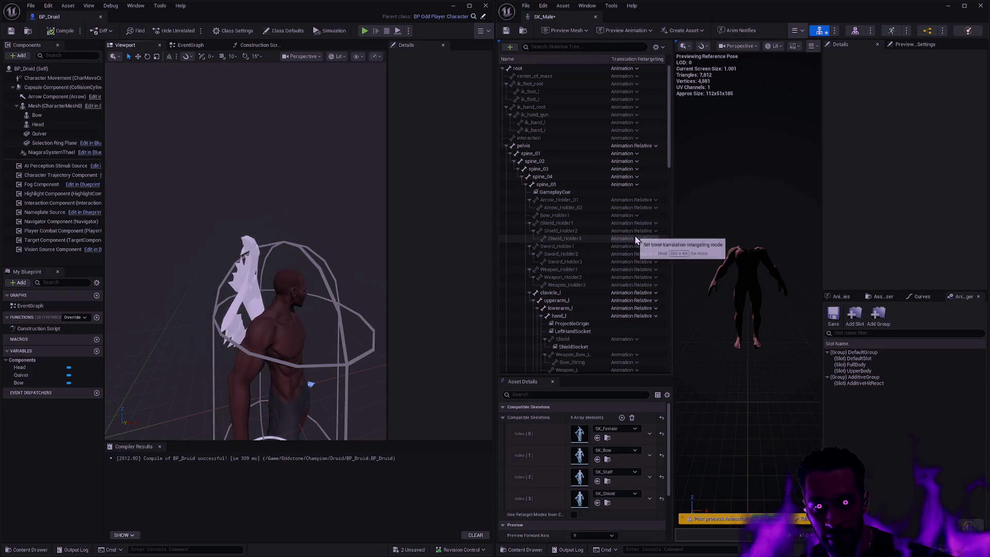
left_click(635, 224)
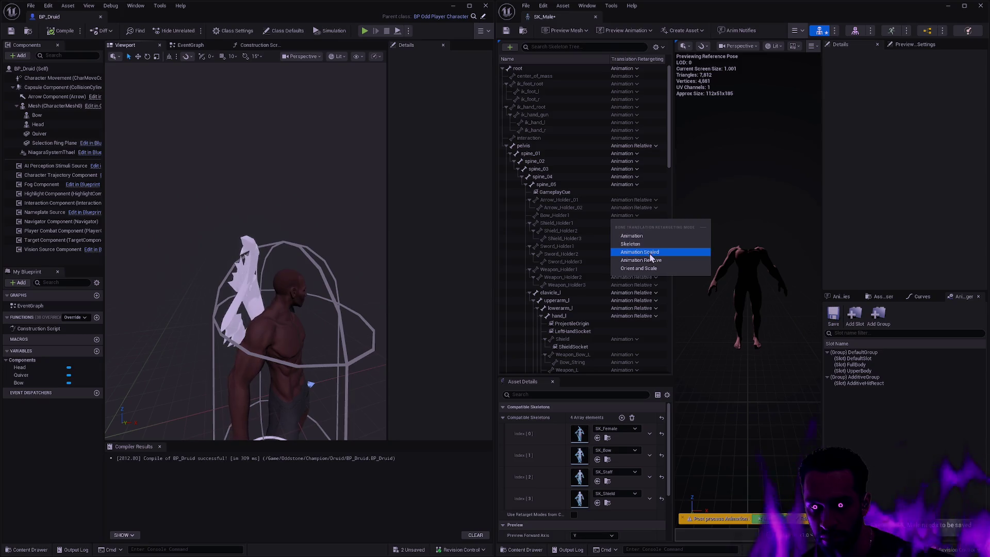
left_click(650, 252)
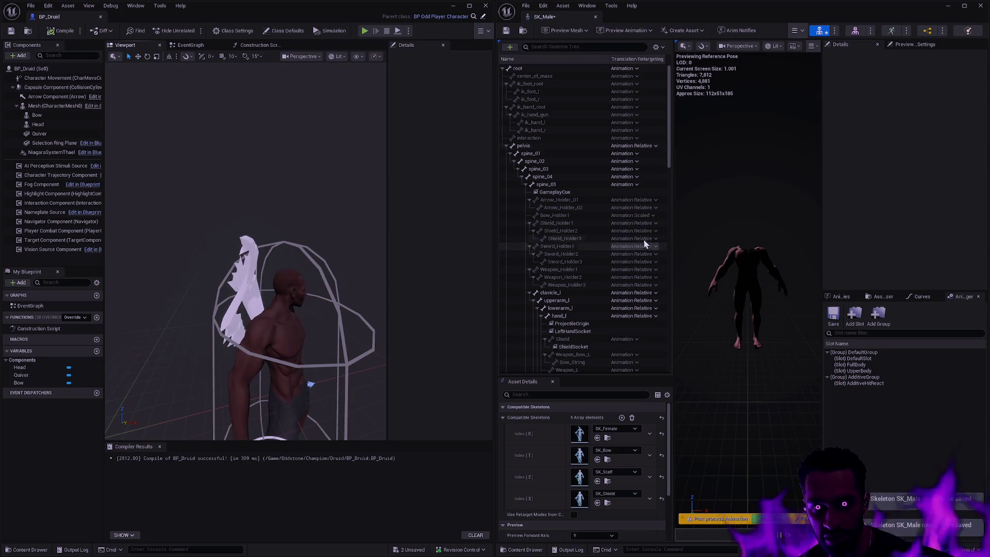
left_click(642, 217)
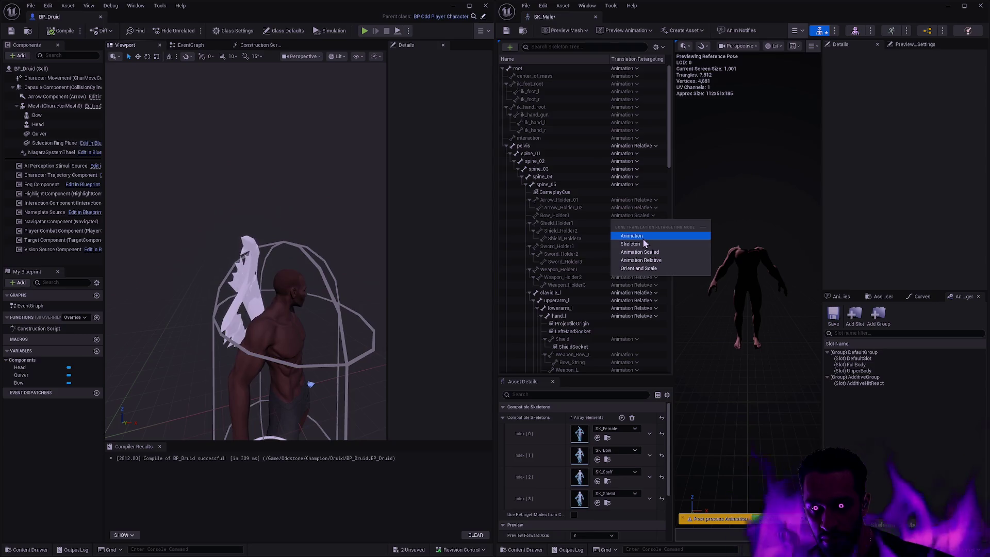
left_click(648, 231)
left_click(638, 218)
left_click(642, 260)
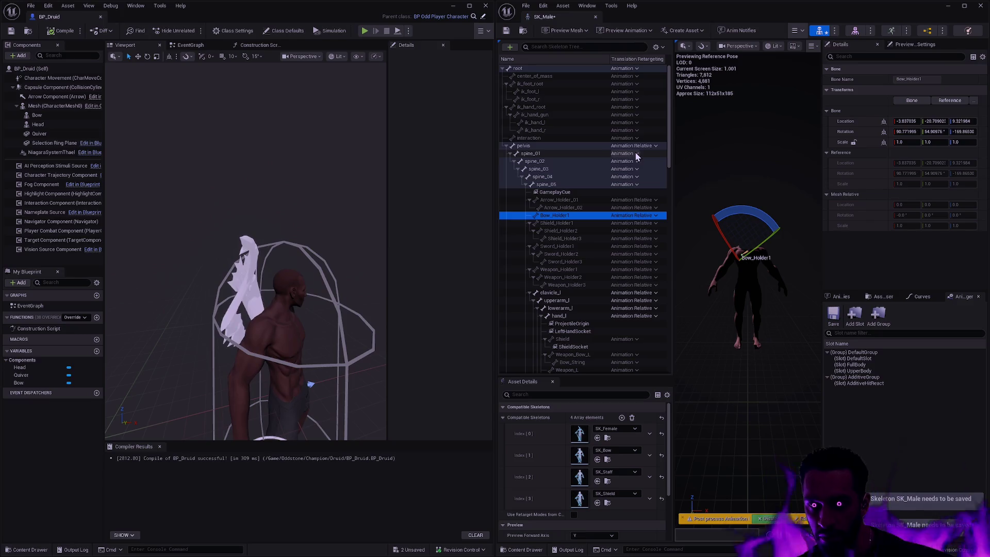
Step: Switch spine_01 through spine_05 to Animation Scaled retargeting
left_click(635, 153)
left_click(652, 192)
left_click(636, 160)
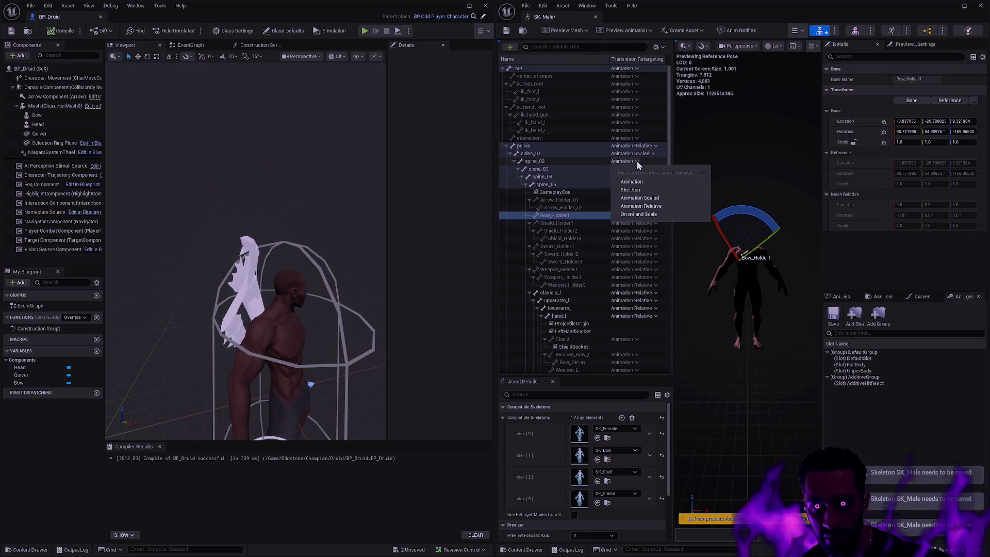
left_click(652, 198)
left_click(636, 170)
left_click(650, 207)
left_click(635, 176)
left_click(649, 213)
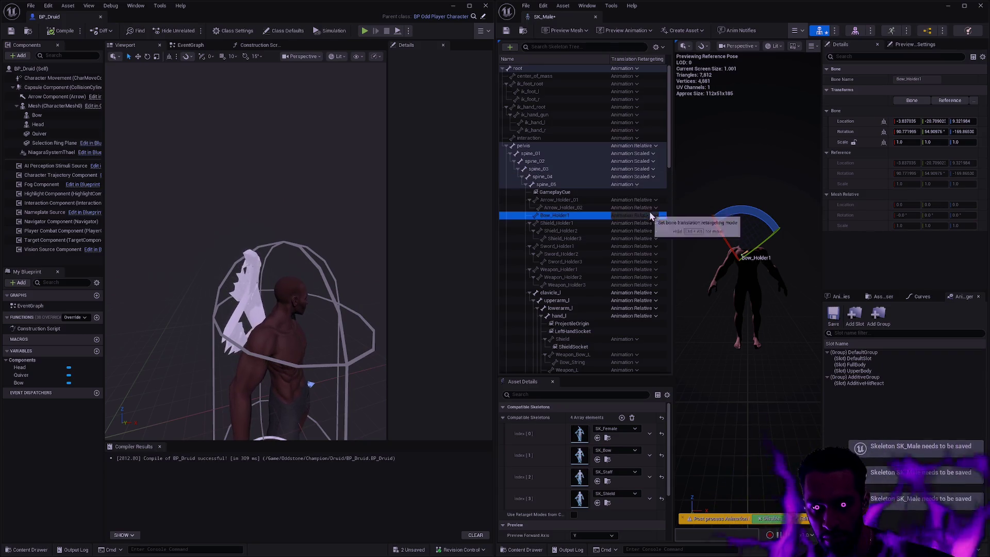
left_click(636, 184)
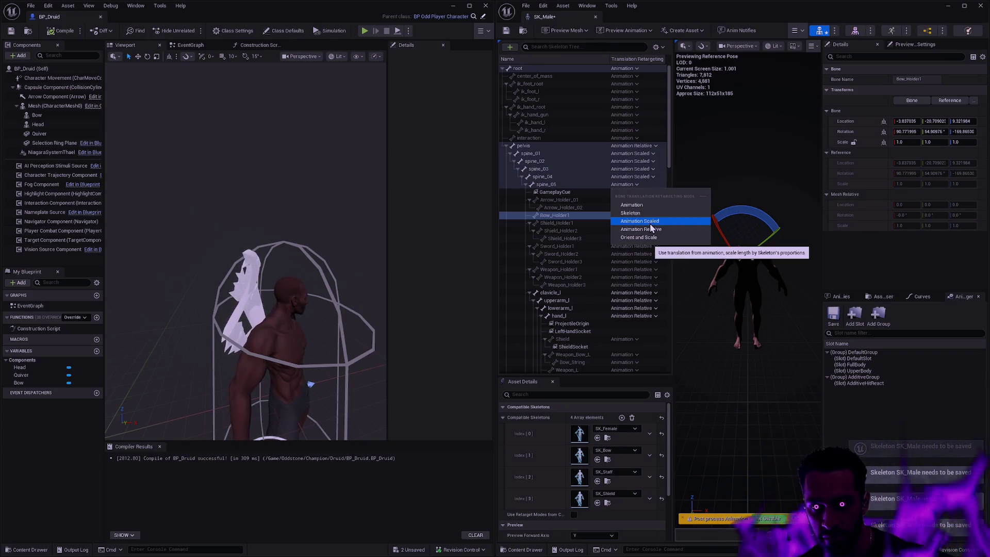
left_click(647, 222)
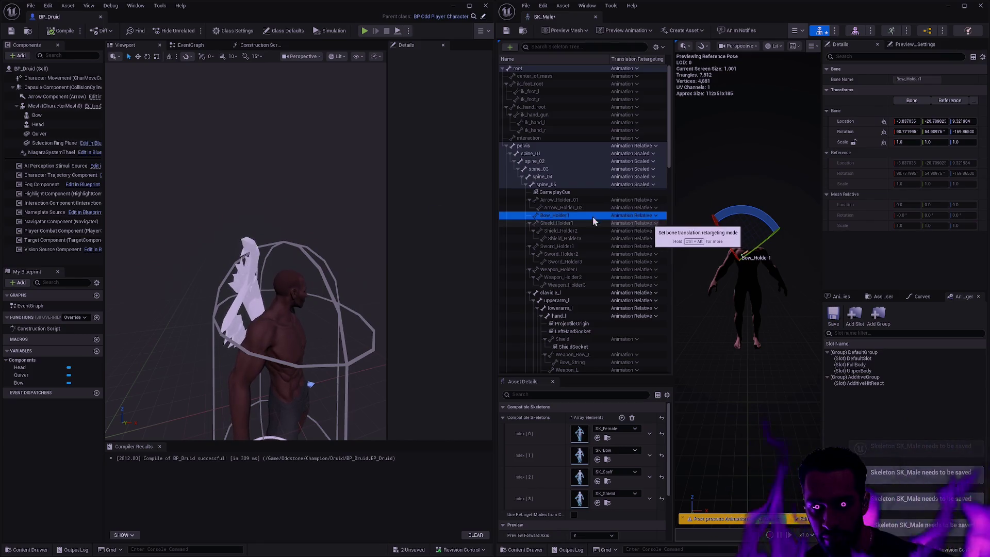
Step: Return spine_01 through spine_05 to Animation Relative retargeting
left_click(649, 154)
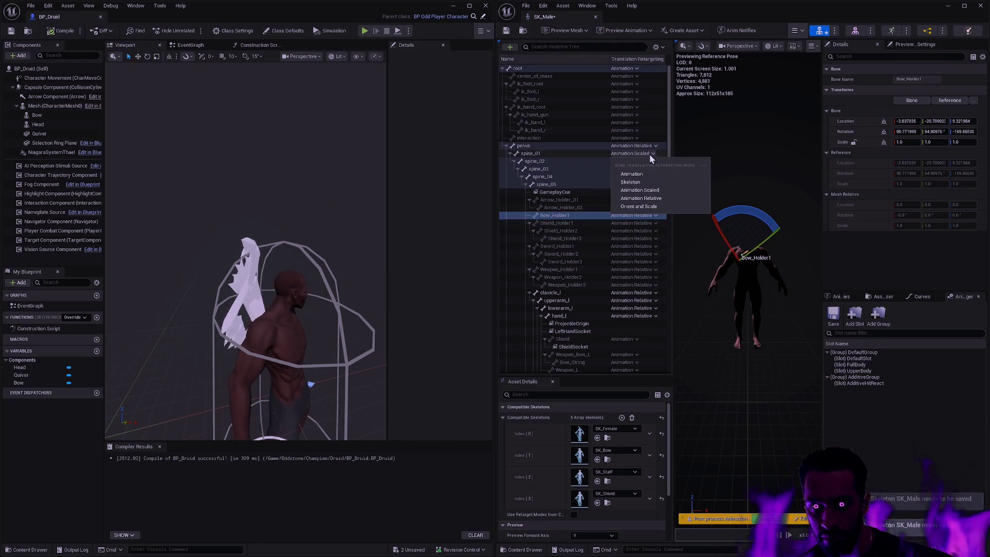
left_click(662, 197)
left_click(651, 161)
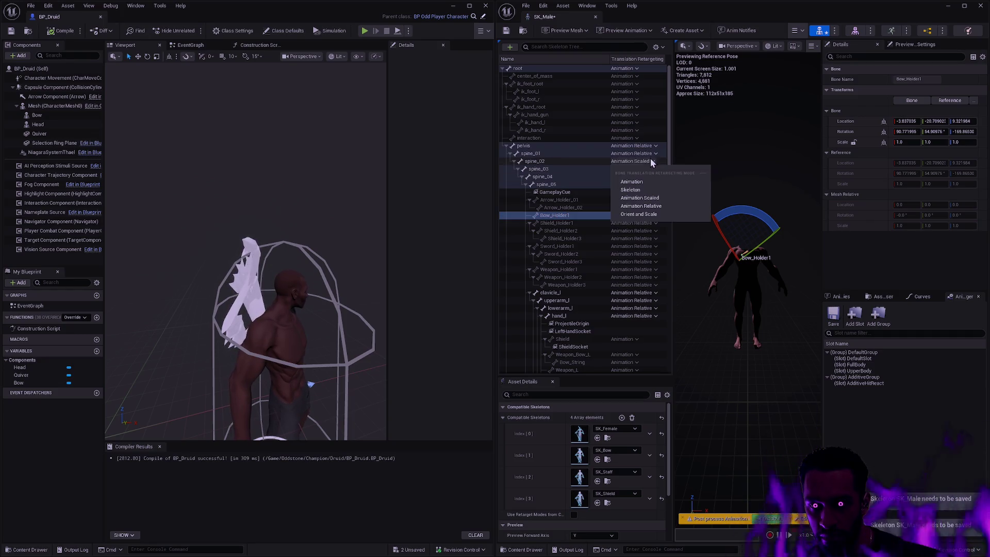
left_click(653, 201)
left_click(662, 213)
left_click(651, 177)
left_click(661, 221)
left_click(653, 184)
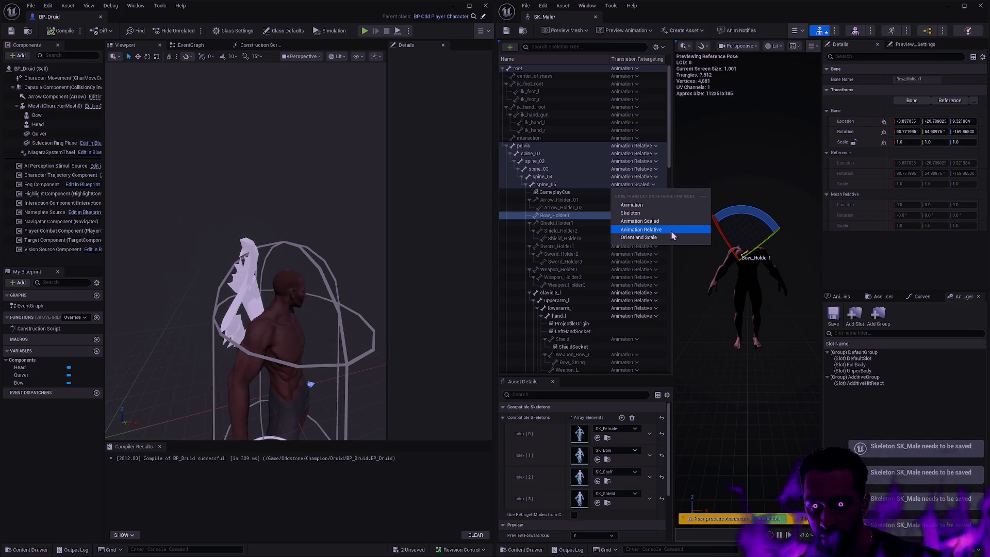
left_click(671, 230)
left_click_drag(310, 310, 340, 309)
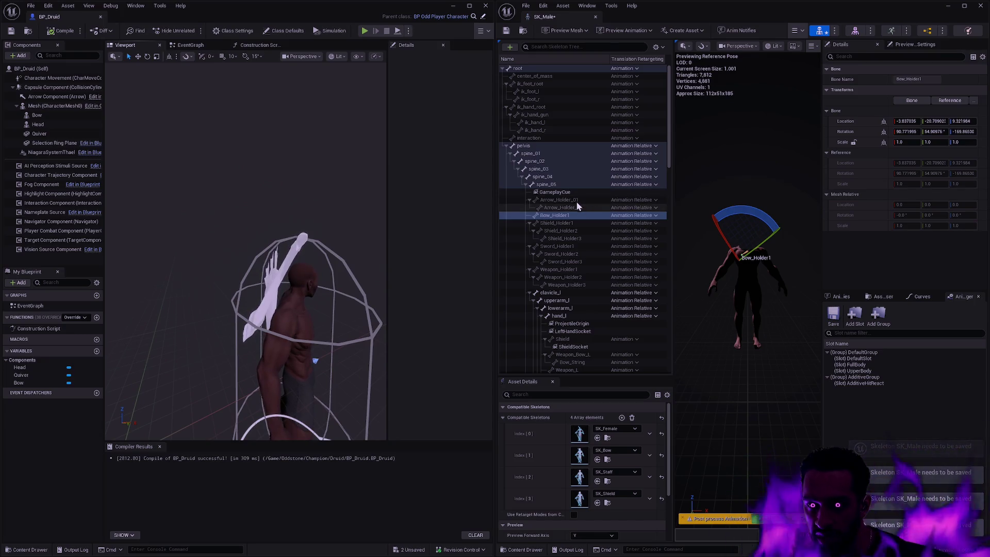
Step: Test Orient and Scale, Skeleton and Animation Scaled on Bow_Holder1, keeping Animation Relative
left_click(577, 201)
left_click(581, 216)
left_click(630, 216)
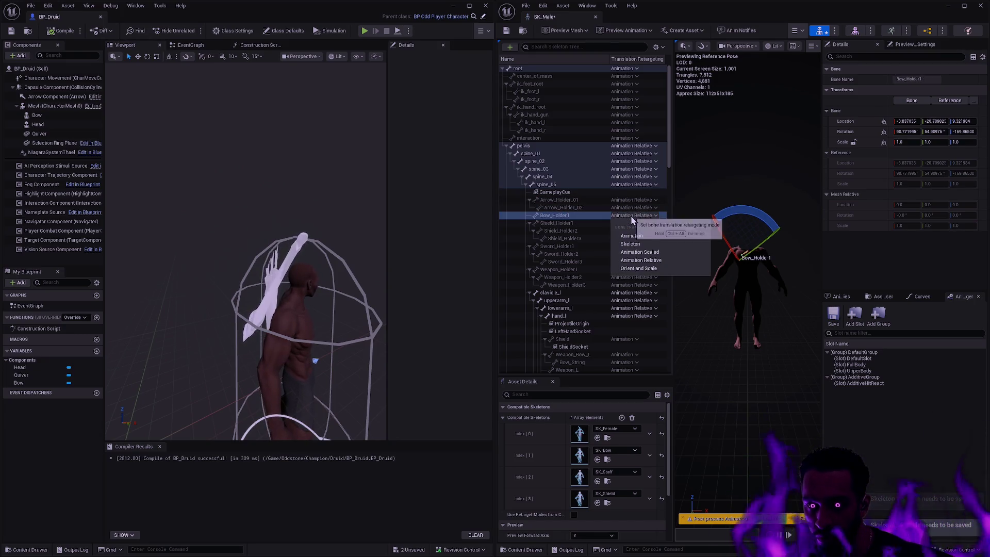
left_click(649, 268)
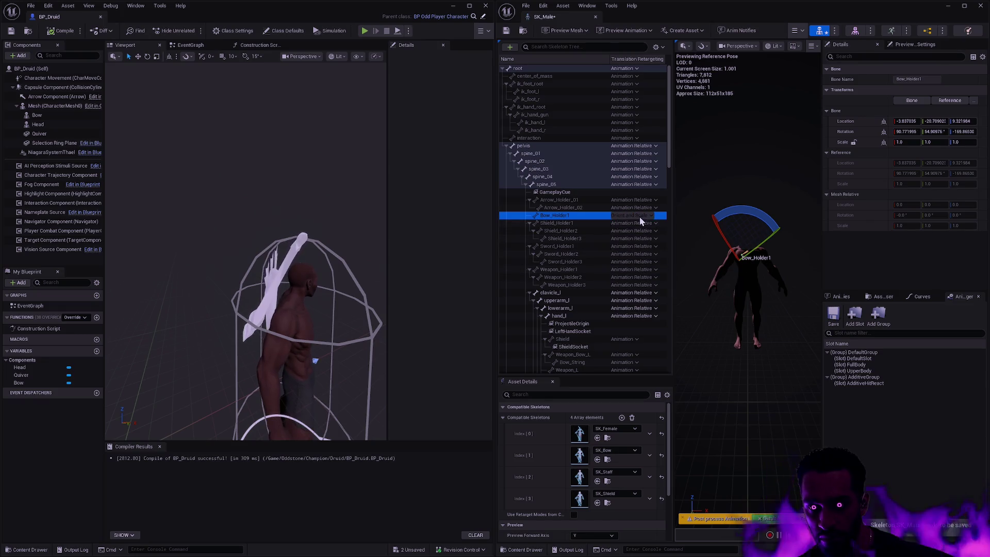
left_click(640, 217)
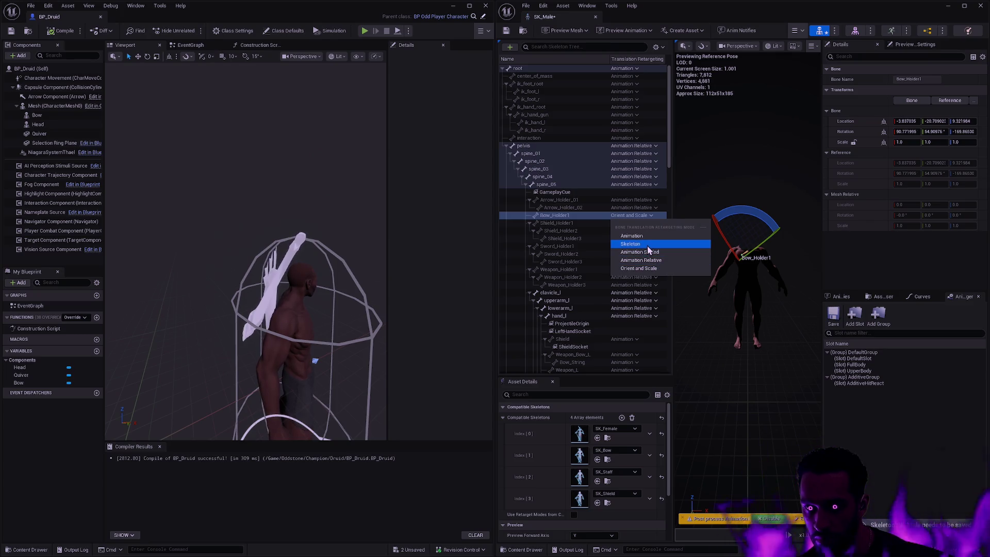
left_click(648, 245)
left_click(639, 215)
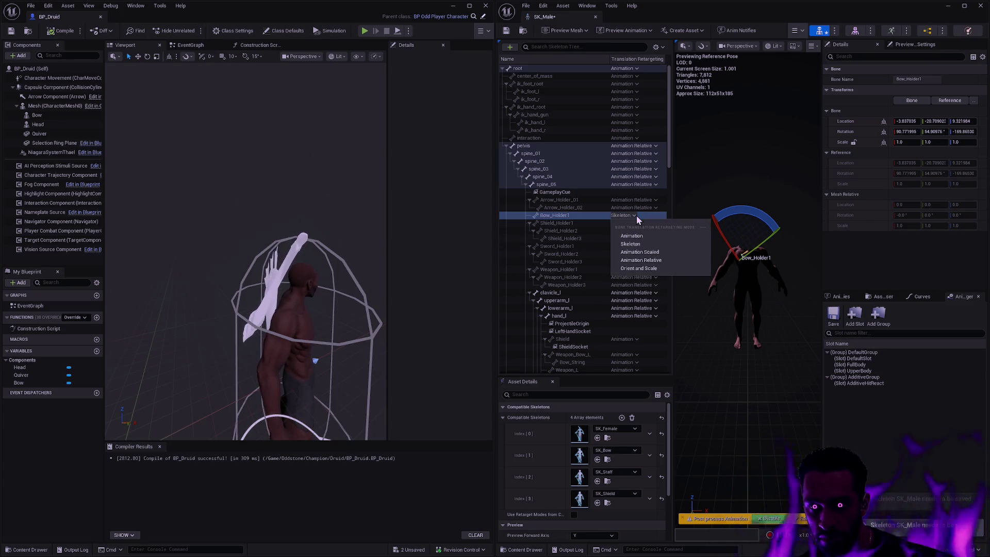
left_click(648, 253)
left_click(638, 215)
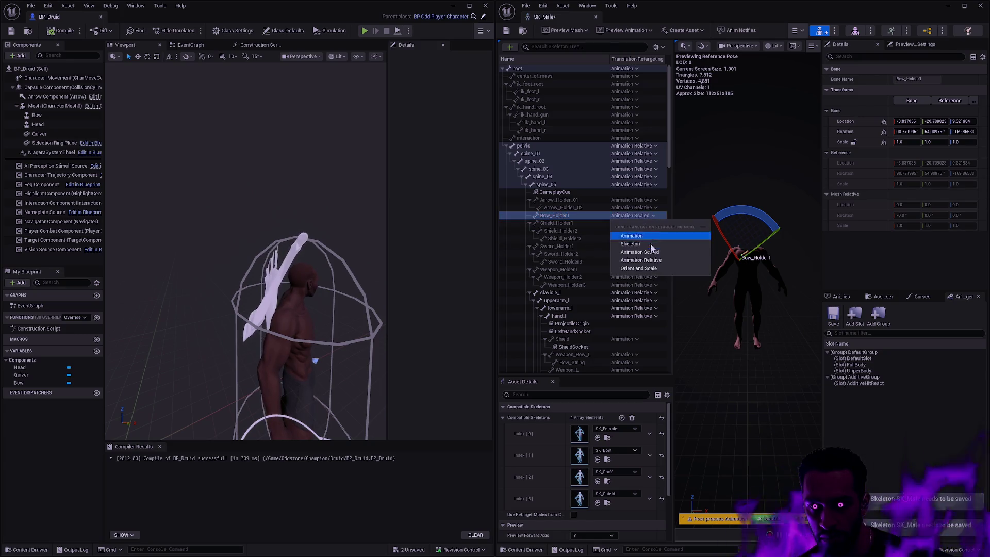
left_click(647, 261)
left_click(638, 216)
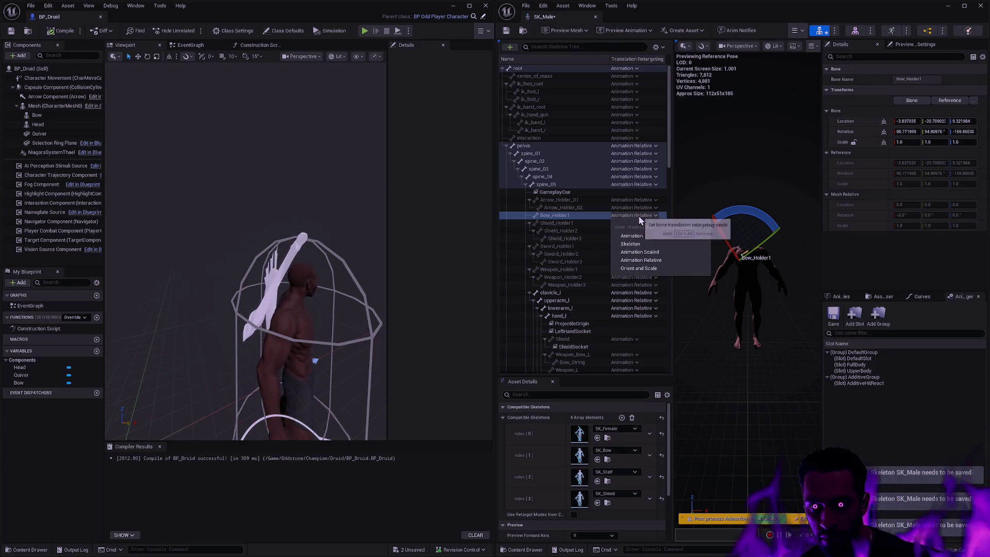
left_click(653, 215)
Step: Save the SK_Male skeleton and inspect the druid's bow up close
left_click(507, 31)
left_click_drag(317, 176, 422, 184)
left_click_drag(355, 236, 355, 236)
Step: Select the Bow component, clear the Details search filter and widen the Details panel
left_click(302, 200)
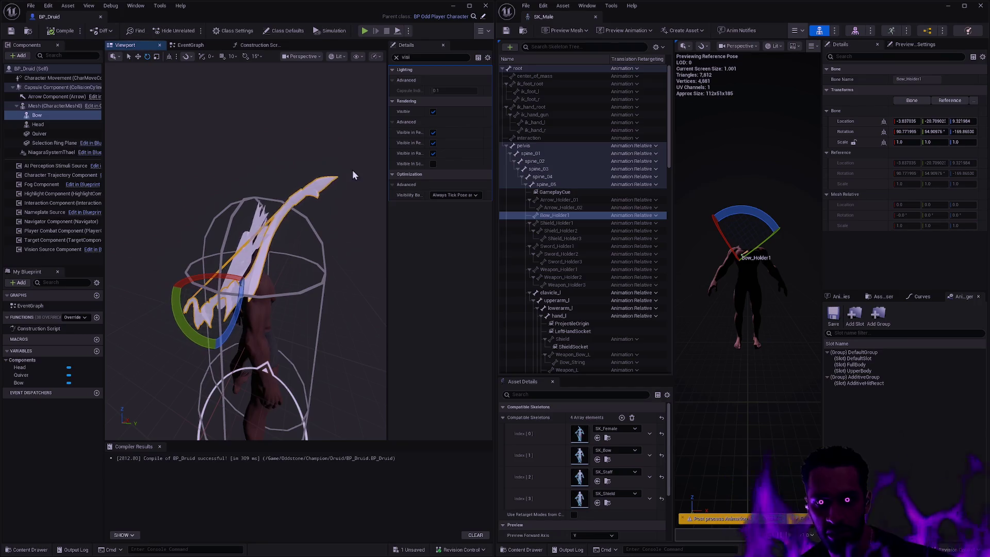
left_click(396, 58)
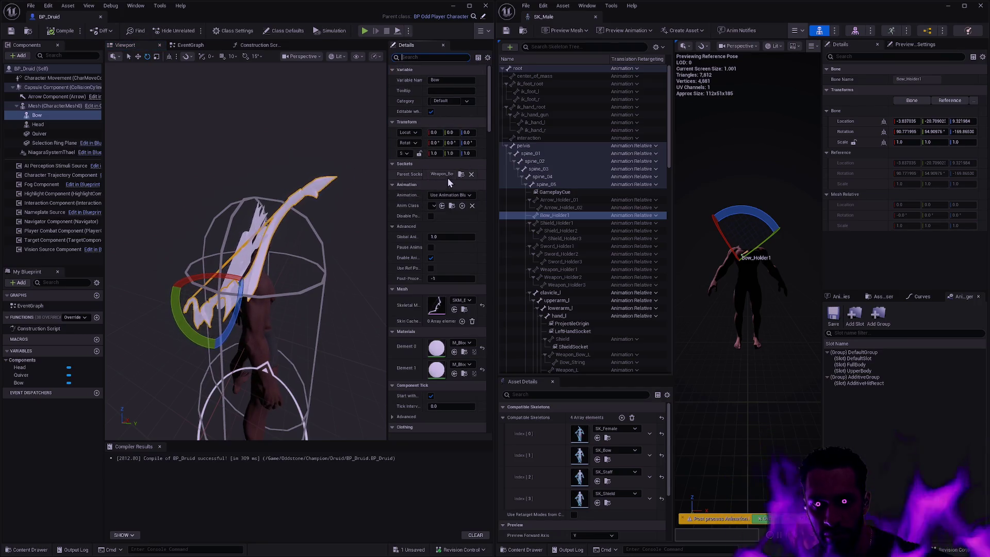
left_click_drag(388, 170, 390, 164)
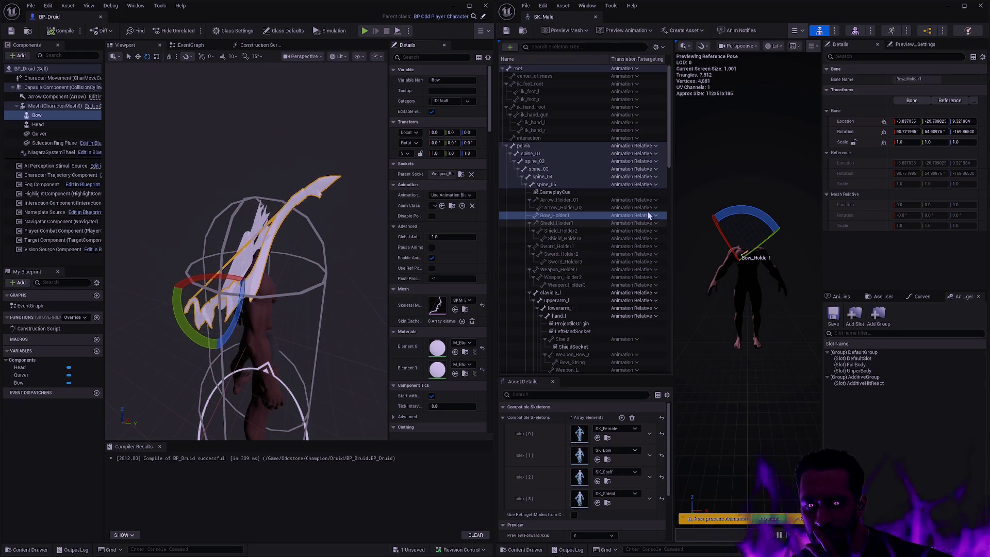
scroll("down", 3)
Step: Scroll the Skeleton Tree to hand_l and the Weapon/Bow bones, then orbit around the bow
scroll("down", 3)
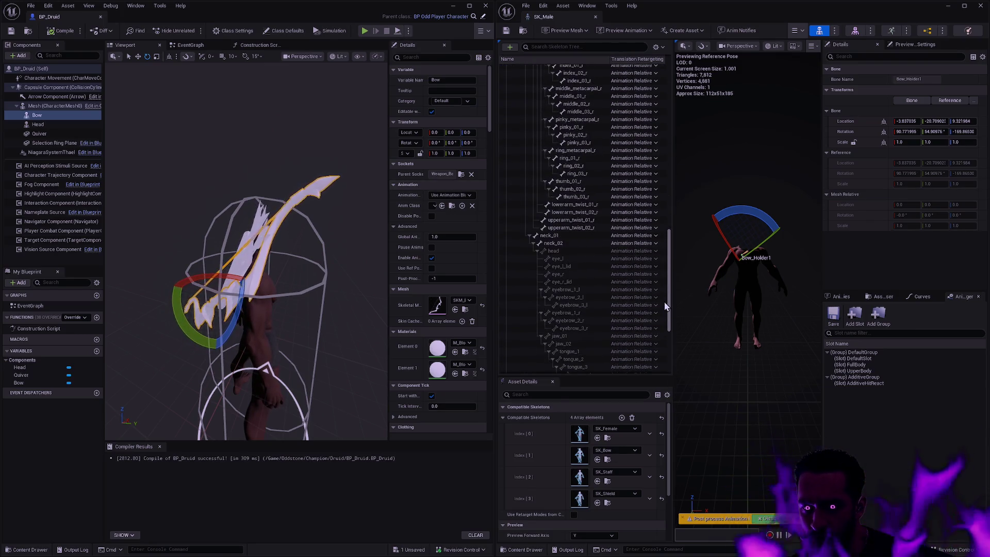
scroll("down", 3)
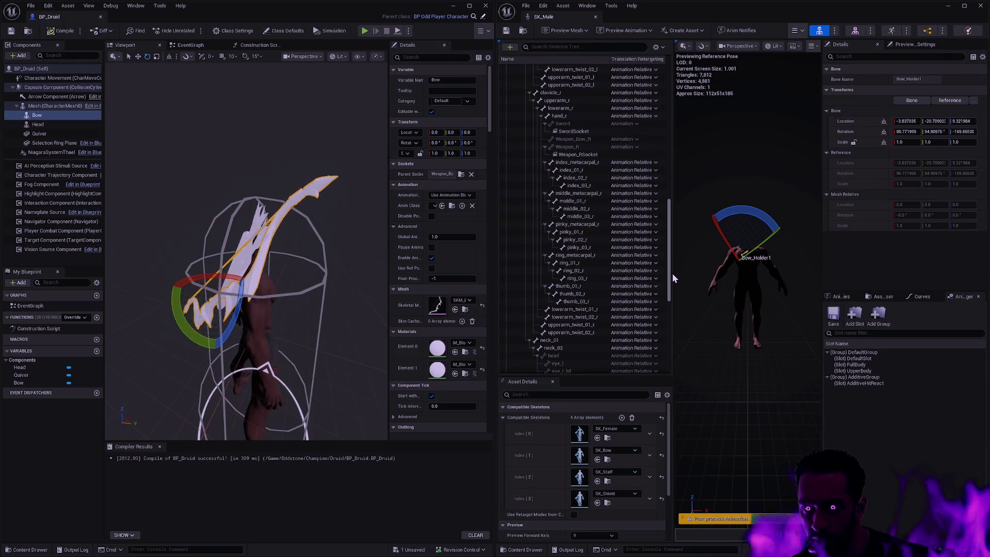
scroll("up", 3)
scroll("up", 3)
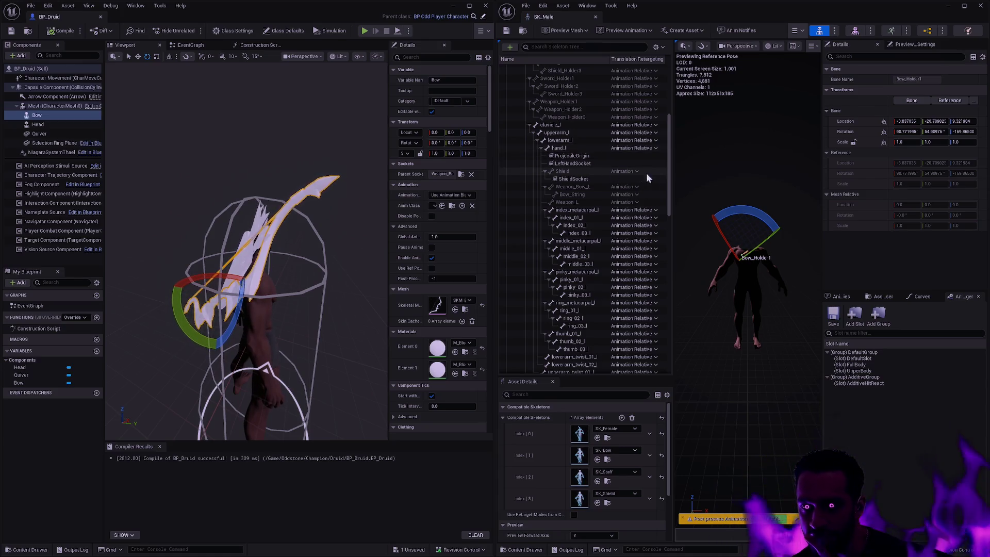
left_click_drag(669, 190, 665, 192)
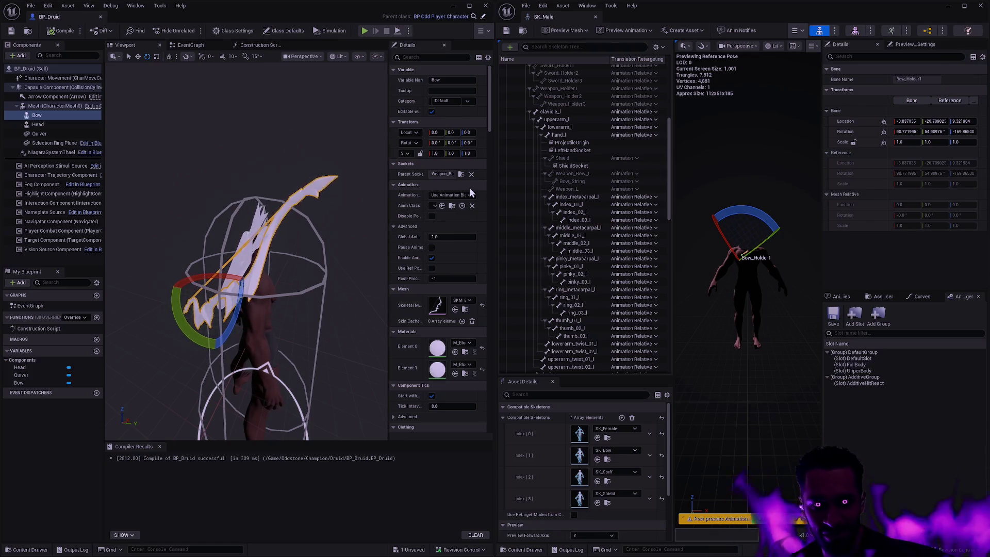
left_click_drag(360, 209, 330, 211)
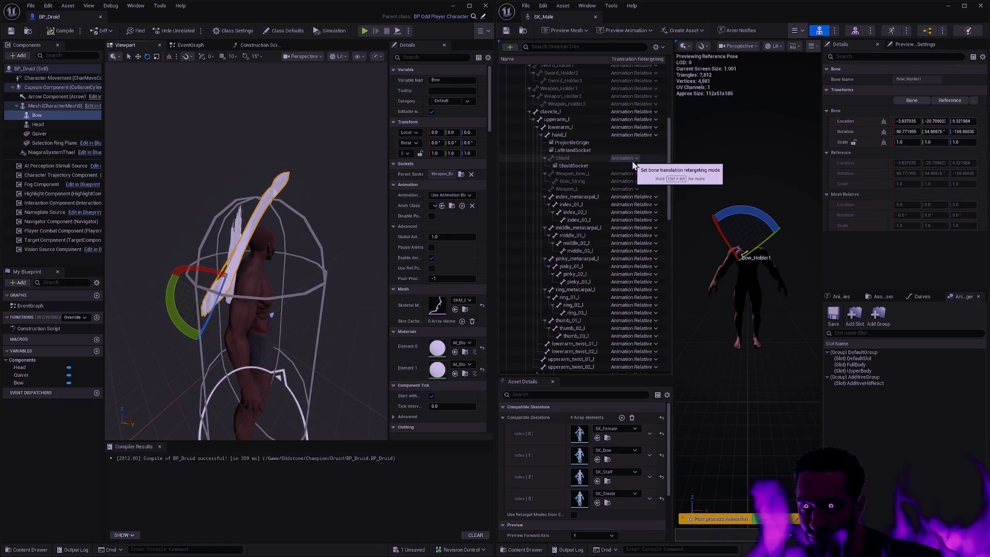
Step: Set Shield to Animation Relative, and the bow bone, Weapon_L and Bow_String to Animation
left_click(634, 160)
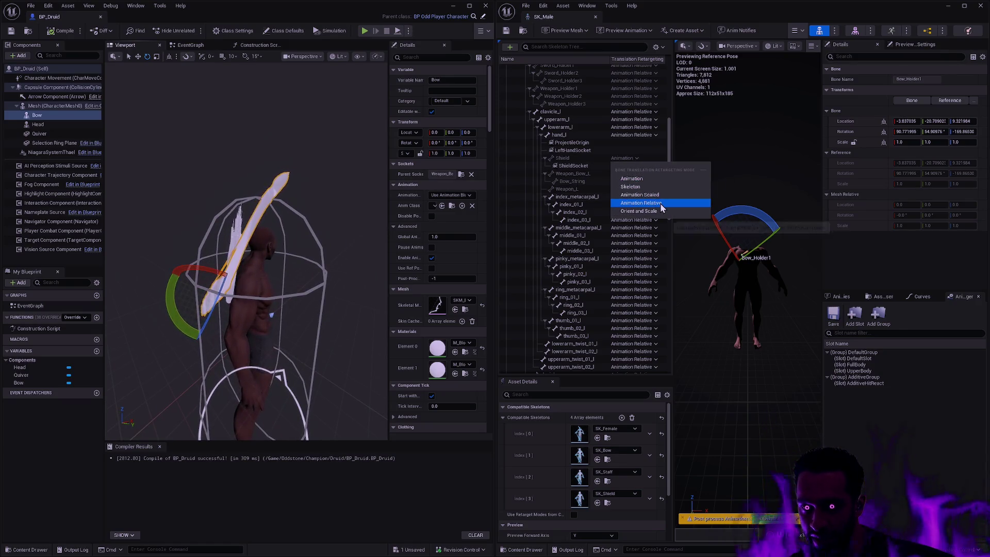
left_click(660, 203)
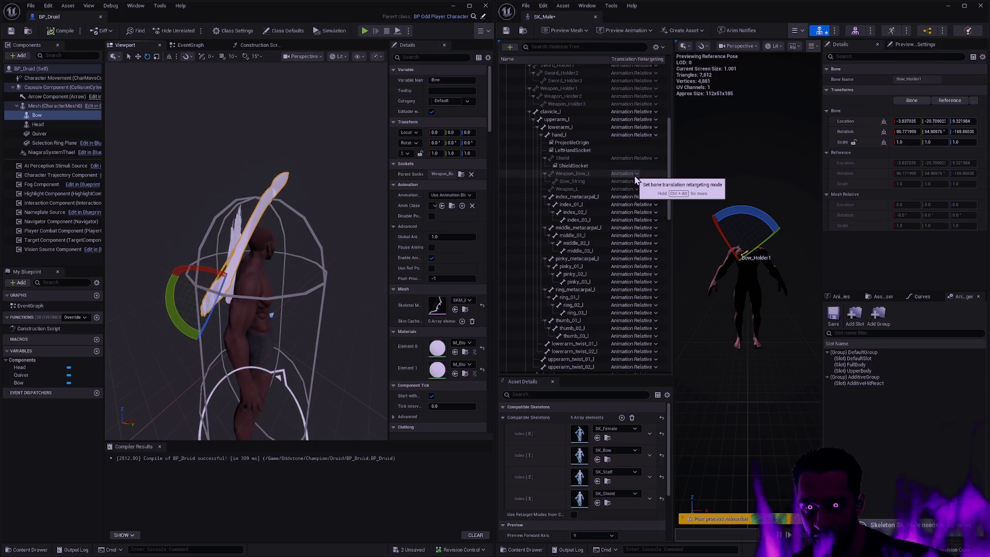
left_click(639, 157)
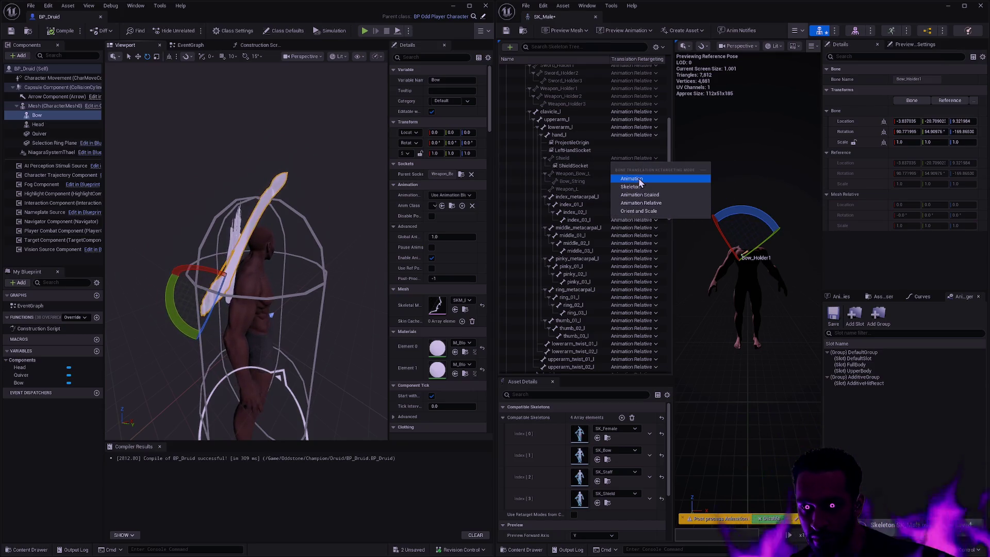
left_click(638, 179)
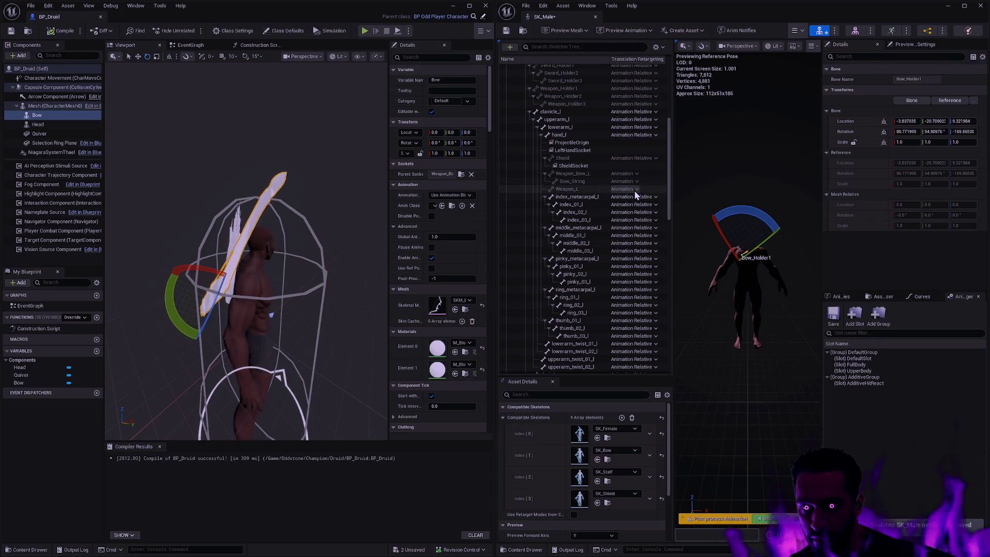
left_click(633, 189)
left_click(658, 234)
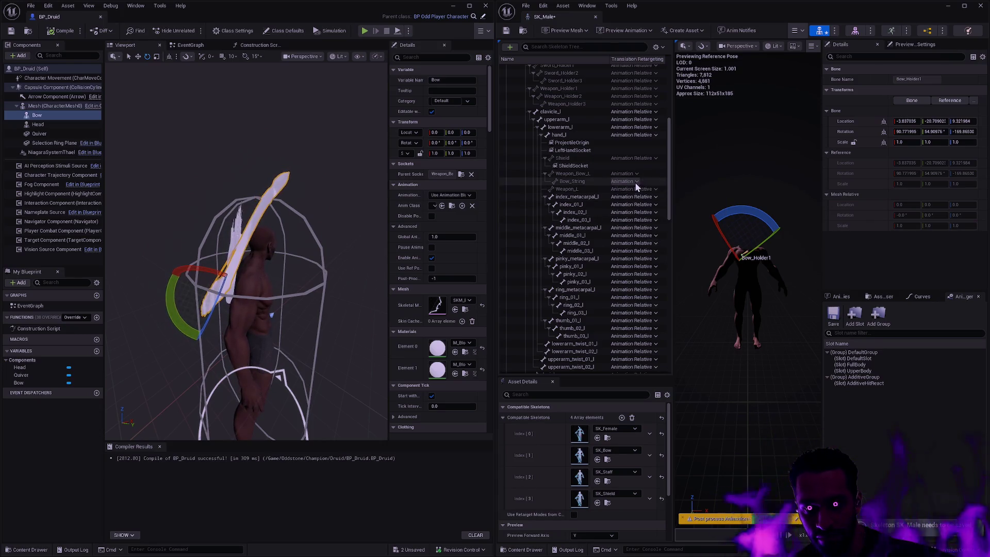
left_click(636, 182)
Step: Cycle Weapon_Bow_L through Animation Relative, Skeleton, Orient and Scale, Animation Scaled, ending on Animation
left_click(653, 226)
left_click(633, 174)
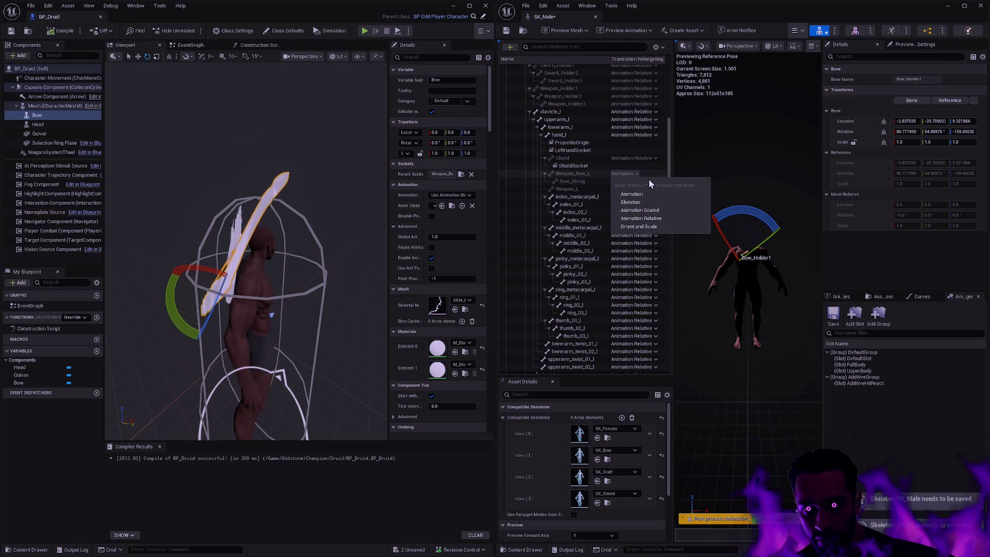
left_click(653, 218)
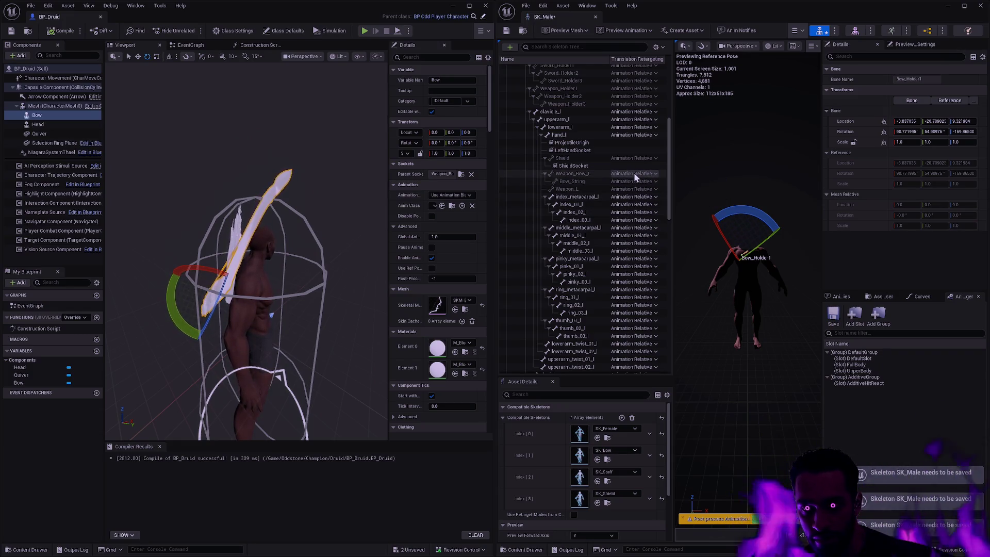
left_click(636, 175)
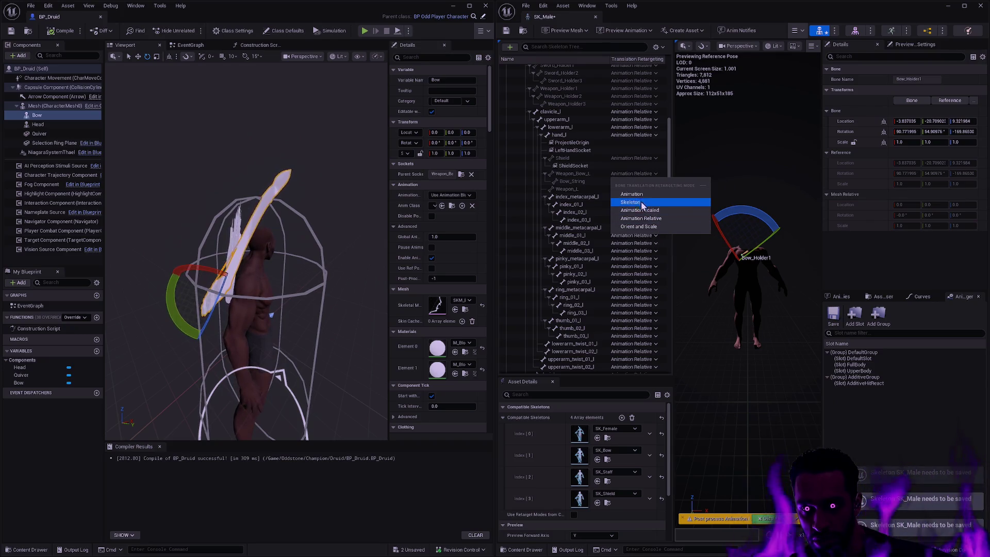
left_click(641, 204)
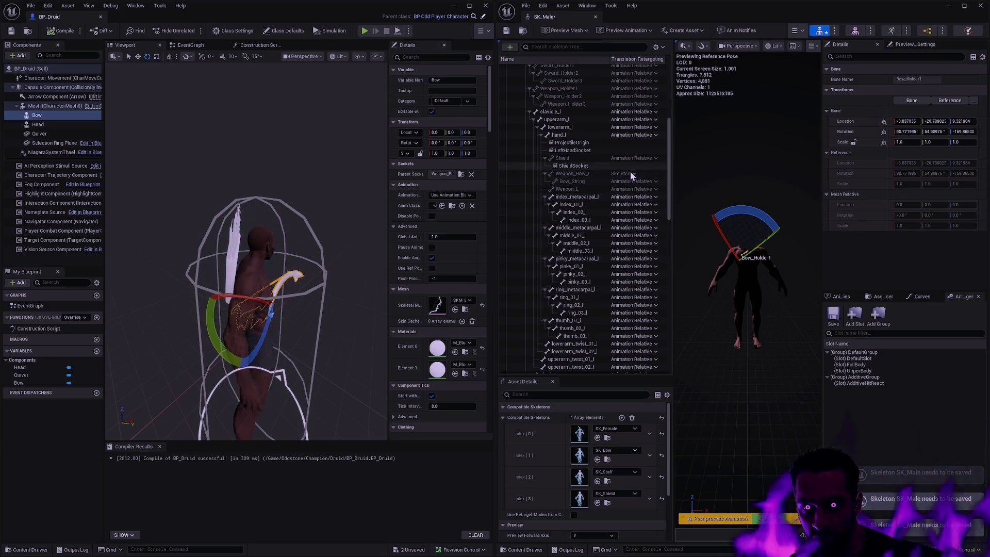
left_click(632, 173)
left_click(650, 227)
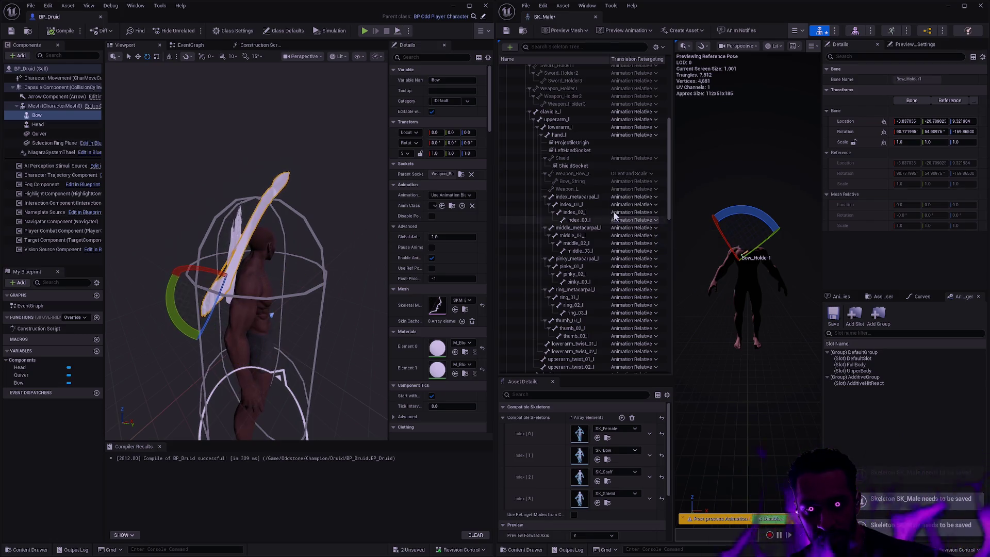
left_click(630, 174)
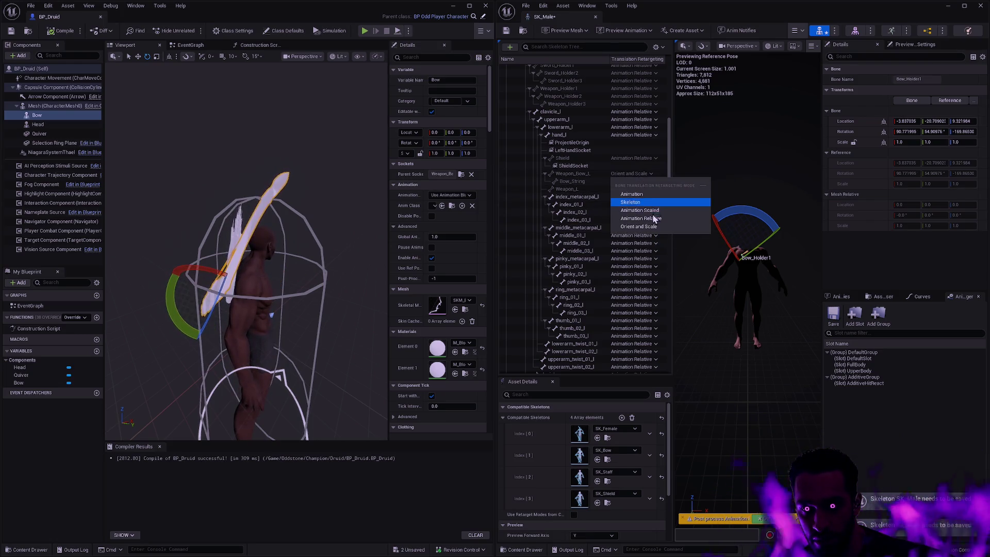
left_click(655, 212)
left_click(639, 174)
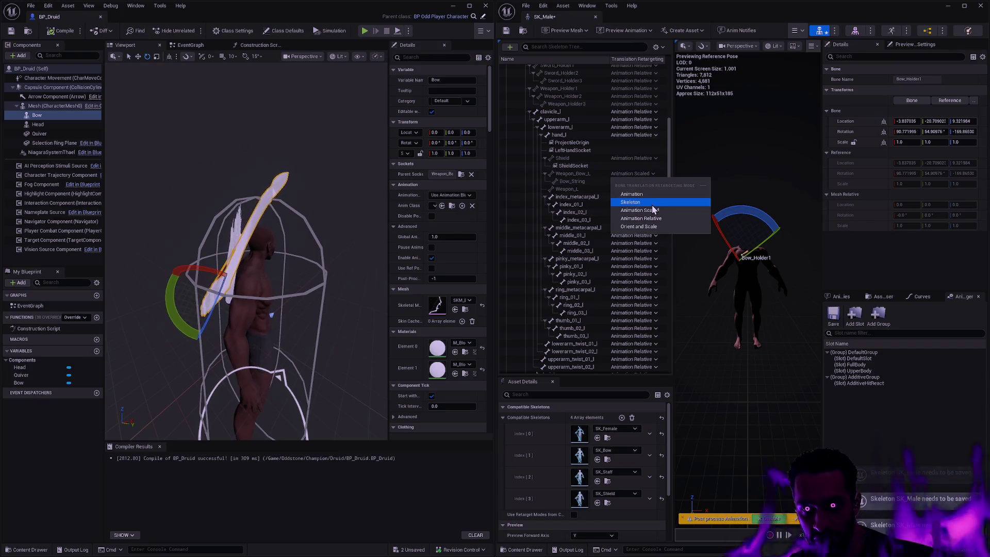
left_click(648, 193)
left_click(636, 173)
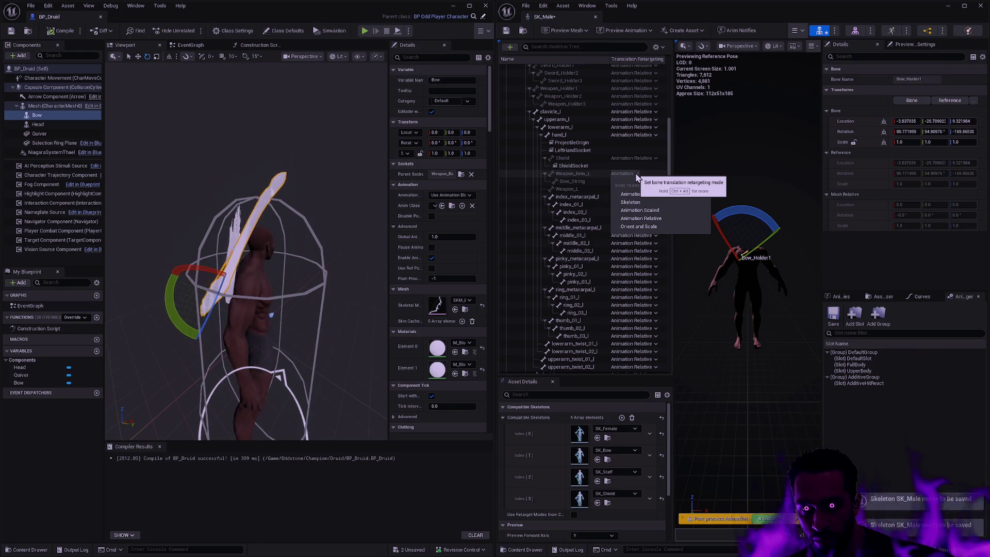
Step: Try Animation Scaled on hand_l, then set it to Animation Relative
left_click(644, 134)
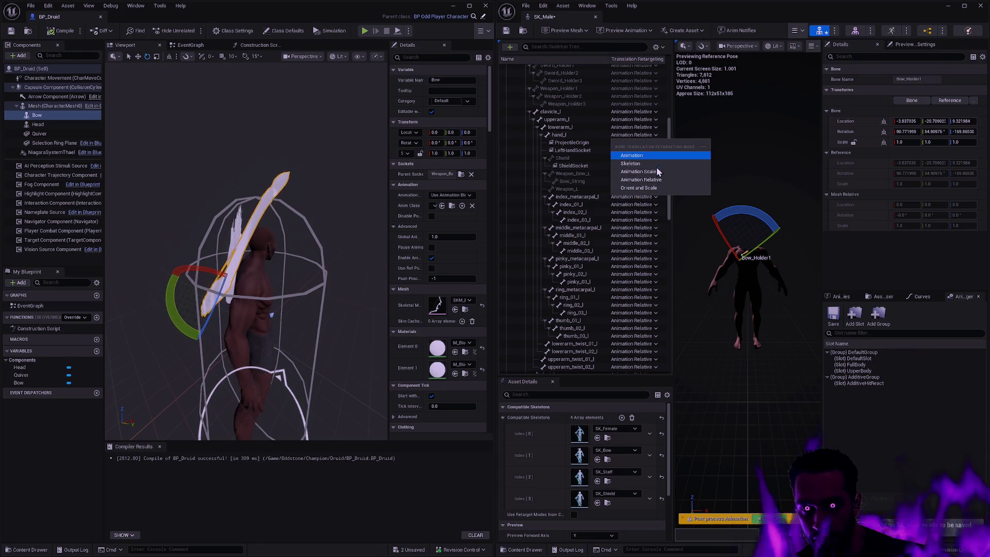
left_click(658, 176)
left_click(636, 135)
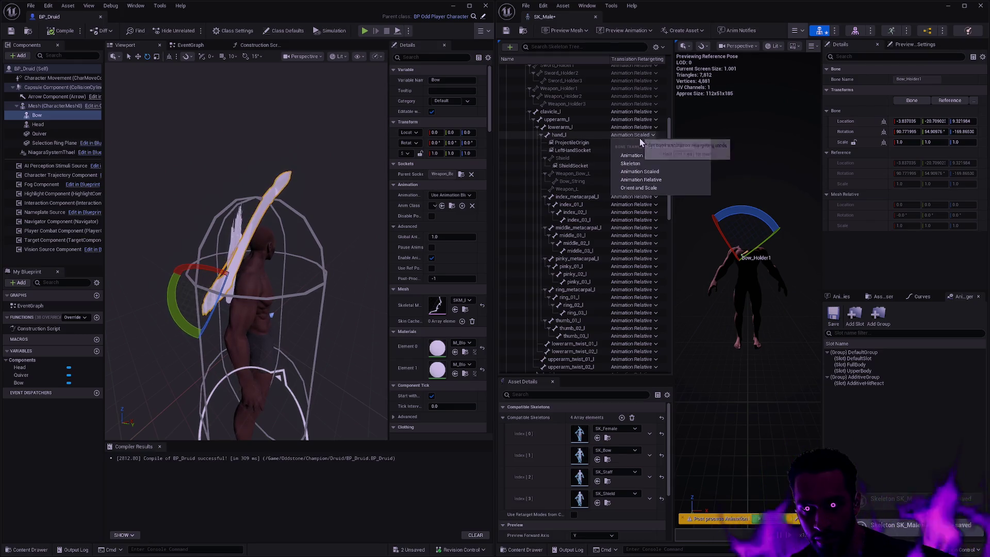
left_click(657, 179)
left_click_drag(367, 208, 313, 195)
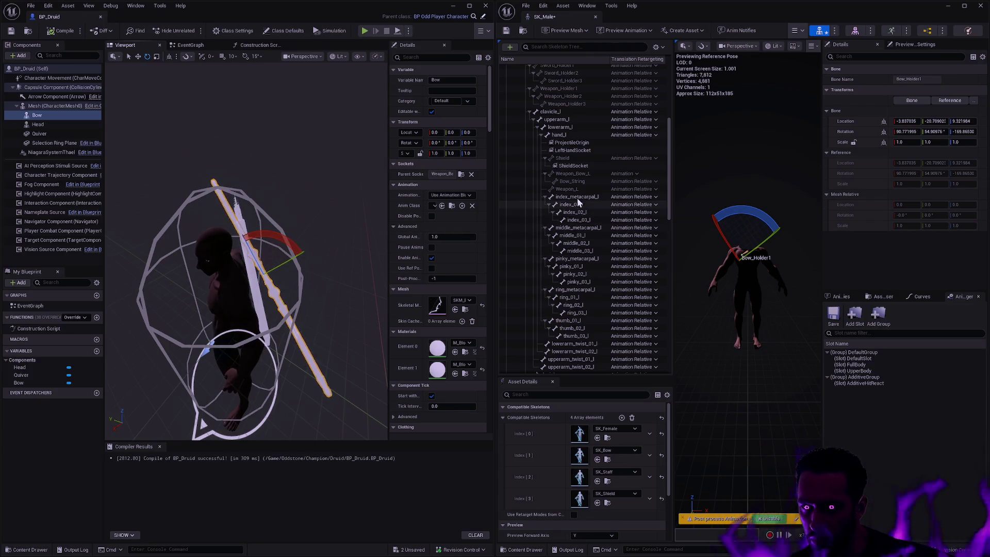
Step: Set Weapon_Bow_L's translation retargeting to Animation Relative
left_click(576, 189)
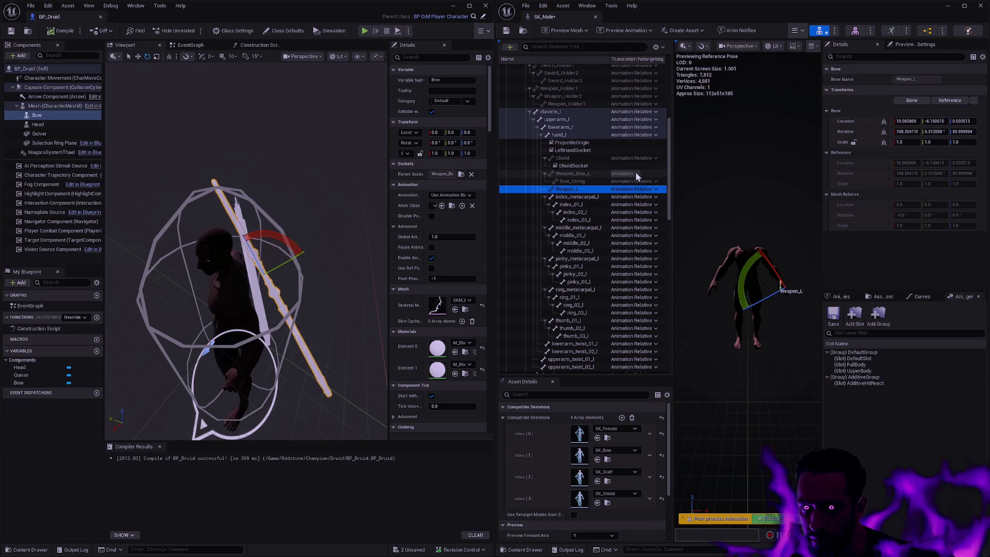
left_click(634, 175)
left_click(660, 218)
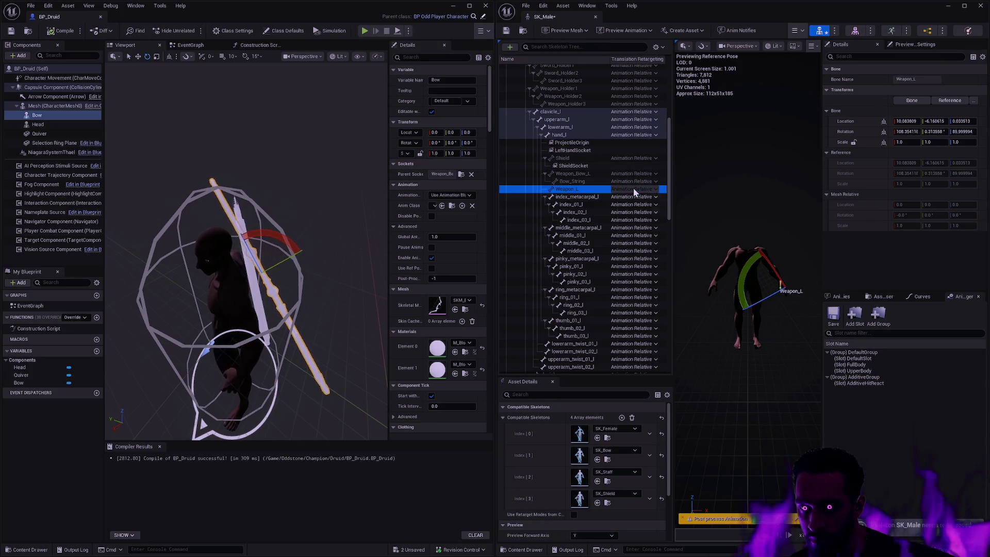
Step: With hand_l selected, show the expanded Ctrl+Alt help for the retargeting dropdown
left_click(569, 136)
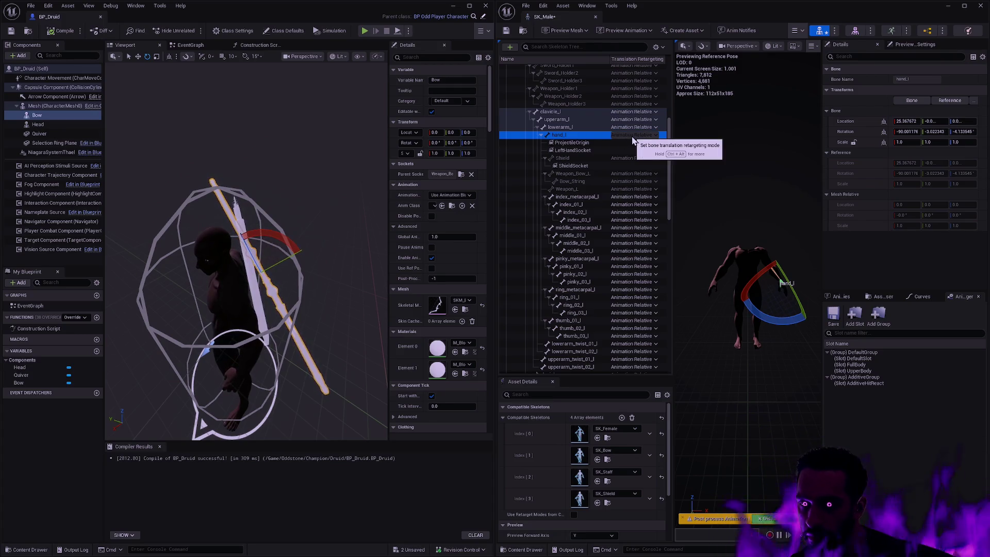
key("ctrl+alt")
left_click(633, 136)
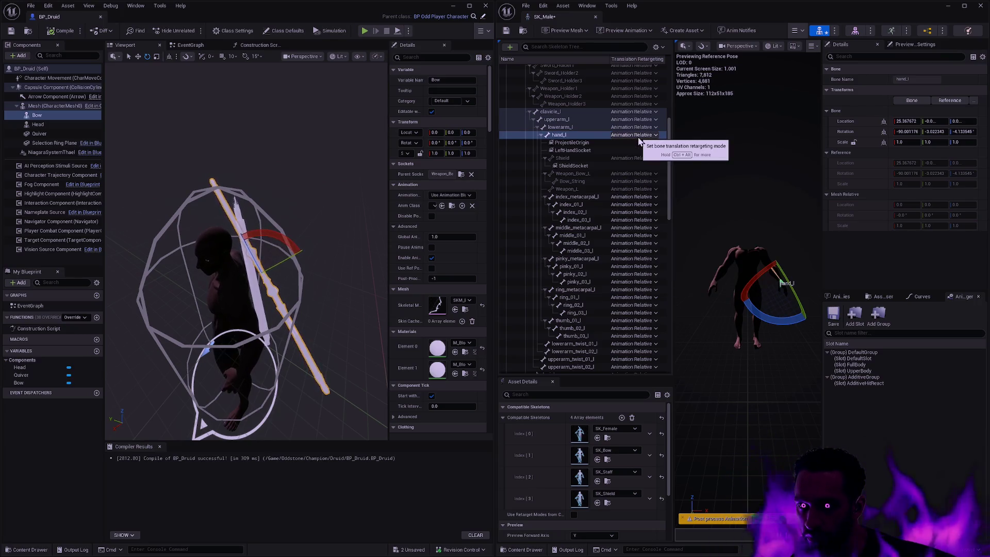
key("ctrl+alt")
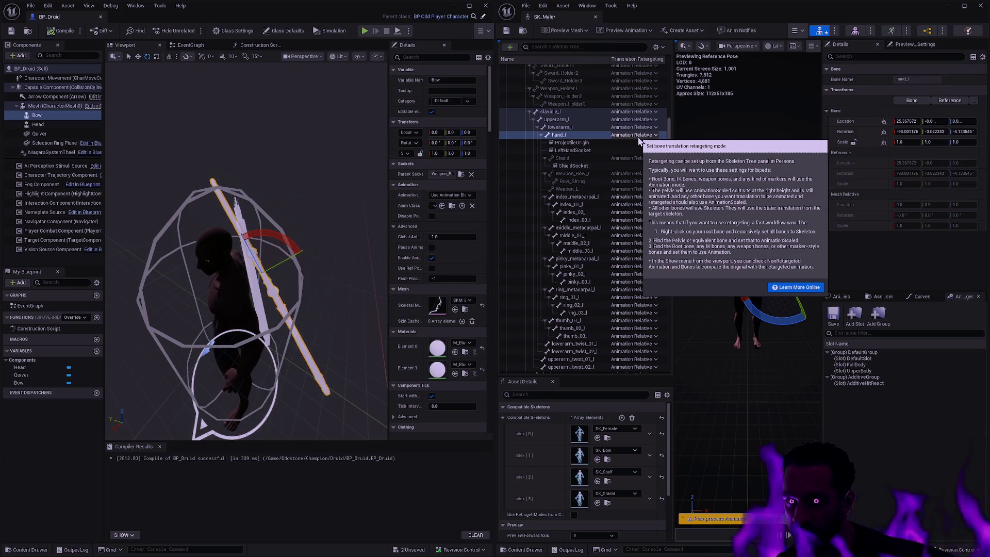
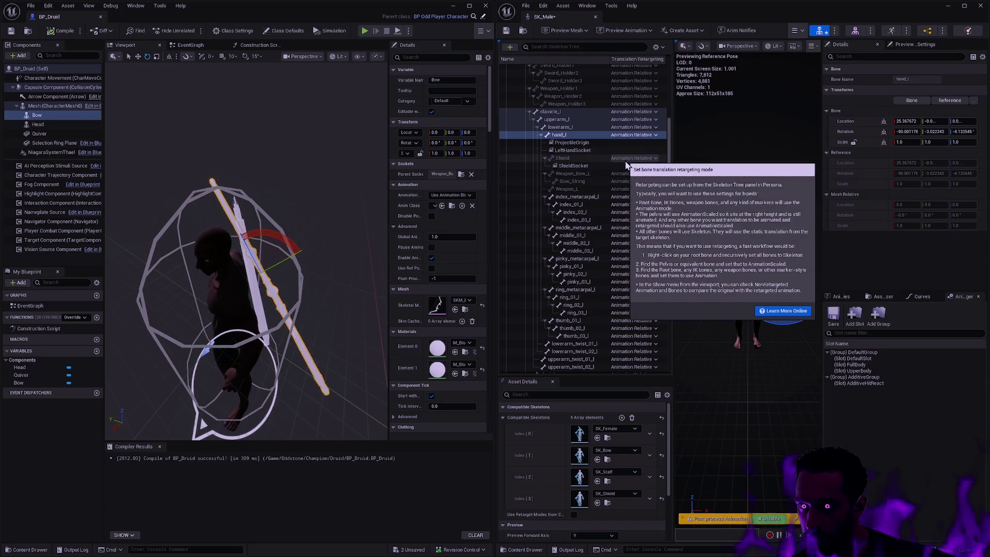
Step: Set the pelvis bone's translation retargeting to Animation Scaled
left_click_drag(669, 191, 673, 119)
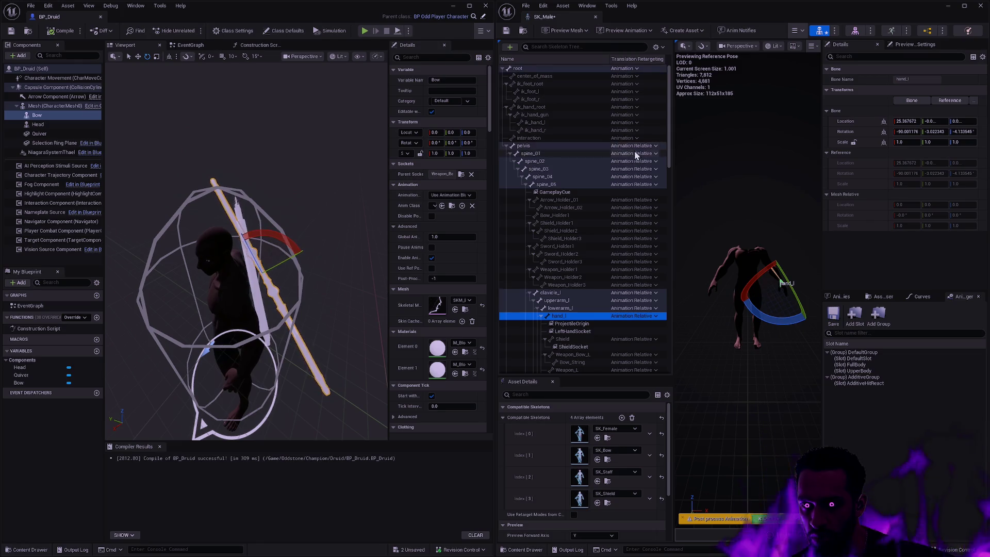
mouse_move(645, 150)
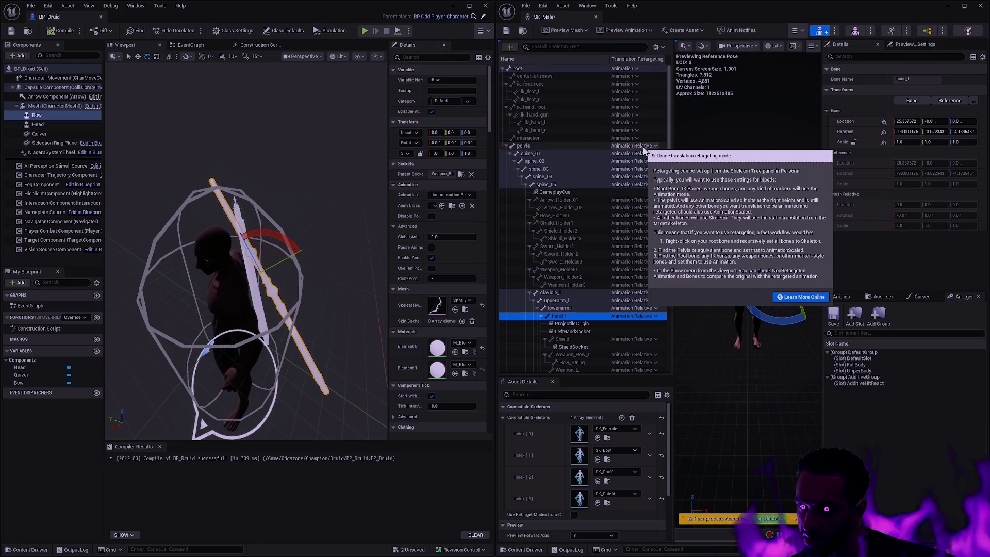
left_click(643, 147)
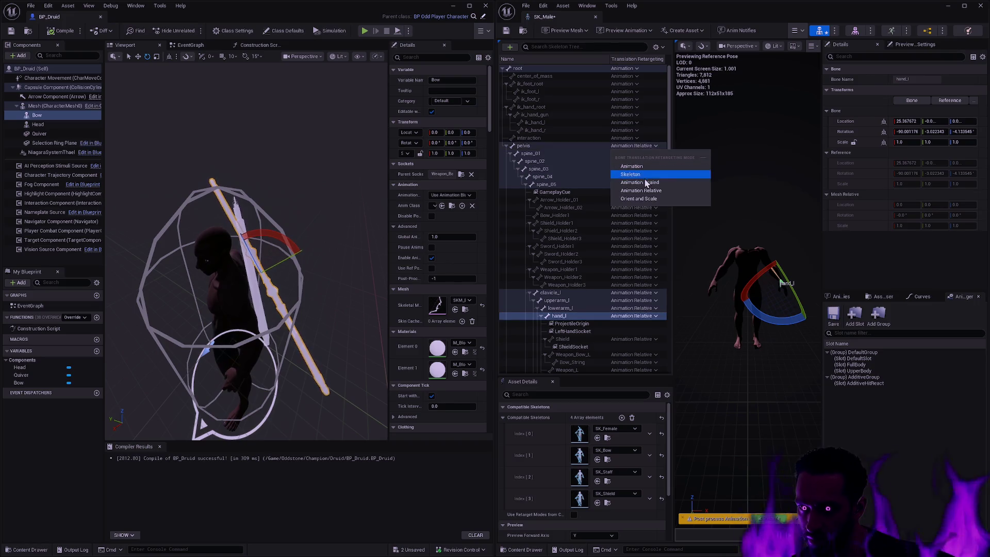
left_click(645, 183)
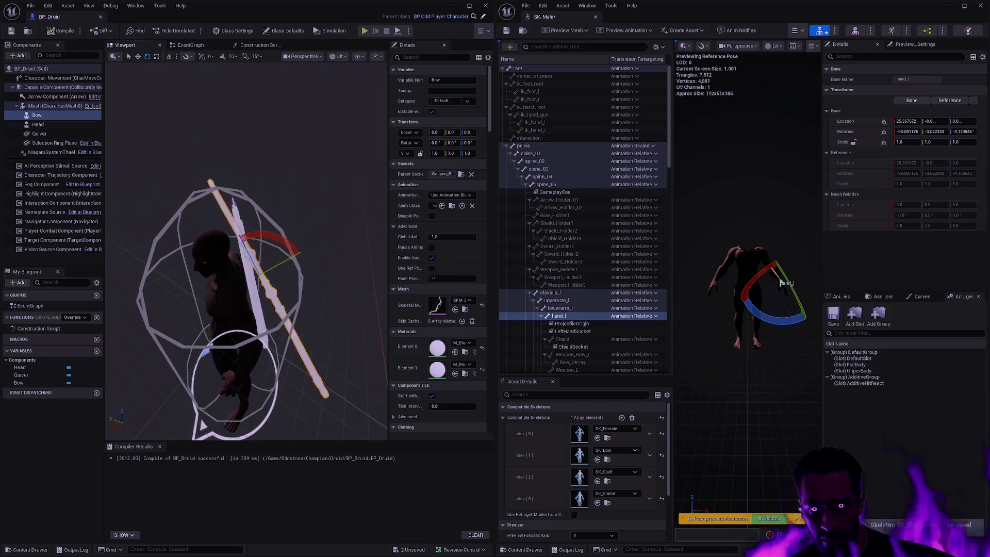
scroll("up", 3)
left_click_drag(243, 258, 332, 275)
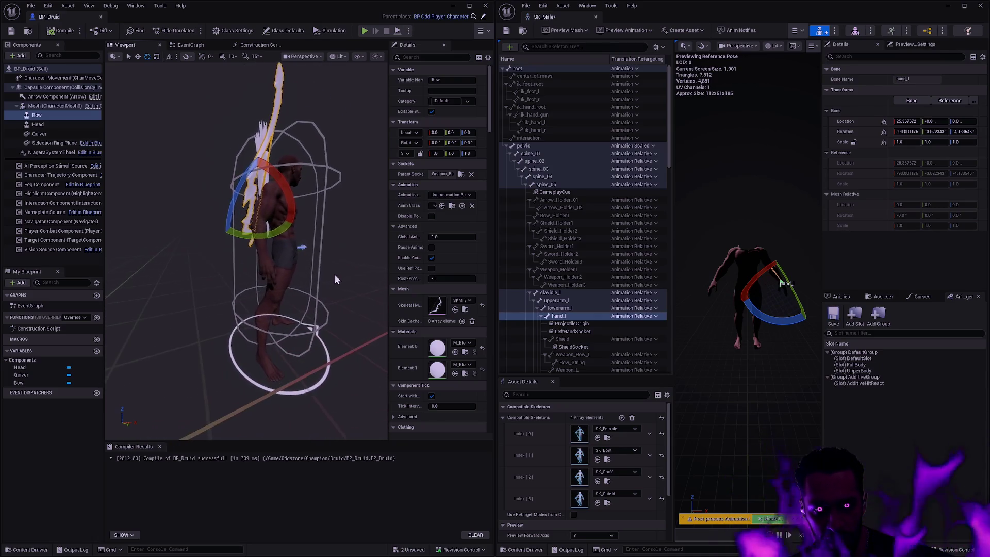
Step: Compare Animation Scaled and Animation Relative on the pelvis with undo/redo, ending on Relative
key("ctrl+z")
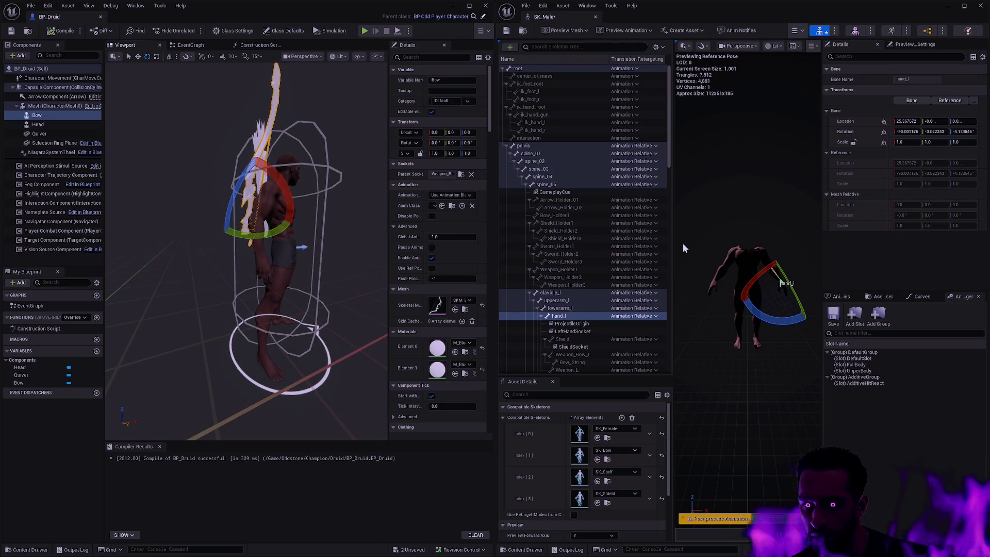
key("ctrl+y")
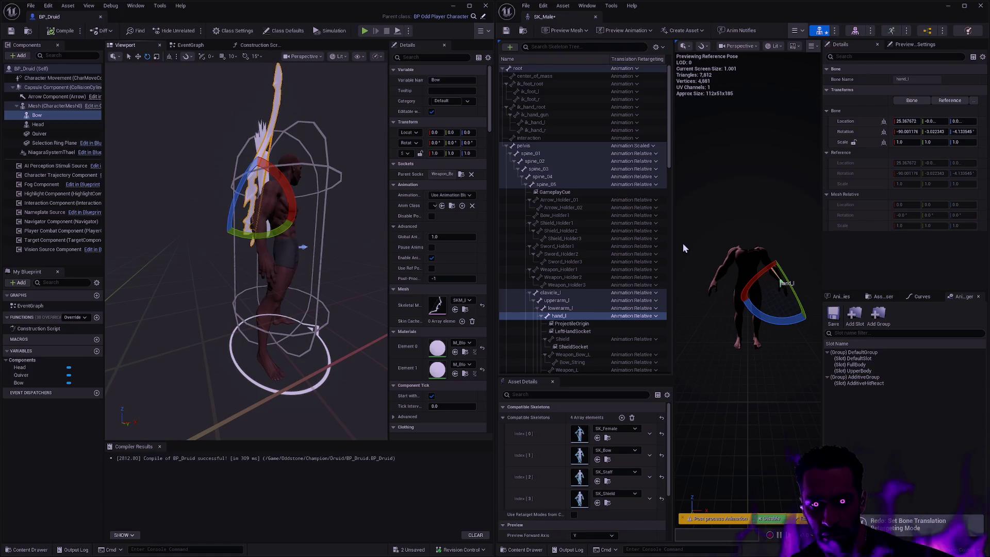
left_click_drag(374, 321, 333, 321)
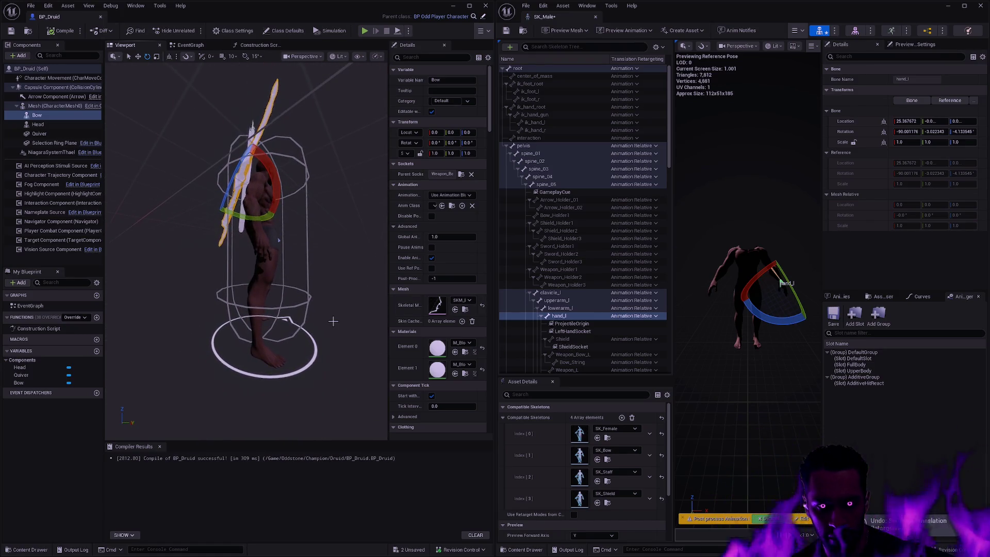
key("ctrl+z")
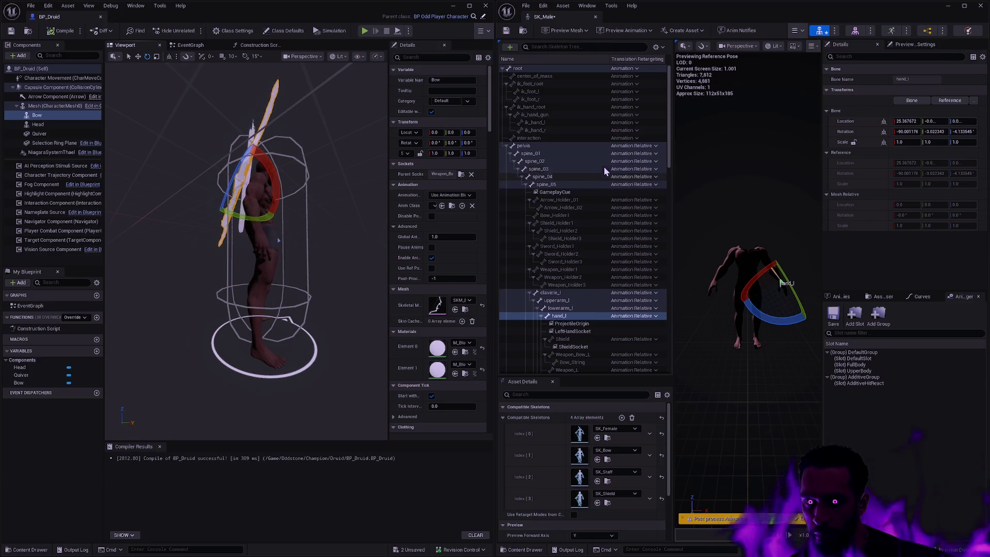
key("ctrl+y")
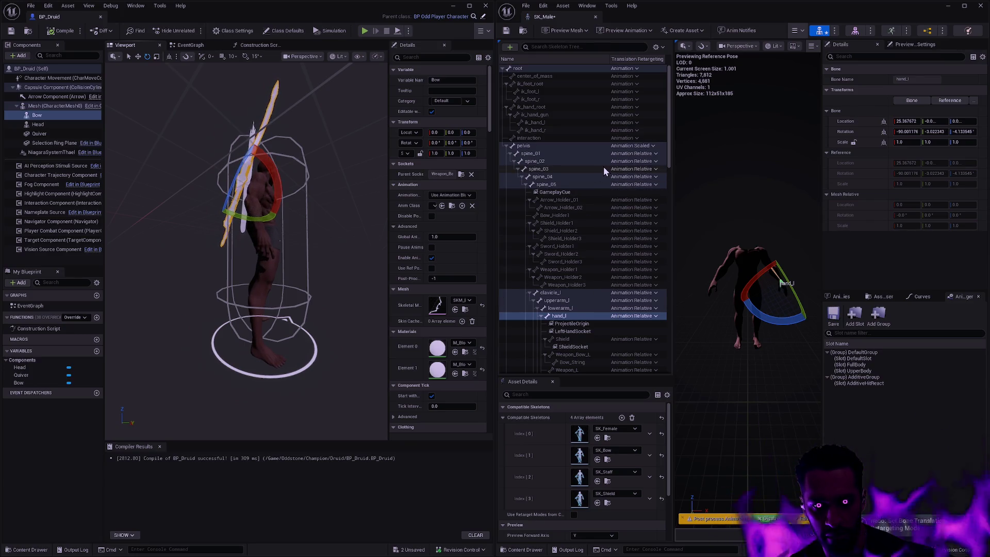
left_click_drag(362, 243, 350, 242)
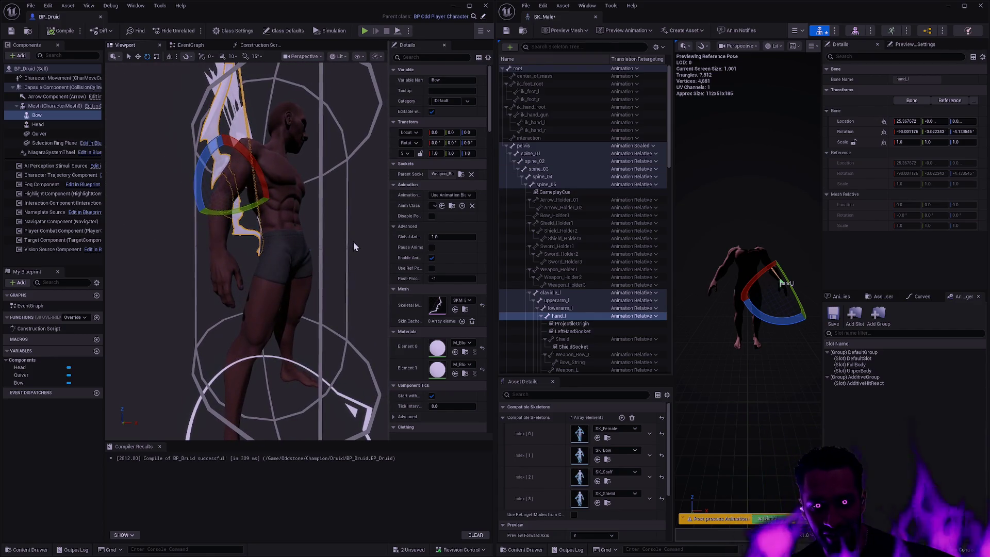
key("ctrl+z")
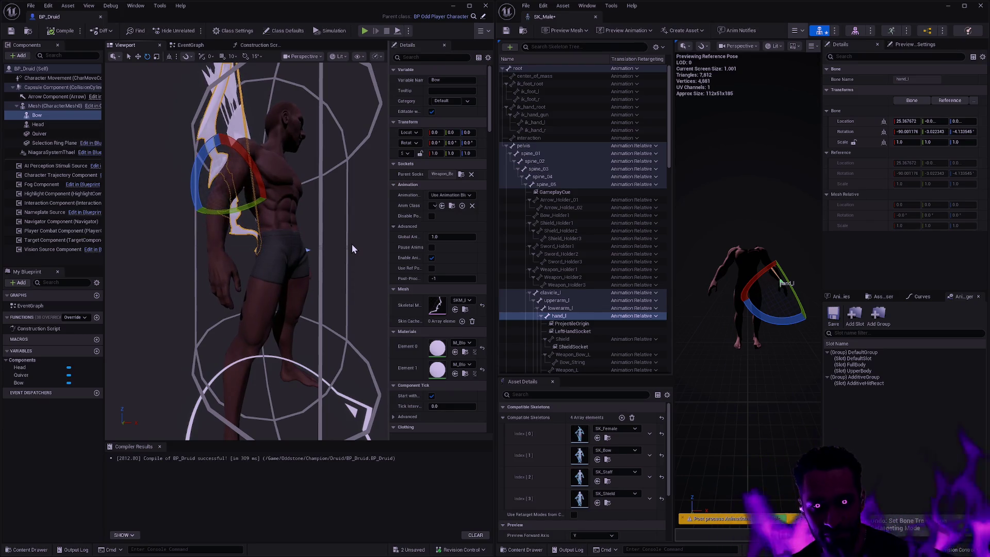
key("ctrl+y")
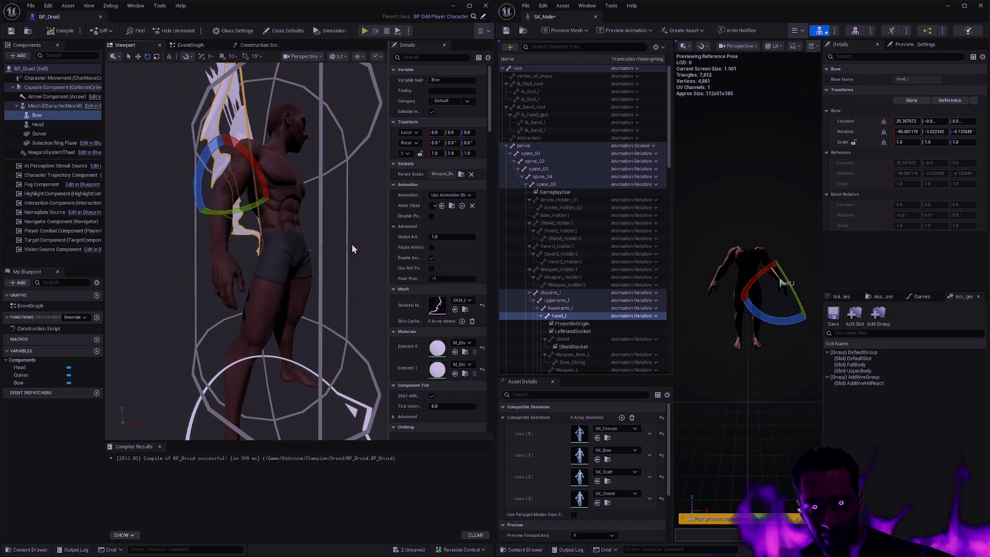
key("ctrl+z")
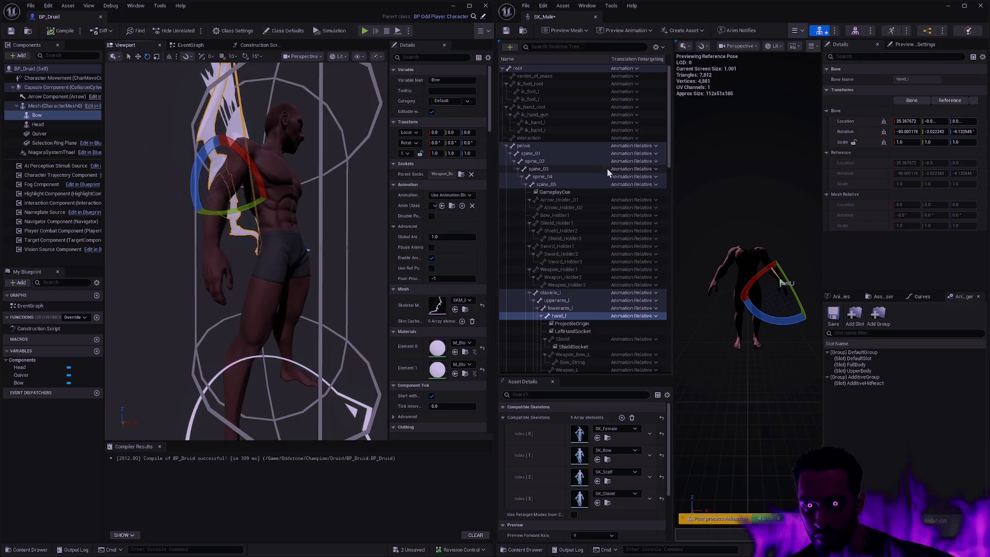
Step: Review the pelvis and root bone retargeting modes without changing them
left_click(640, 147)
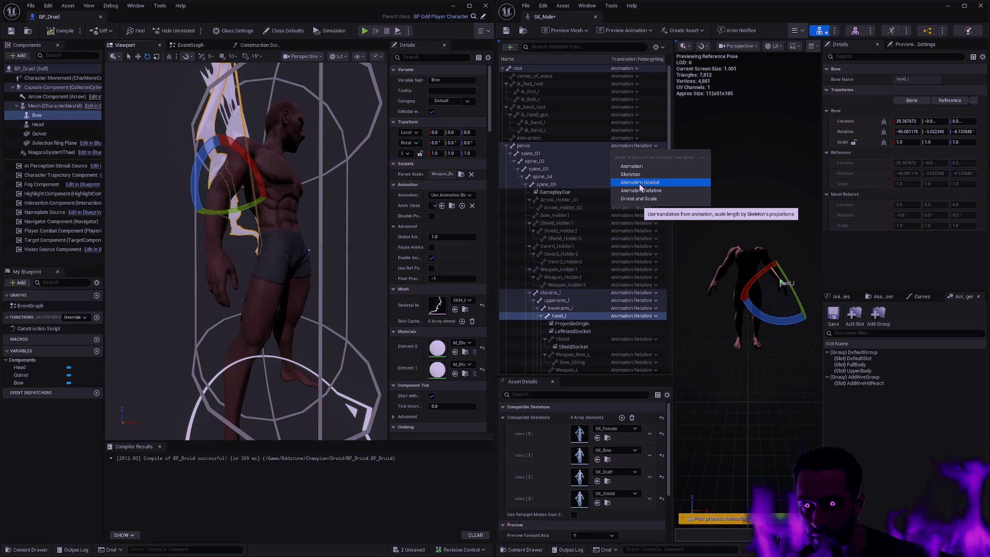
left_click(525, 70)
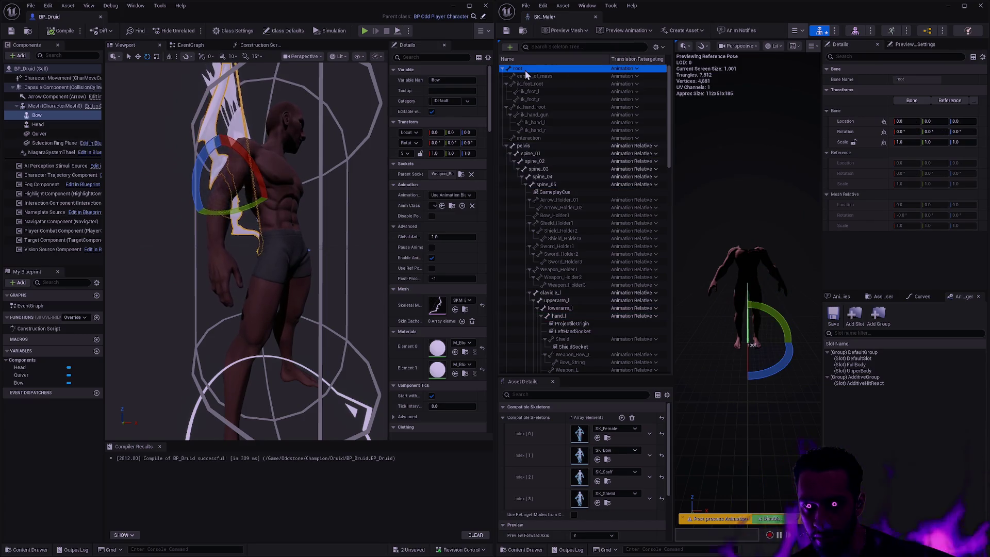
left_click(633, 69)
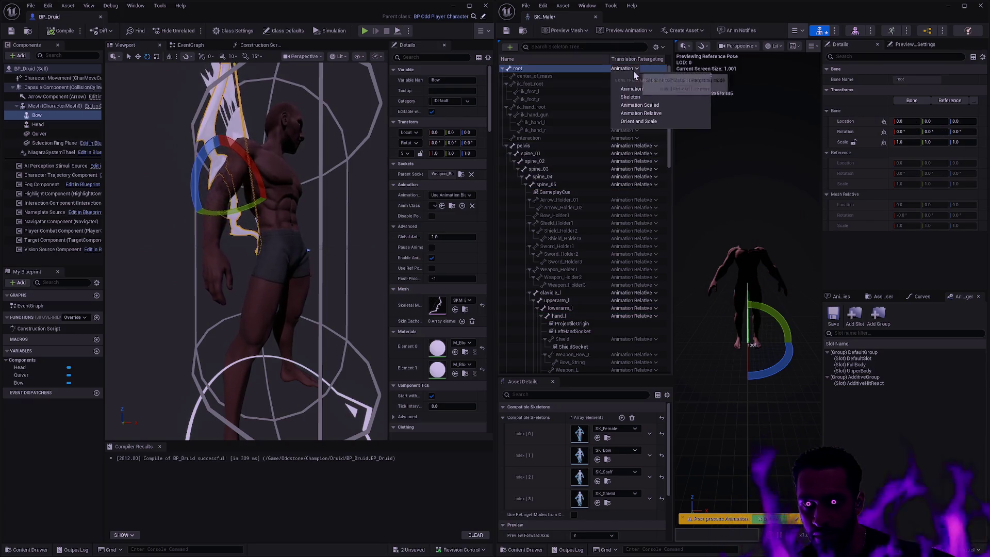
key("Escape")
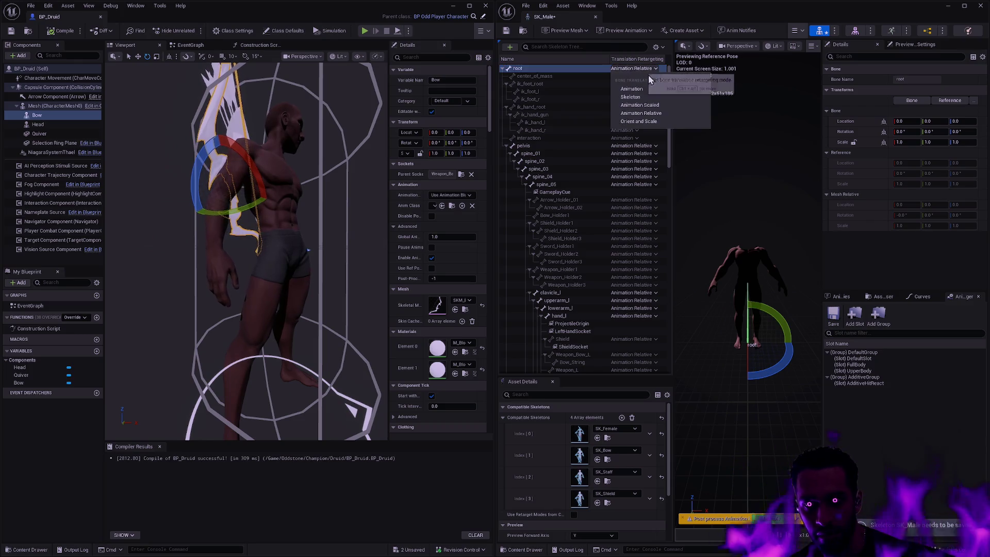
left_click_drag(667, 115, 674, 177)
scroll("up", 3)
left_click_drag(318, 216, 304, 209)
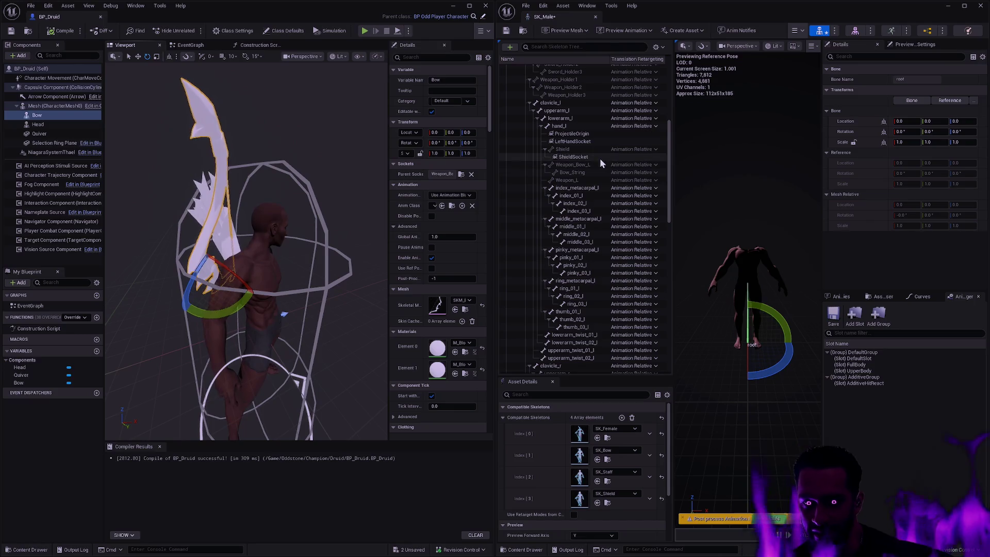
left_click_drag(668, 170, 667, 184)
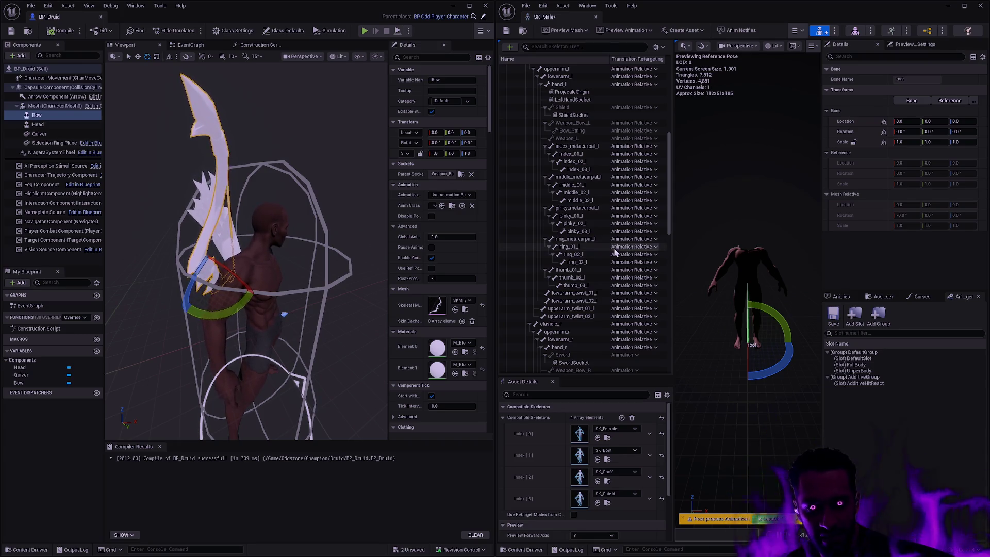
Step: Inspect the Quiver and Bow components and the bow's available parent sockets, leaving them unchanged
scroll("up", 3)
left_click_drag(247, 252, 231, 201)
left_click_drag(333, 276, 242, 324)
left_click(340, 276)
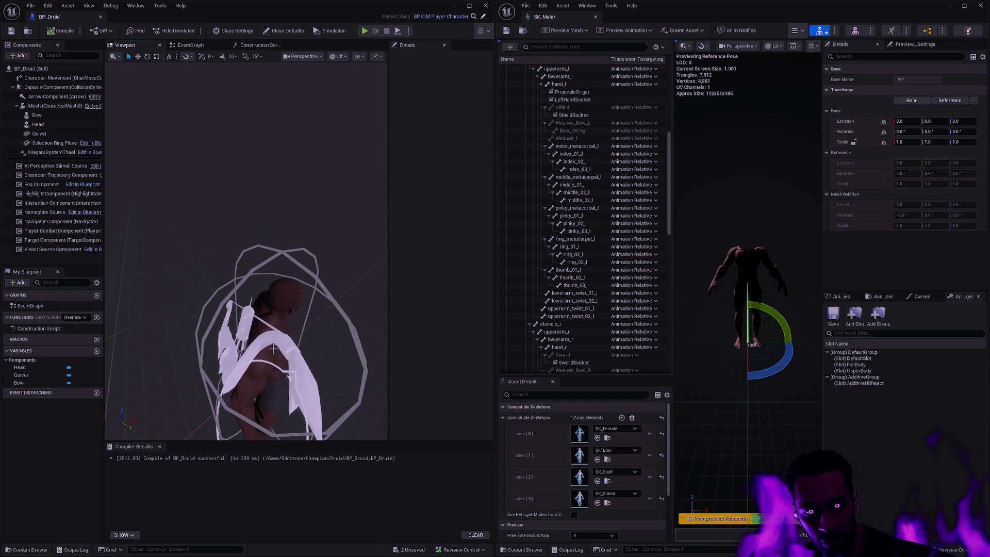
left_click(249, 315)
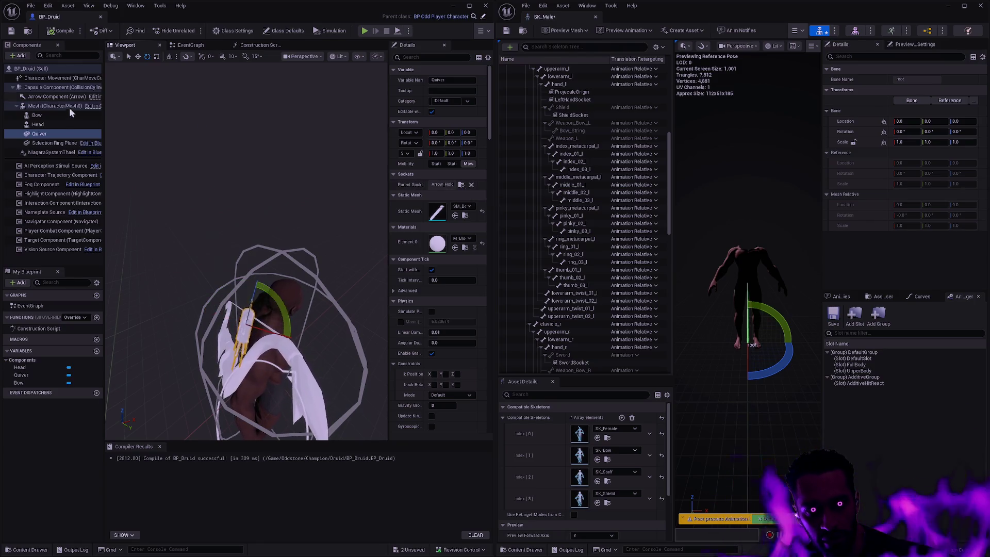
left_click(58, 114)
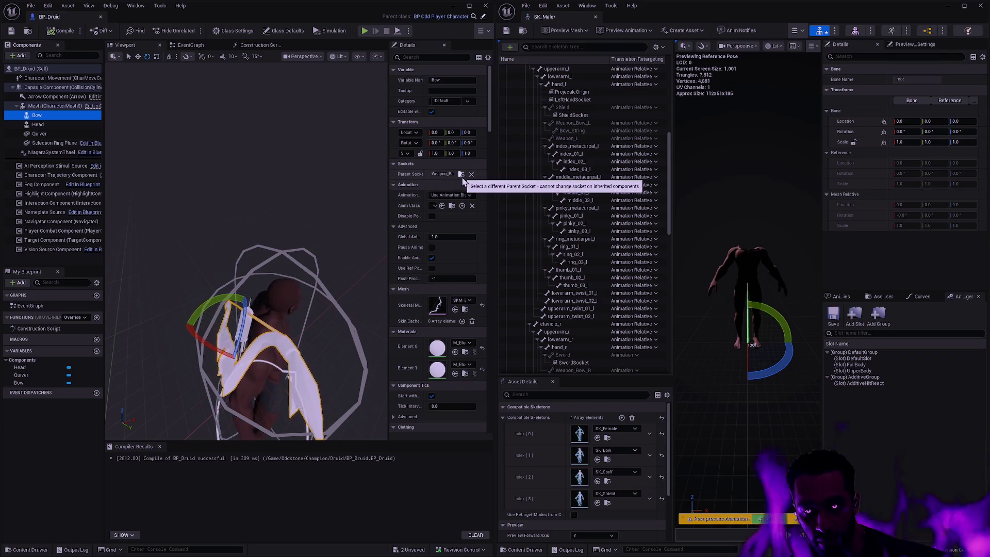
left_click(461, 175)
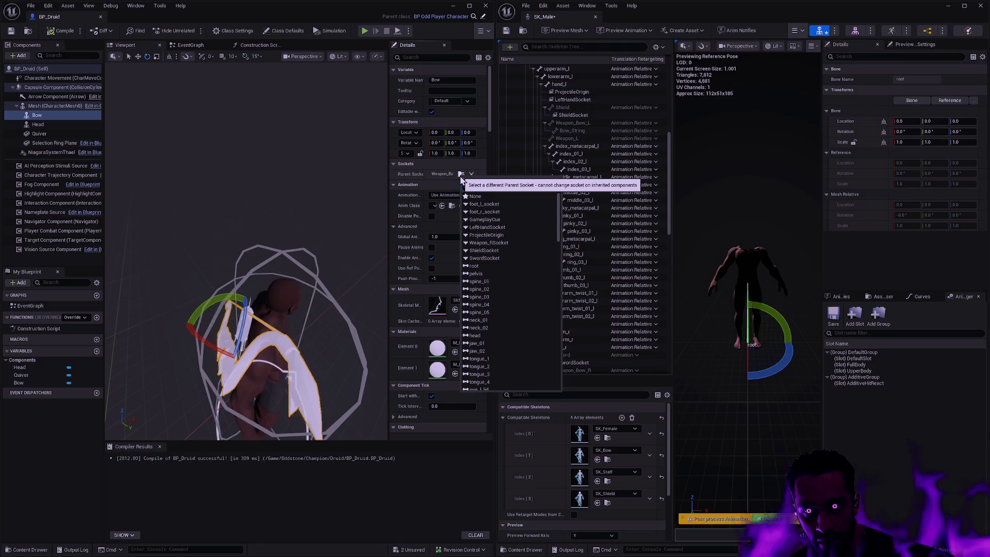
left_click(325, 166)
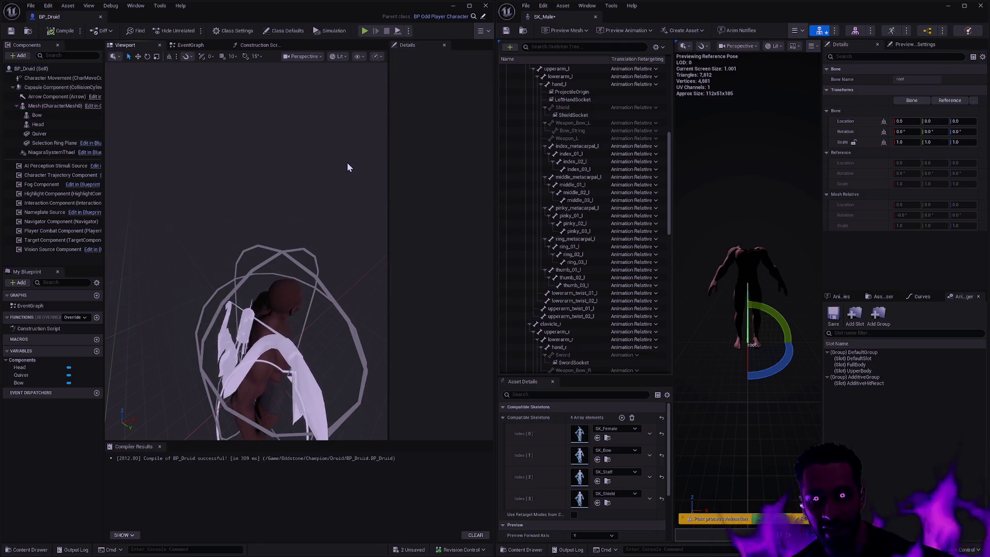
left_click_drag(342, 233, 343, 233)
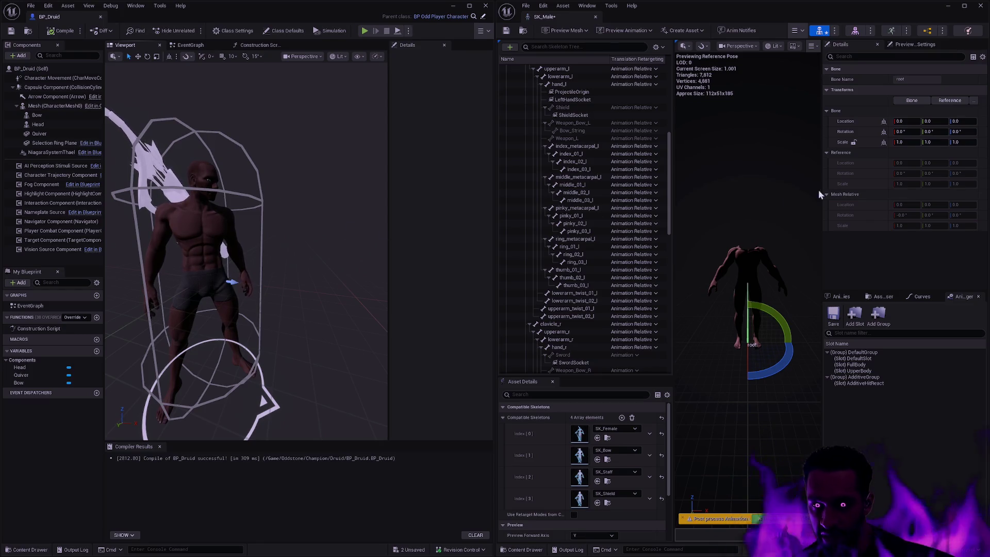
left_click_drag(314, 189, 289, 152)
left_click_drag(287, 289, 279, 295)
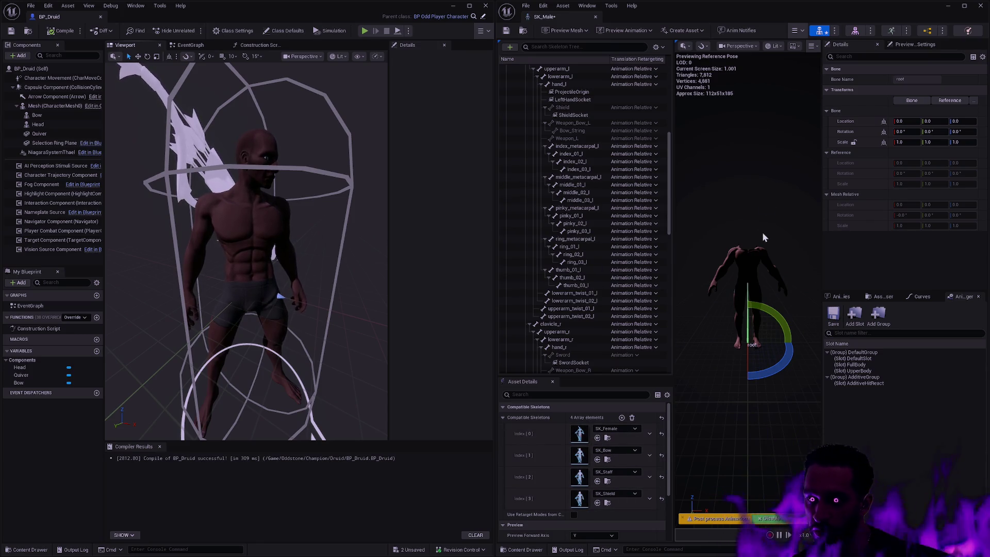
Step: Dock the SK_Male skeleton editor into the main editor window
left_click(771, 240)
left_click_drag(776, 233, 771, 217)
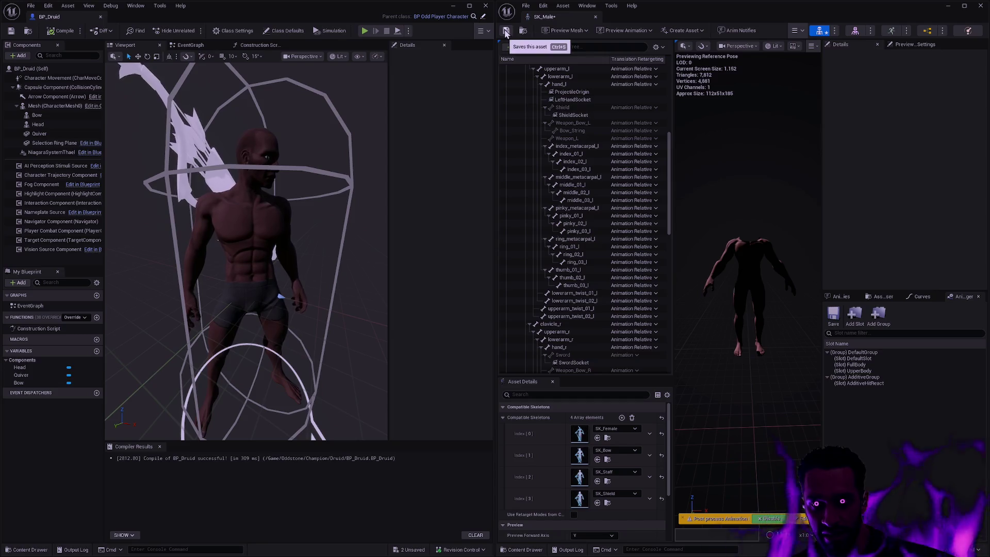
double_click(201, 17)
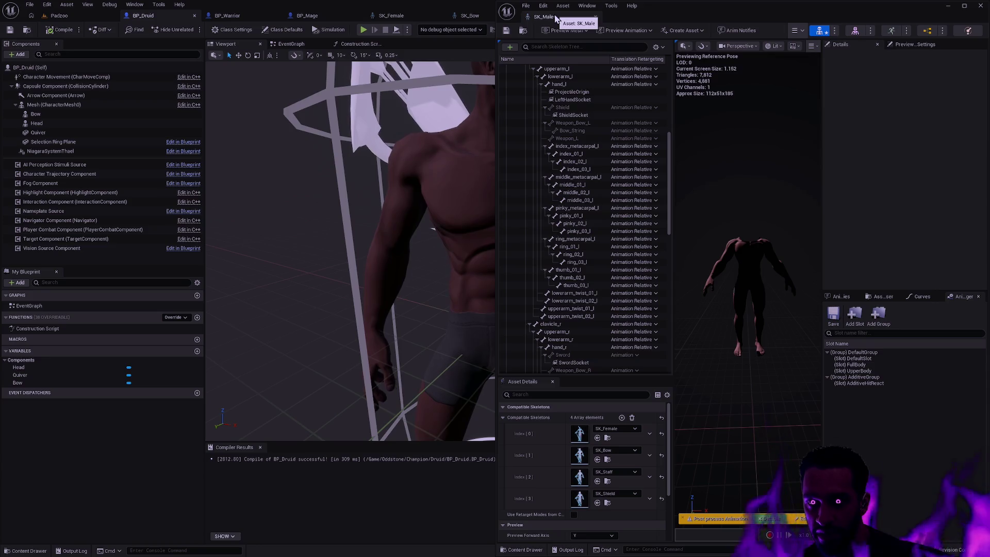
left_click_drag(540, 21, 515, 17)
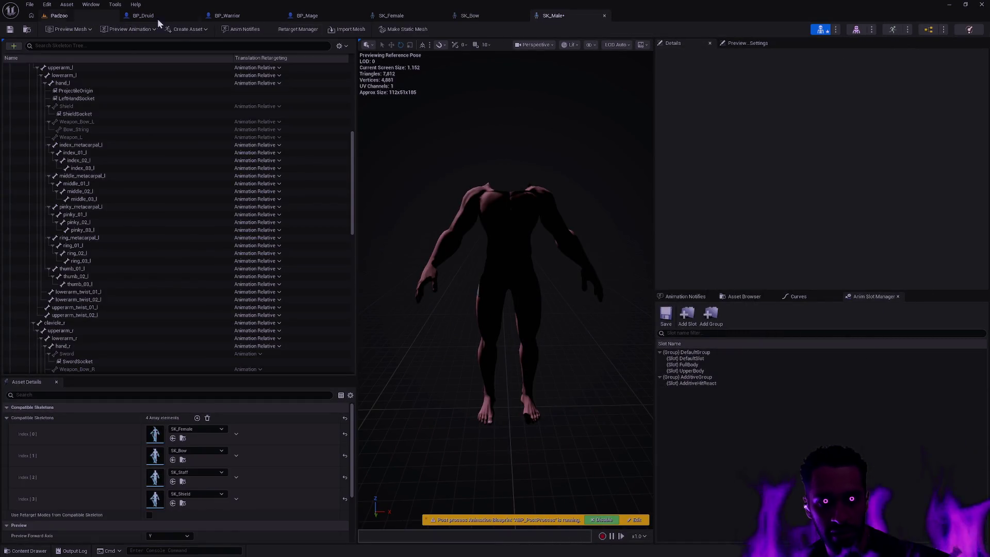
Step: Orbit around the Druid character in BP_Druid's viewport
left_click(143, 16)
left_click_drag(594, 171, 541, 149)
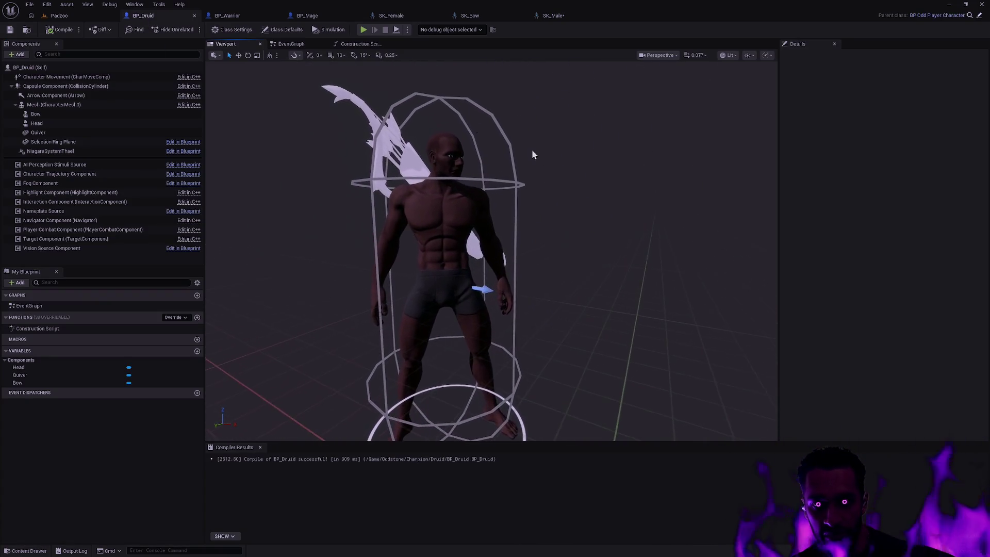
left_click_drag(490, 248, 573, 245)
left_click_drag(475, 138, 474, 138)
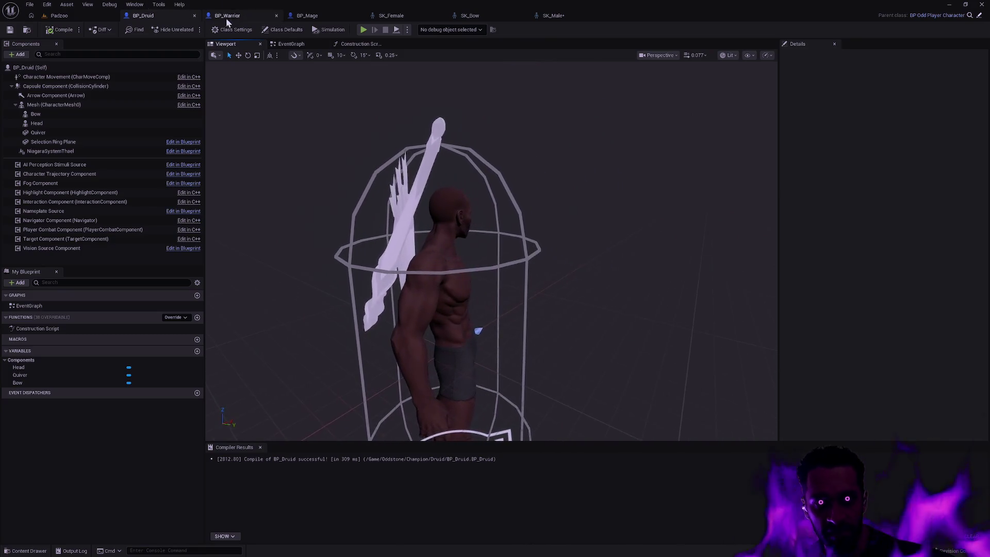
Step: Switch to BP_Warrior and select its character mesh from a front view
left_click(222, 16)
left_click_drag(554, 203, 536, 211)
left_click_drag(595, 246, 595, 247)
left_click(508, 289)
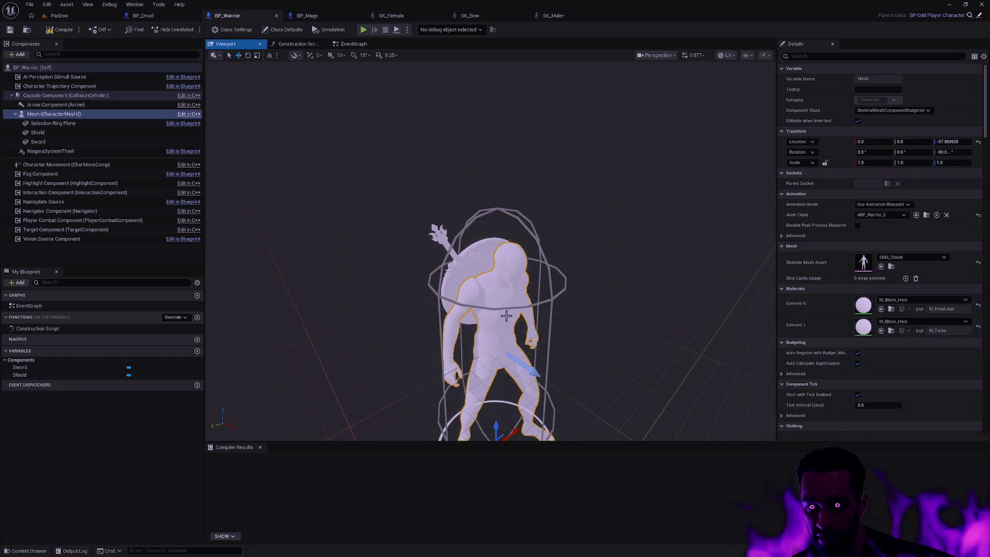
Step: Set BP_Warrior's Skeletal Mesh Asset to SKM_Female
left_click_drag(508, 289, 621, 283)
left_click(673, 256)
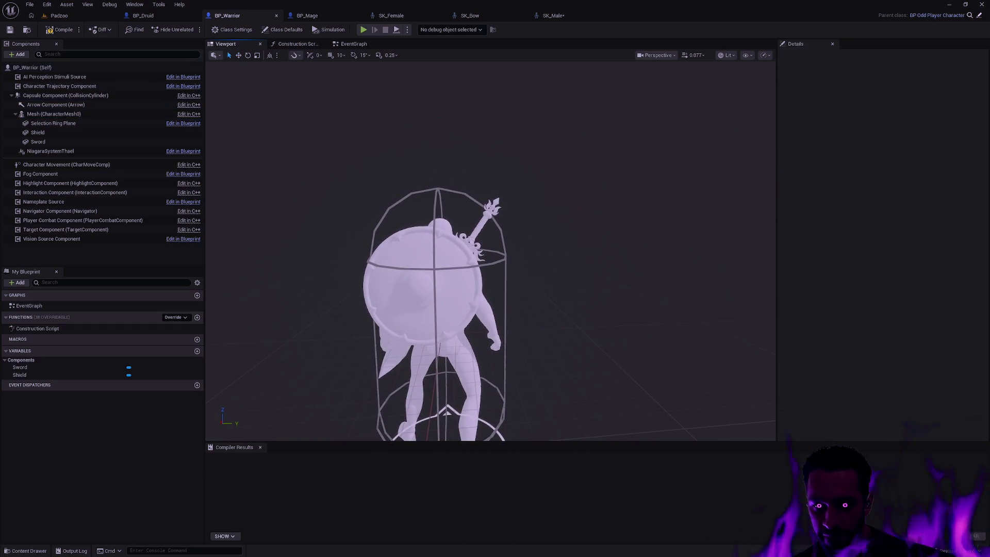
left_click(485, 289)
left_click(912, 259)
type("SKM_Female")
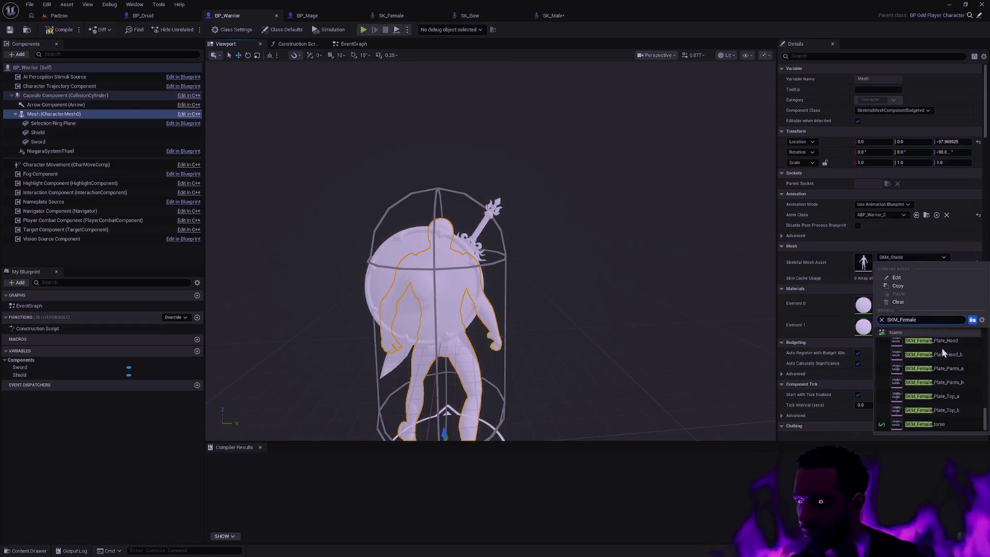
scroll("up", 3)
left_click(940, 343)
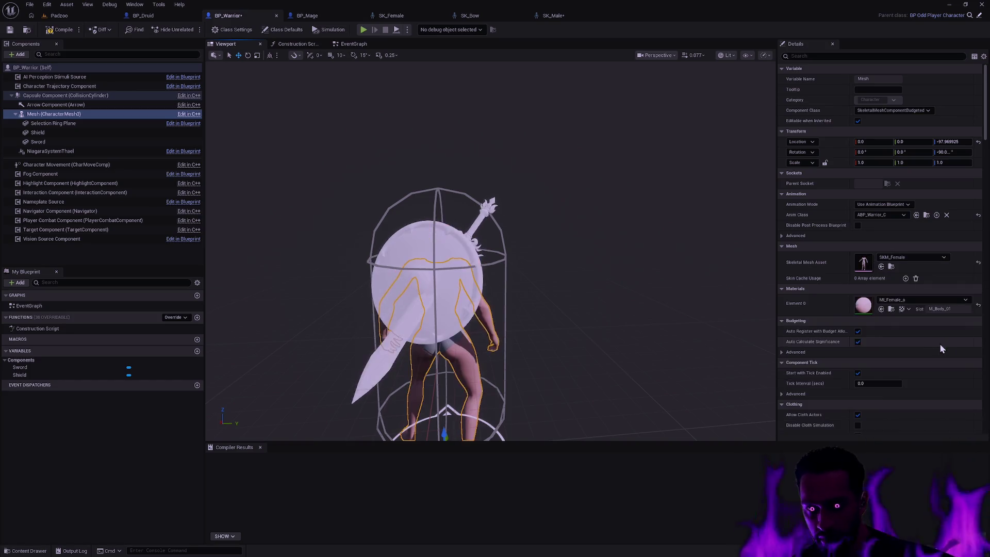
left_click(685, 242)
left_click_drag(633, 255, 651, 251)
Step: Compare the old mesh with SKM_Female via undo/redo, keep SKM_Female, and return to BP_Druid
key("ctrl+z")
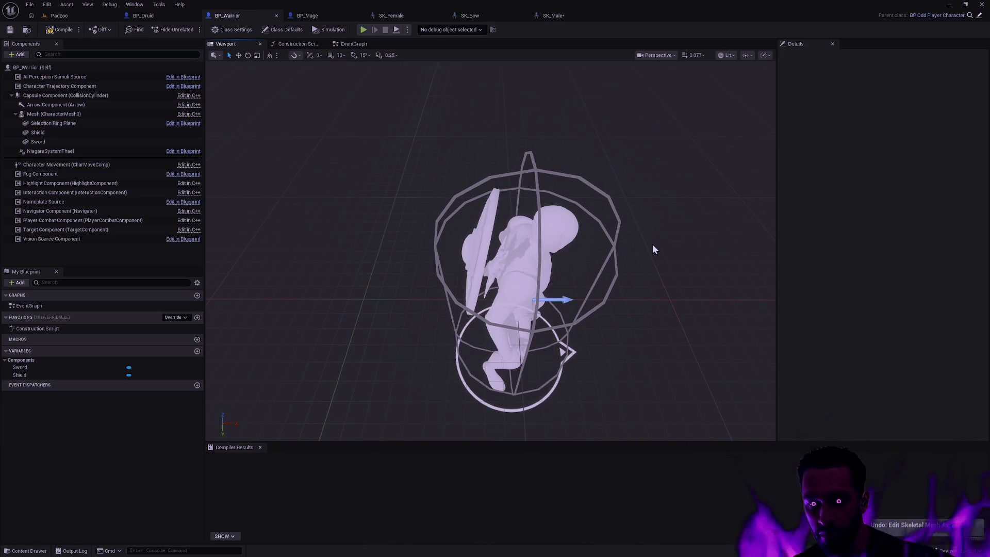
key("ctrl+y")
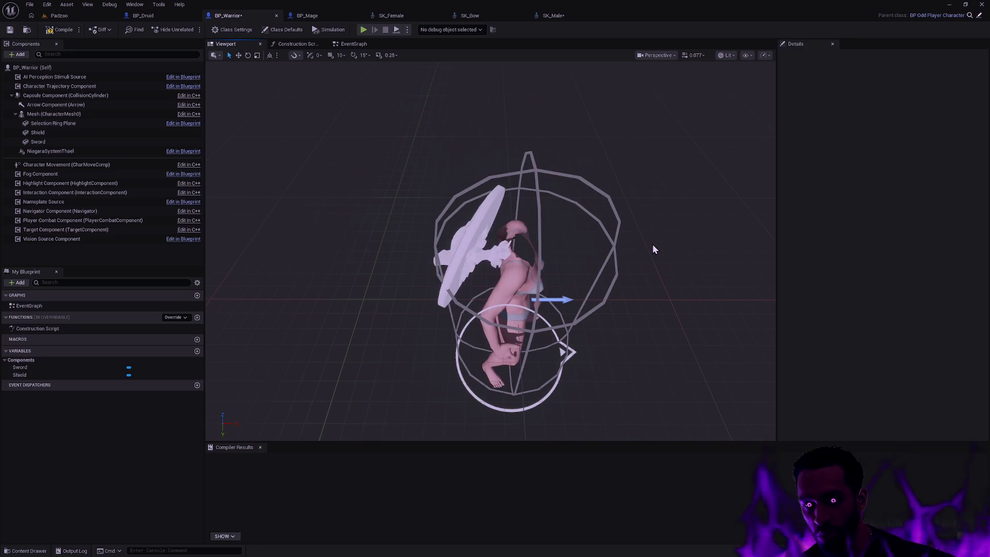
key("ctrl+z")
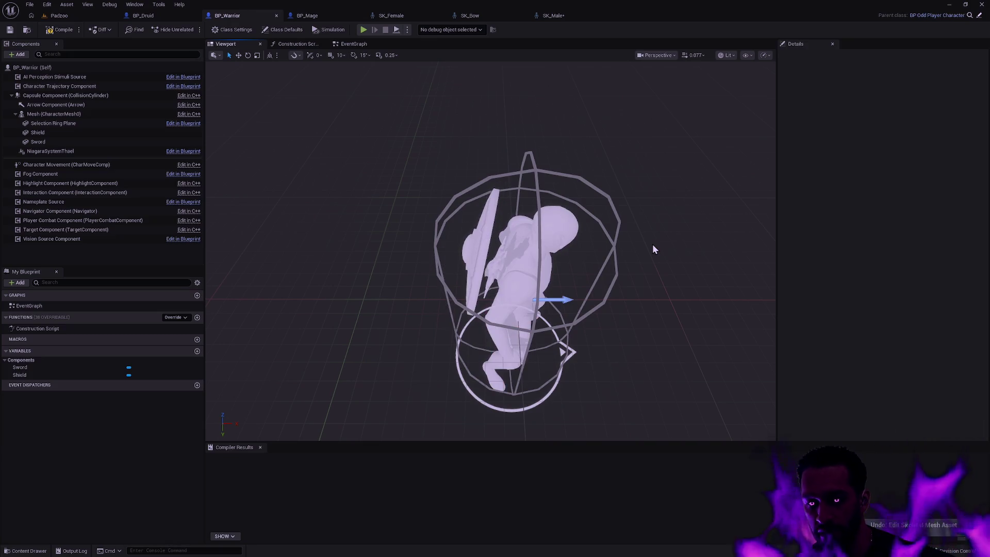
key("ctrl+y")
scroll("up", 3)
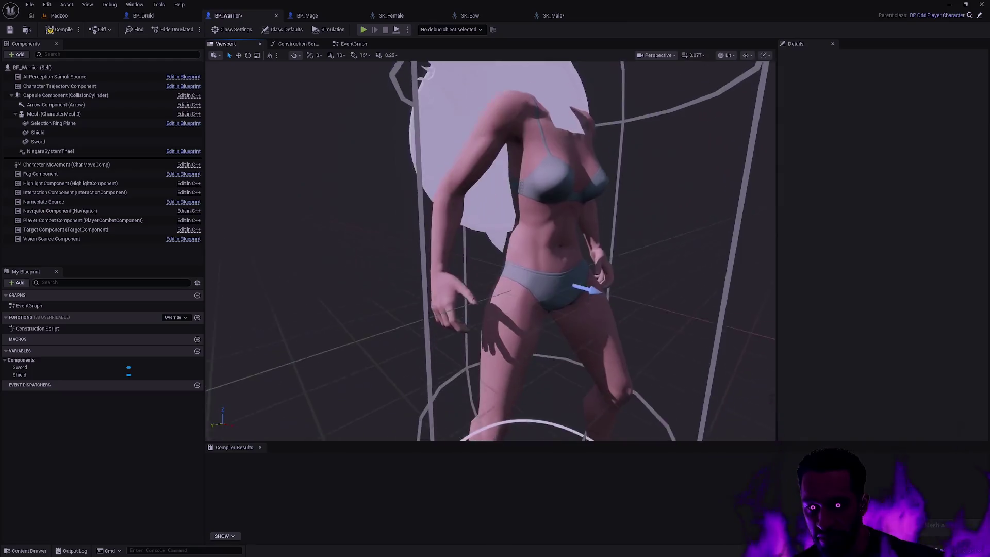
scroll("down", 3)
scroll("up", 3)
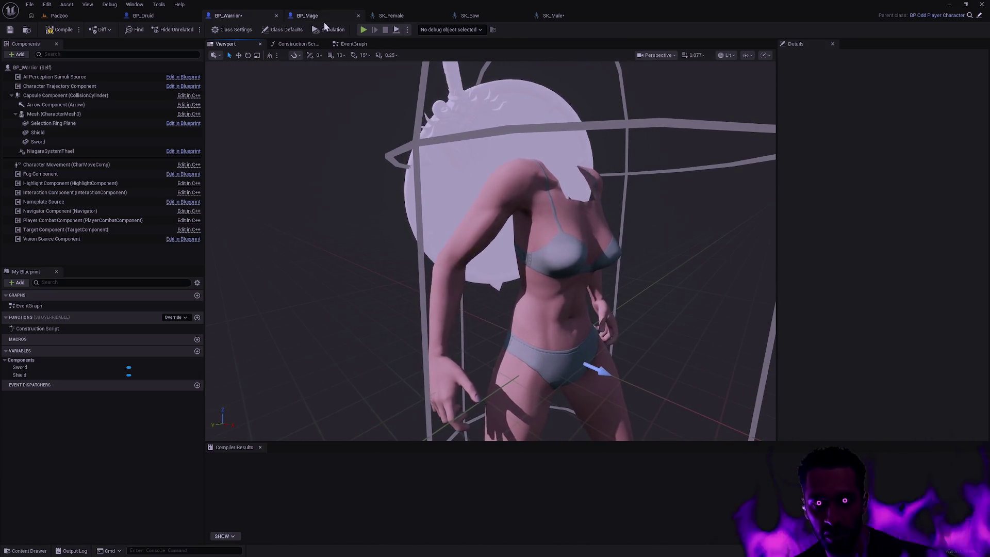
left_click(144, 15)
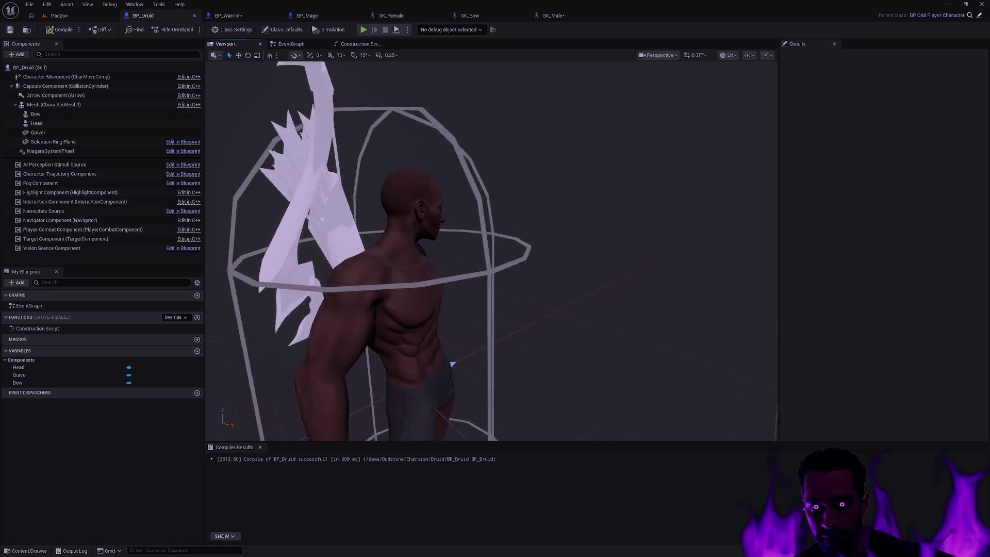
Step: Orbit the Druid viewport to view the back and quiver up close
scroll("up", 3)
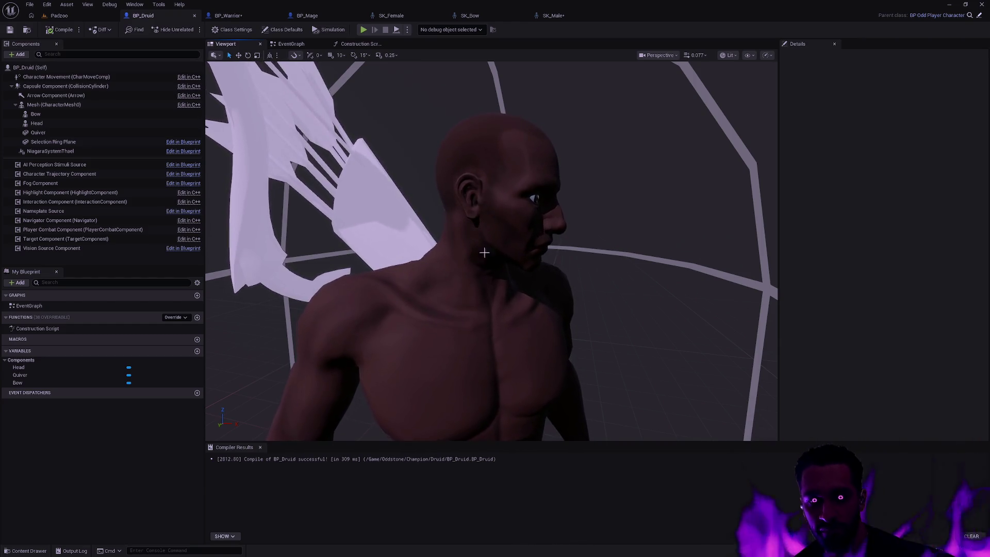
scroll("down", 3)
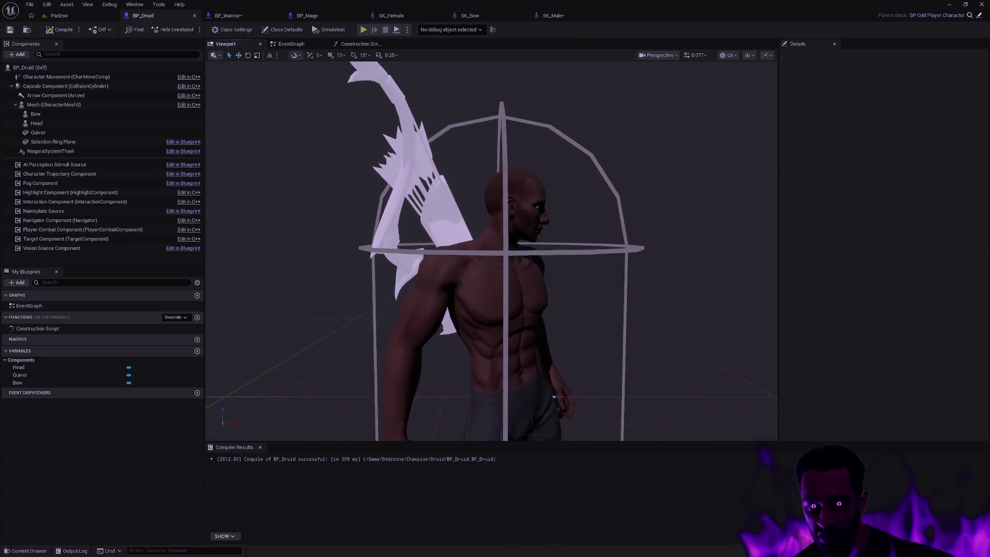
scroll("down", 3)
left_click_drag(433, 161, 479, 160)
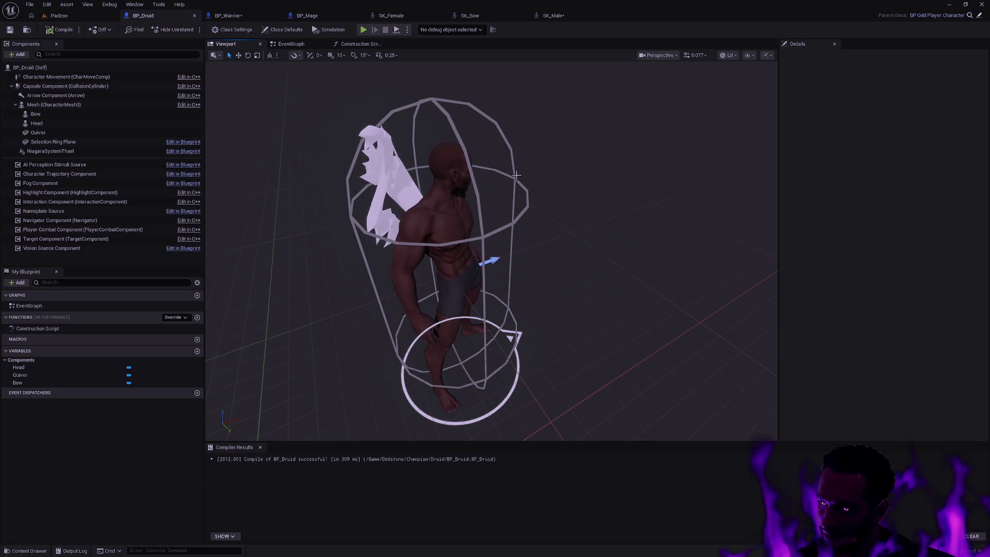
left_click_drag(524, 188, 428, 132)
Step: In BP_Warrior, search the mesh's Skeletal Mesh Asset list for SKM_Male
left_click(229, 16)
left_click_drag(574, 217, 574, 217)
left_click(464, 216)
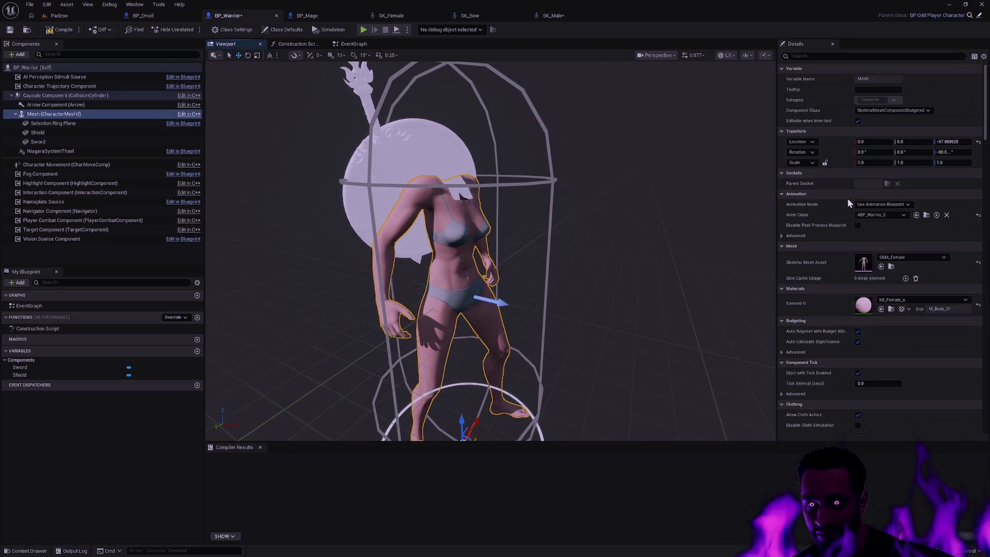
left_click(921, 258)
type("SKM_Male")
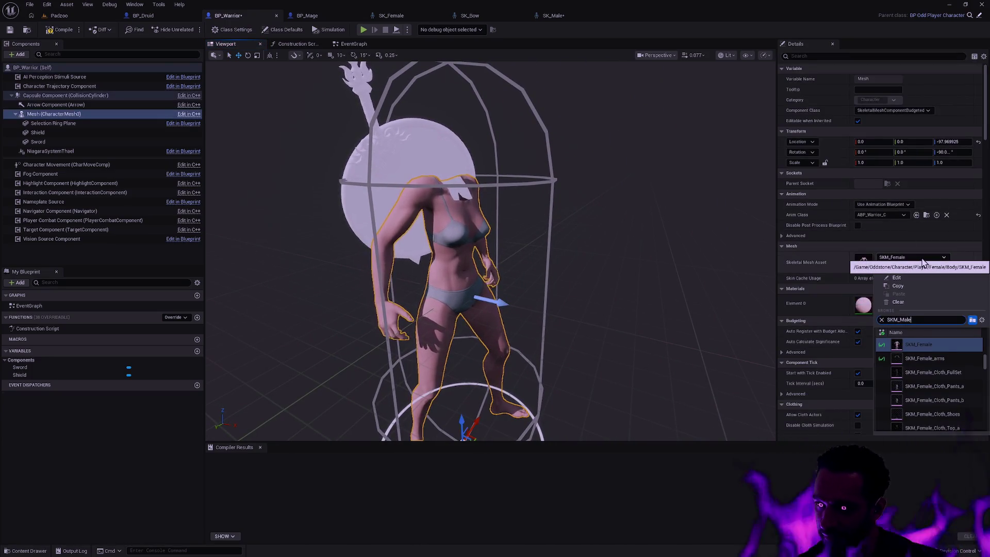
Step: Dismiss the mesh picker and resume the paused Rider debugger session
key("Escape")
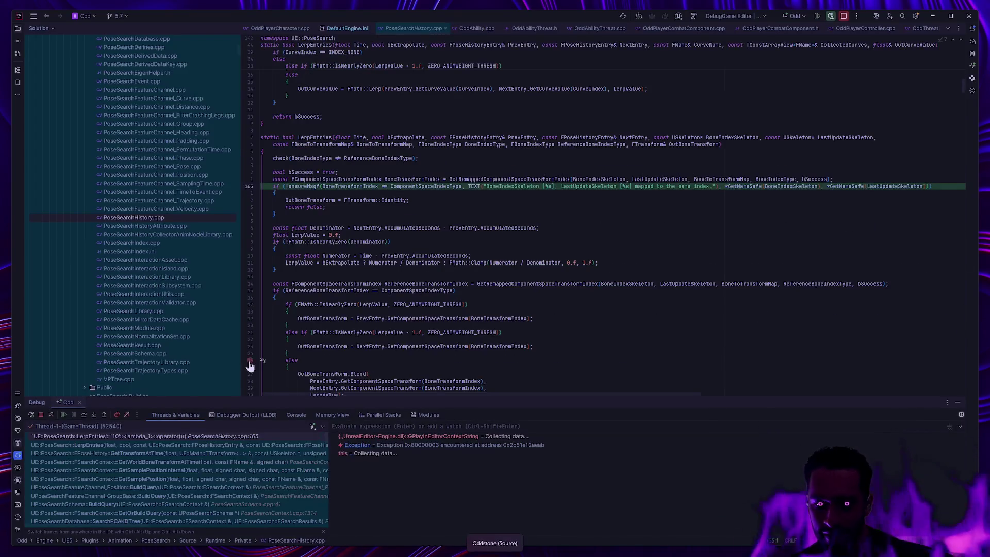
left_click(64, 416)
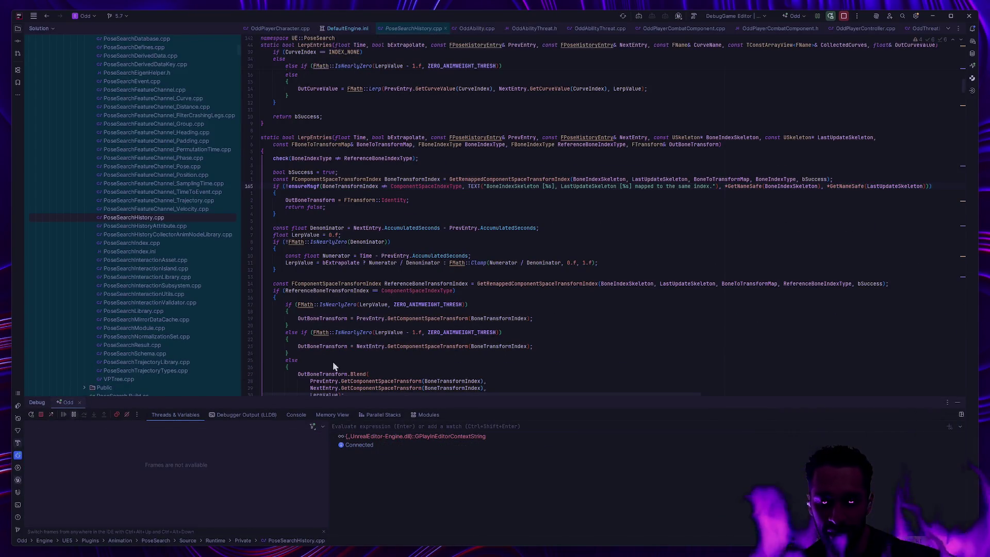
left_click_drag(670, 272, 598, 273)
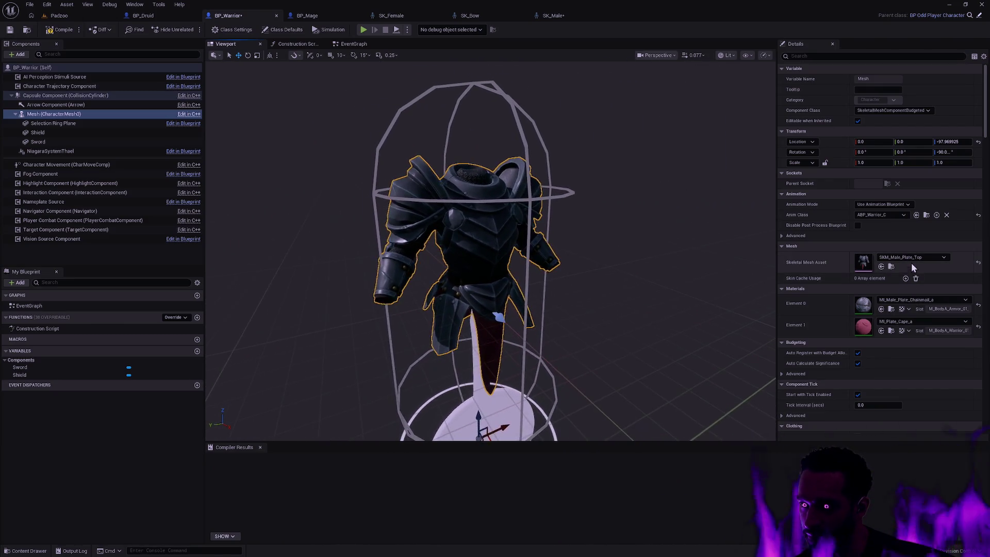
Step: Assign SKM_Male as the Skeletal Mesh Asset of BP_Warrior's character mesh
left_click(911, 258)
type("SKM_Mal")
type("e")
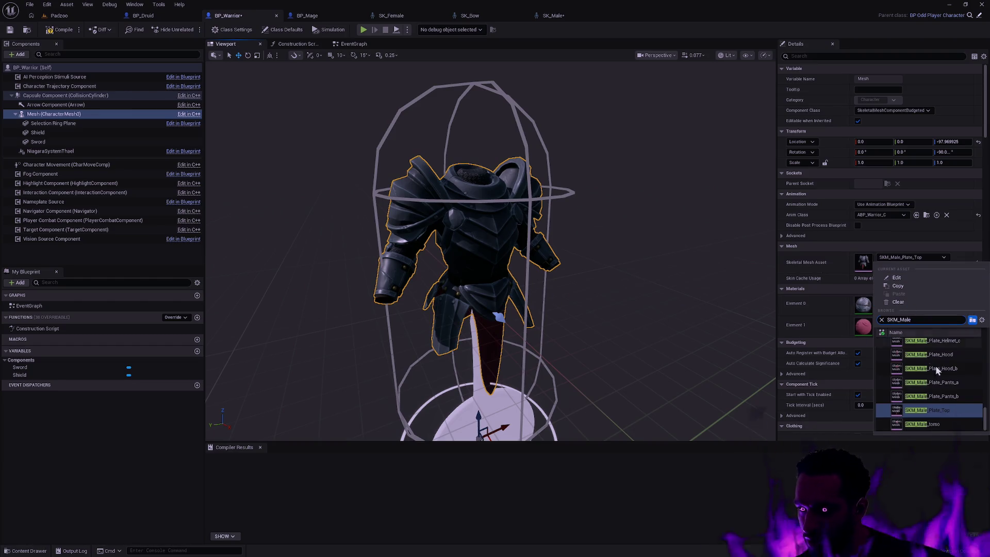
left_click_drag(985, 418, 985, 342)
left_click(933, 344)
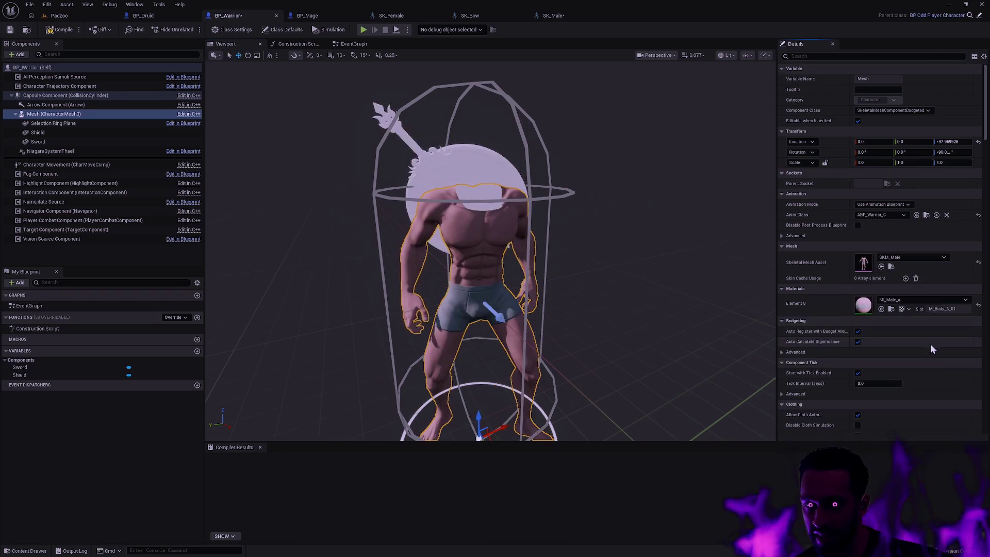
left_click(641, 231)
left_click_drag(620, 178, 624, 274)
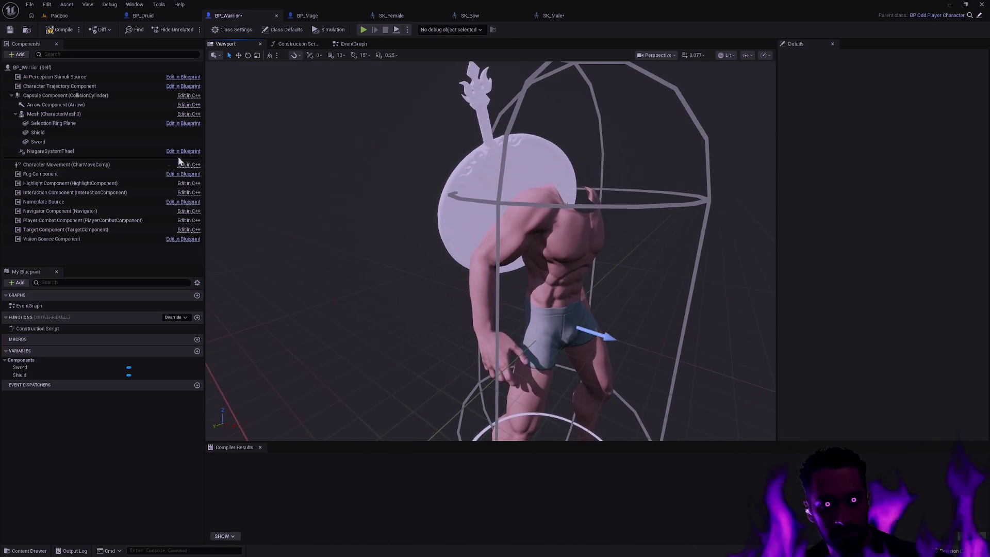
right_click(63, 115)
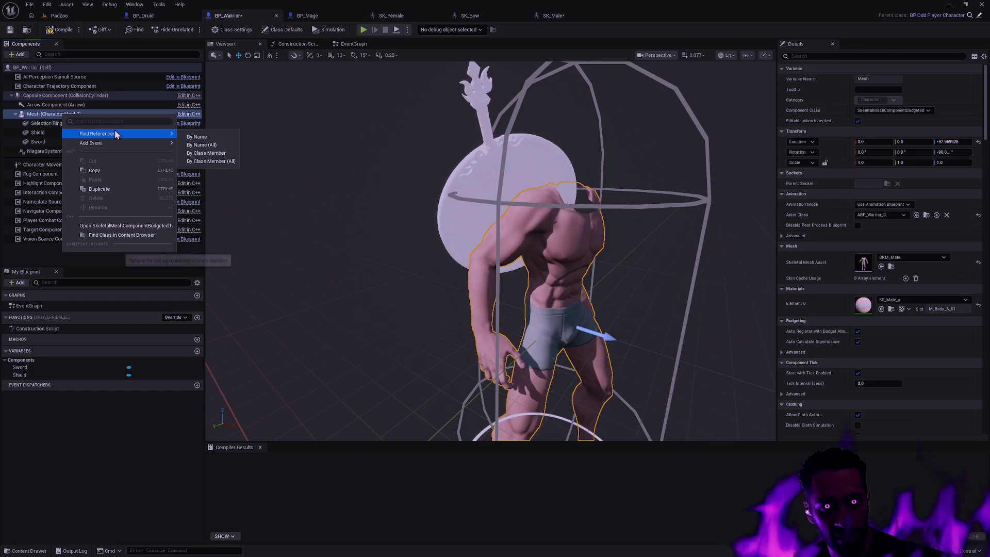
Step: Add a skeletal mesh component to BP_Warrior and name it Head
left_click(20, 54)
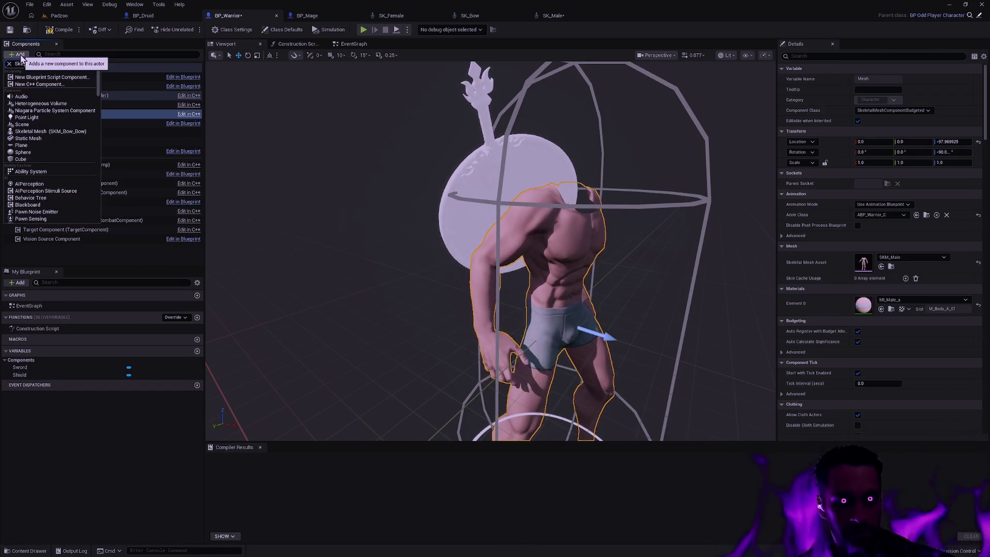
type("letal")
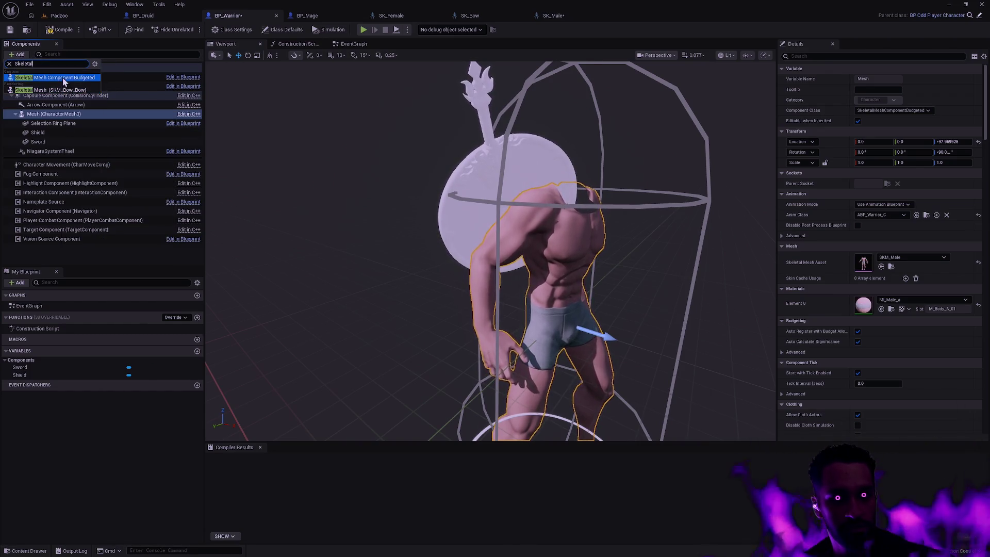
left_click(54, 93)
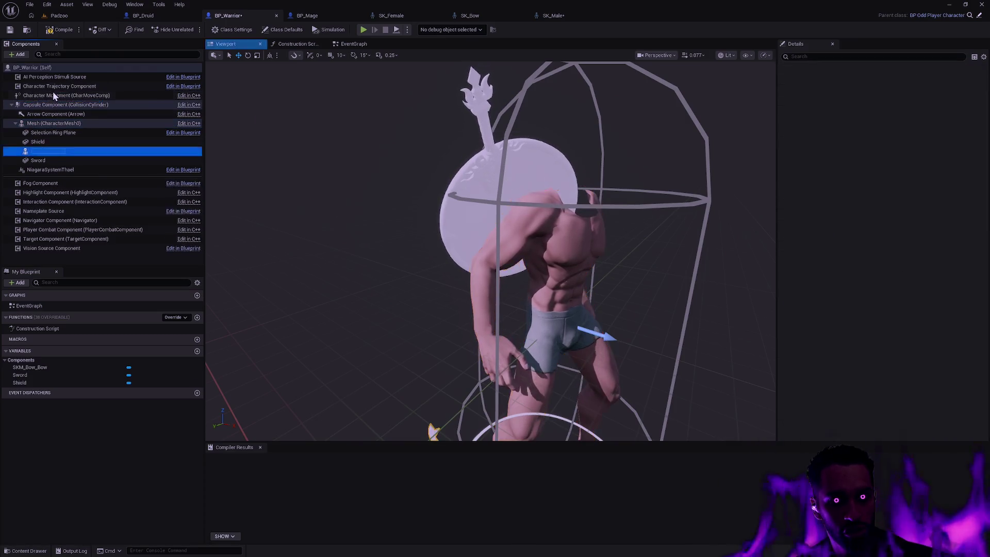
type("Head")
key("Return")
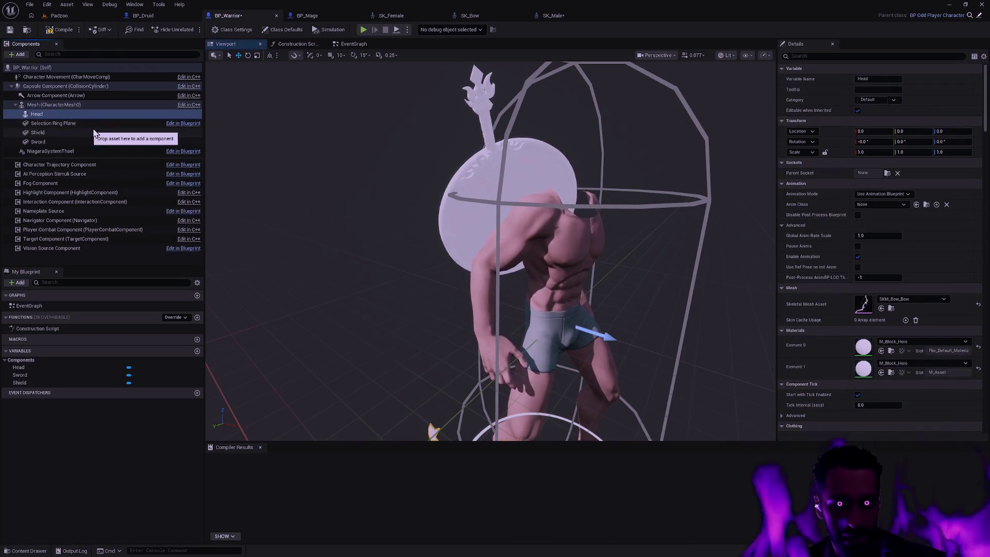
Step: Assign SKM_Head_Male_03 to the Head component, frame it, and bring up BP_Mage
left_click(918, 300)
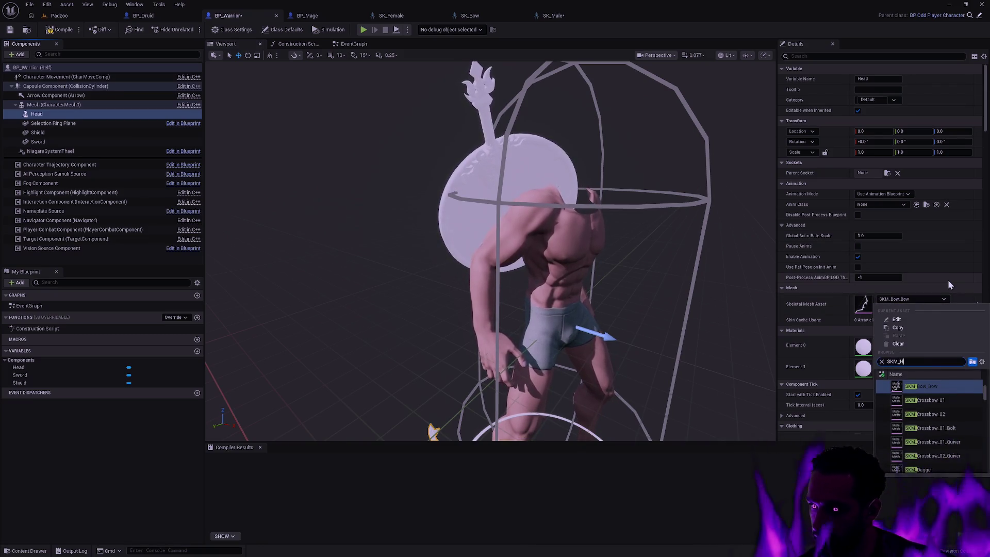
type("Male_Hea")
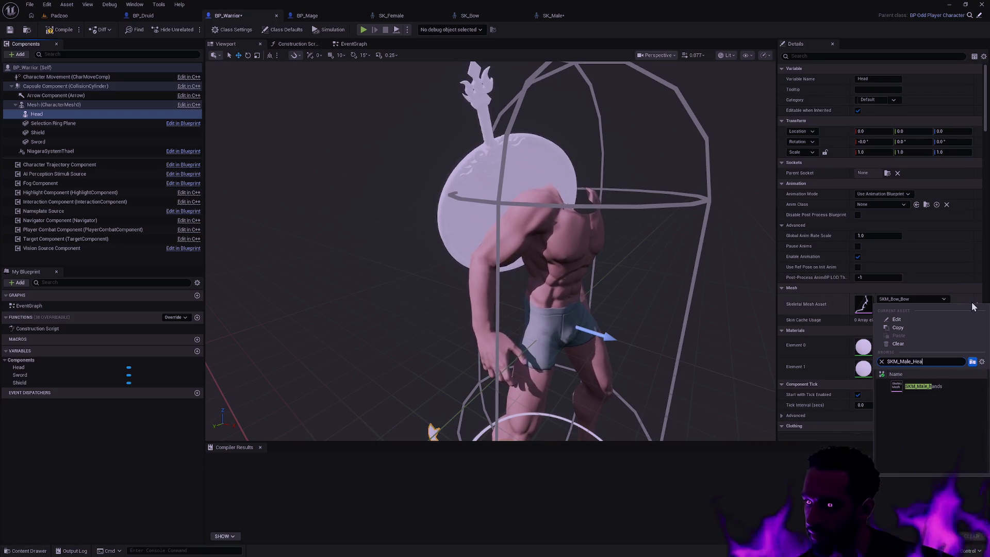
key("BackSpace")
key("BackSpace")
key("BackSpace")
key("BackSpace")
key("BackSpace")
key("BackSpace")
key("BackSpace")
key("BackSpace")
type("Head_")
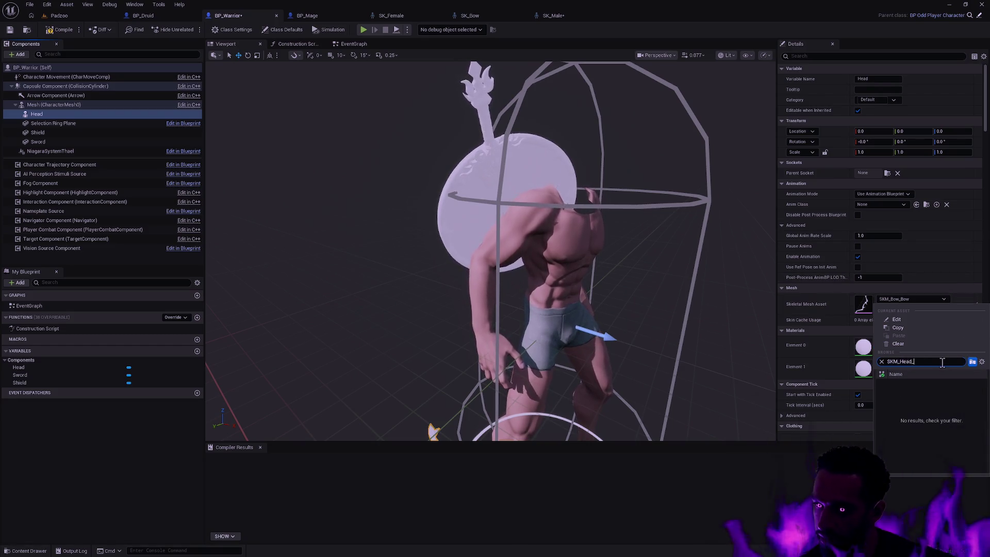
type("Male")
left_click(926, 414)
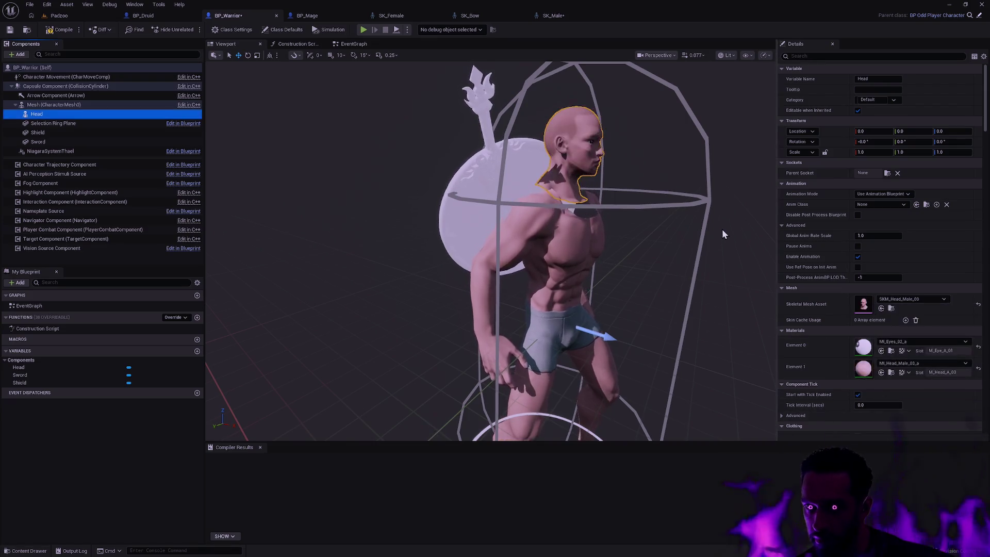
key("f")
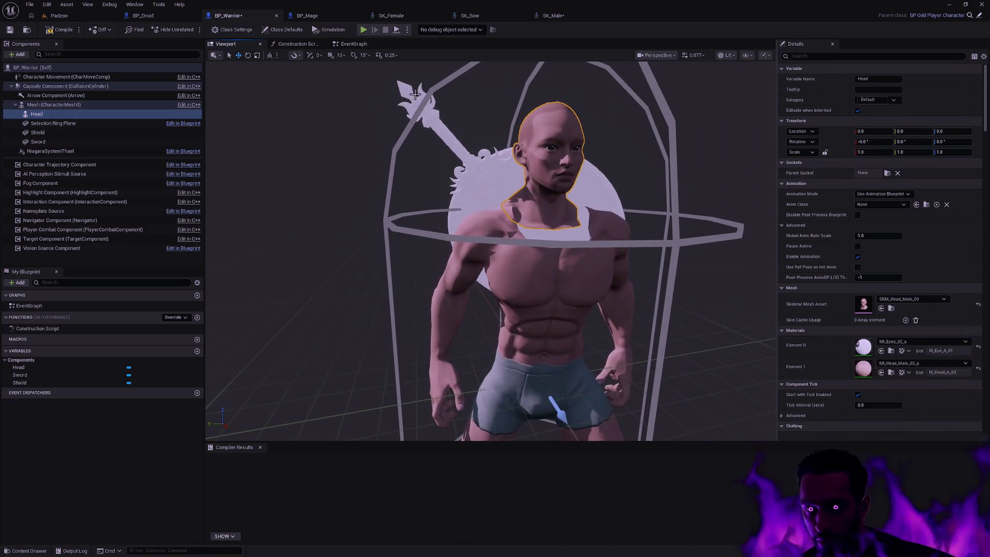
left_click(330, 16)
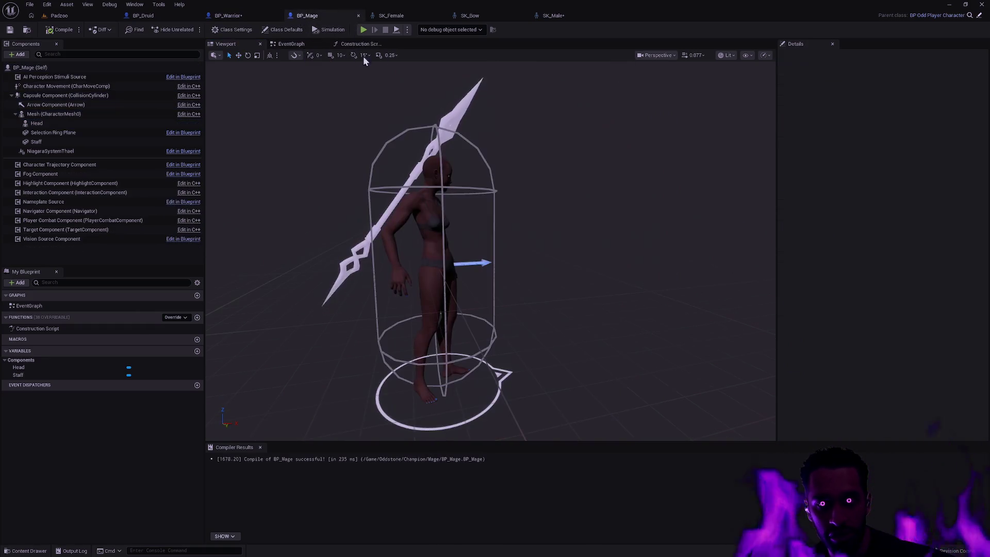
Step: Paste BP_Mage's leader-pose Construction Script nodes into BP_Warrior's Construction Script and compile
left_click(356, 44)
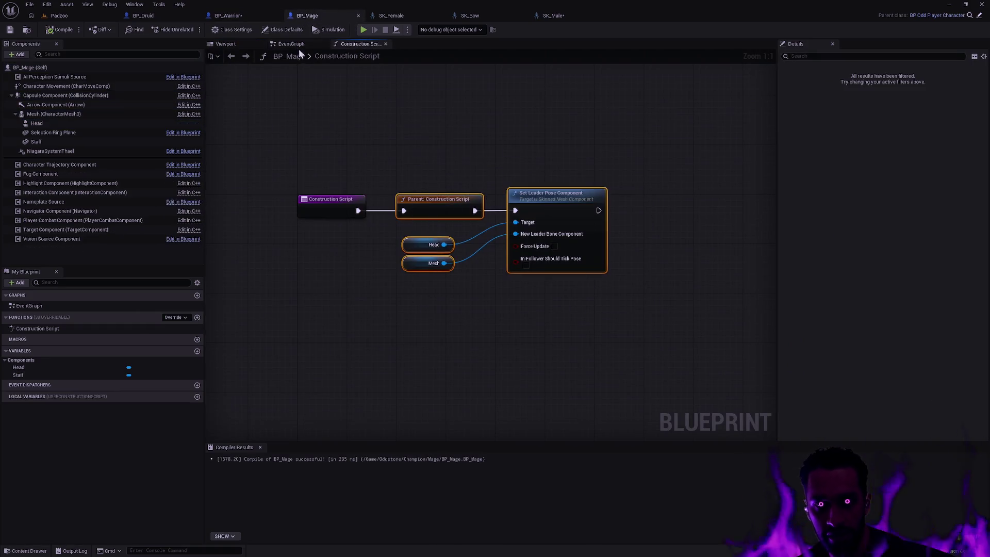
left_click(230, 15)
left_click(306, 45)
key("ctrl+v")
left_click_drag(548, 247, 513, 263)
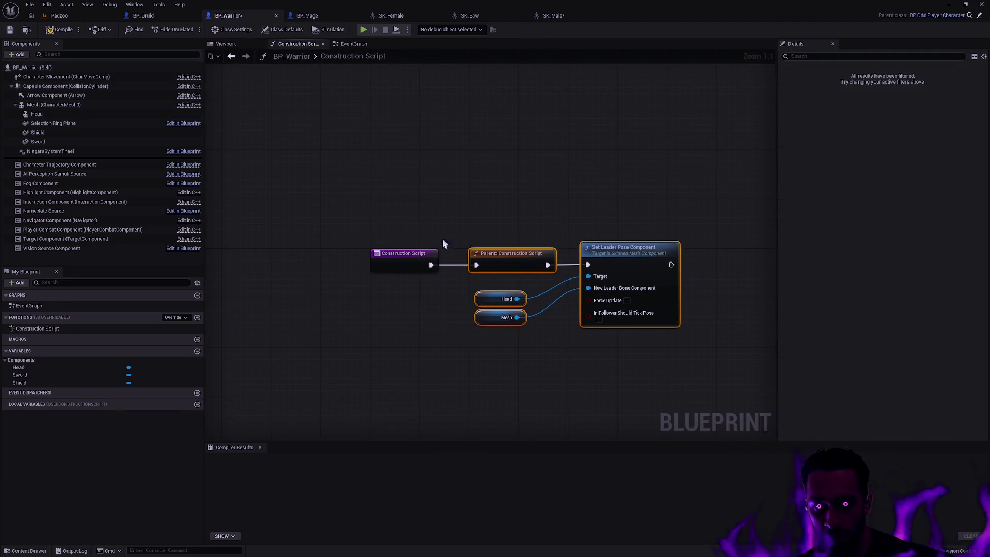
left_click(60, 30)
Step: Review the compiled warrior, compare with BP_Mage and BP_Druid, then return to BP_Warrior
left_click(227, 43)
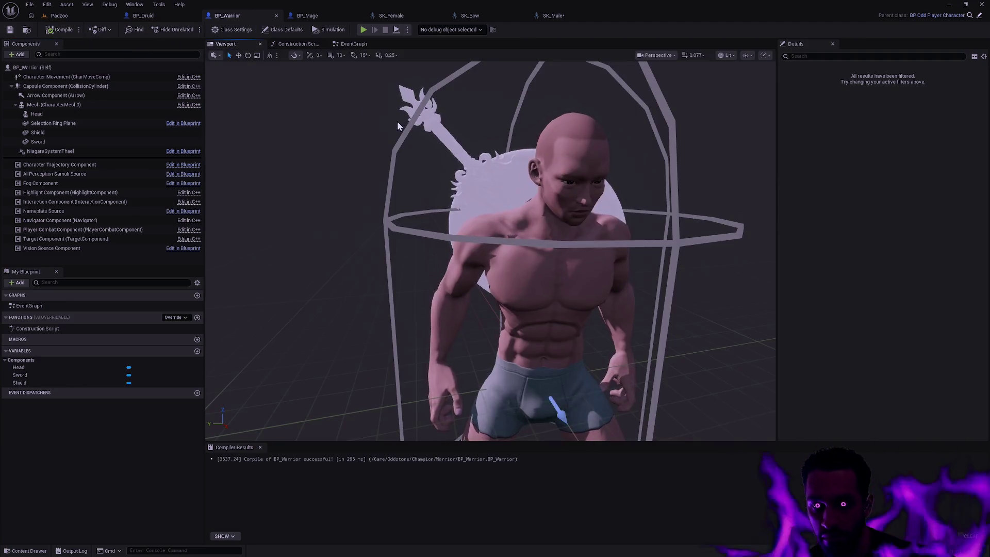
left_click_drag(633, 292, 670, 289)
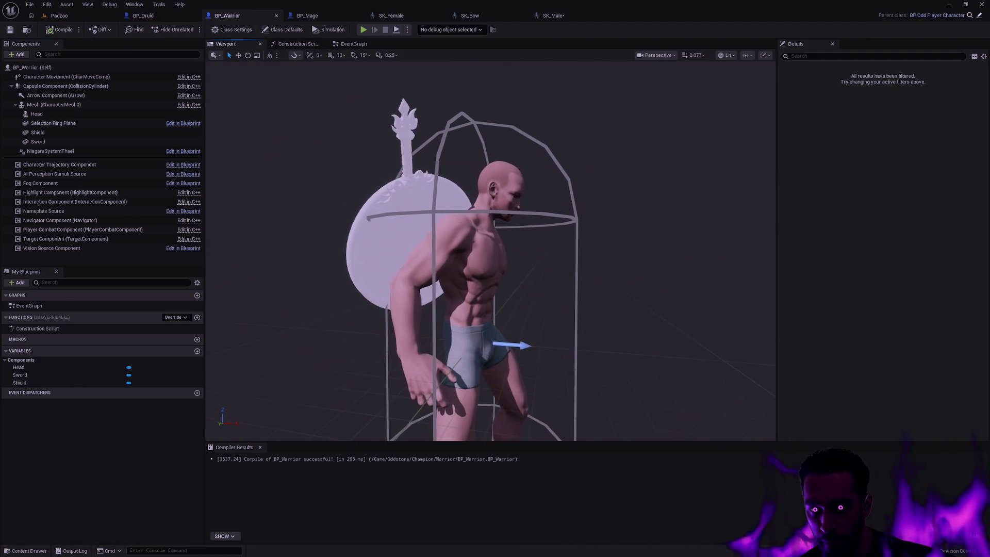
scroll("up", 3)
scroll("up", 3)
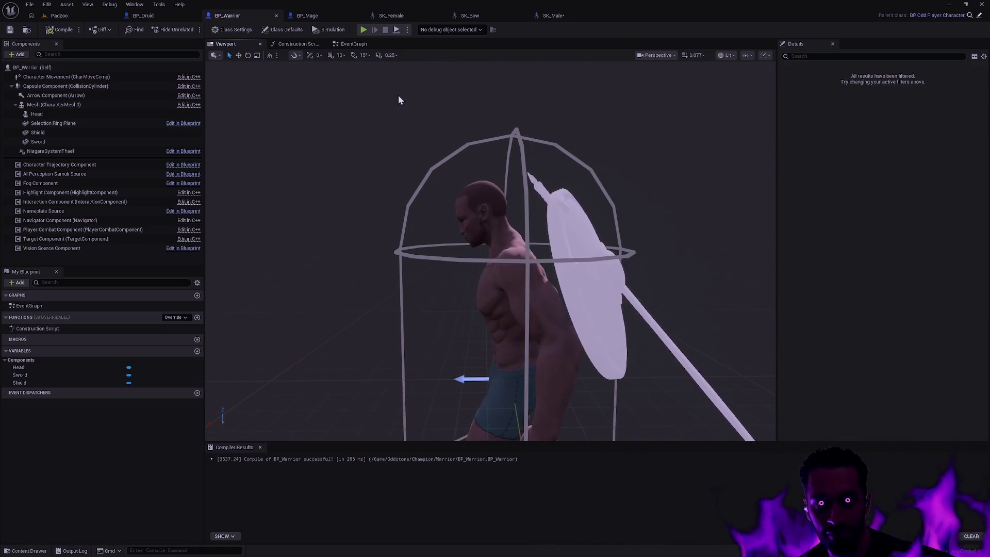
left_click(308, 16)
left_click(222, 44)
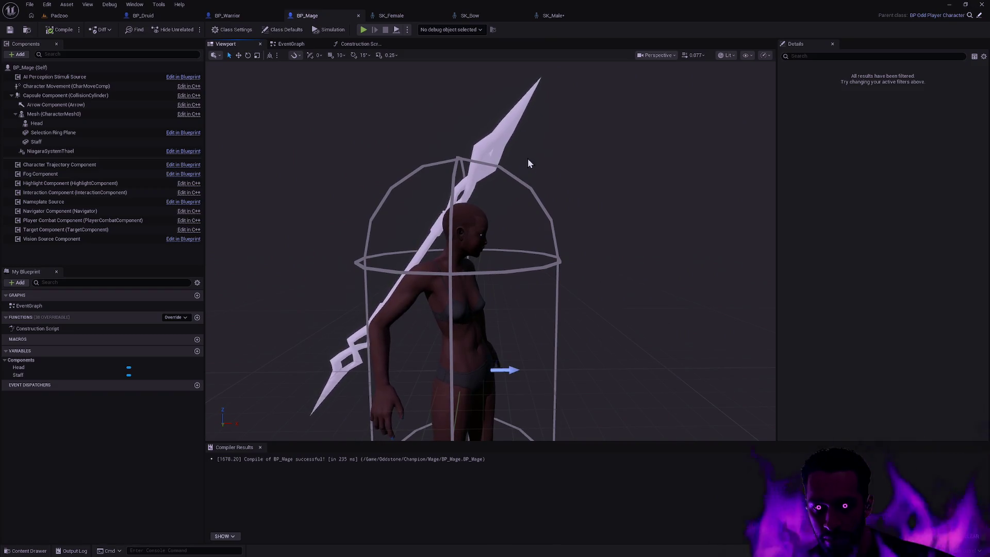
left_click(144, 16)
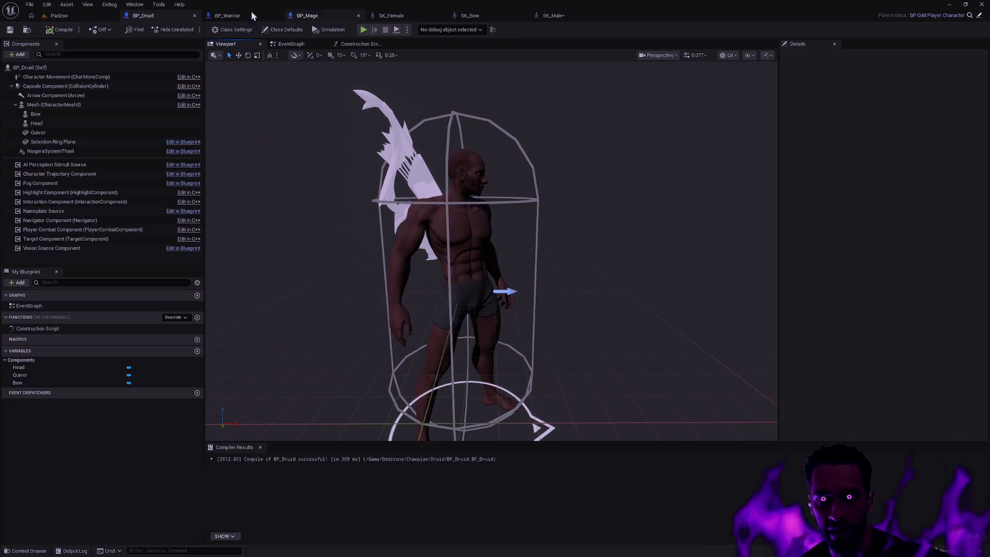
left_click(229, 15)
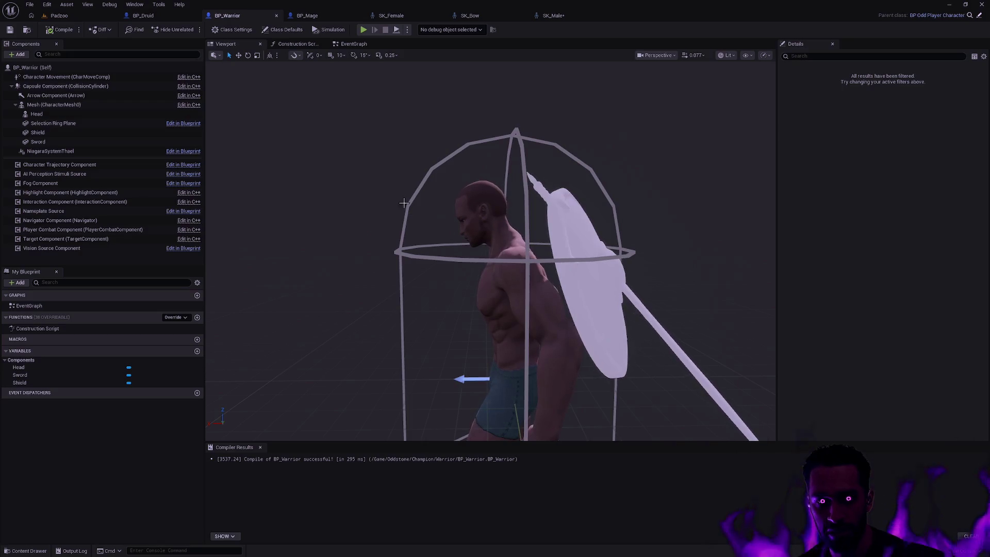
Step: Try SKM_Head_Male_05 on the Head component, then revert it to SKM_Head_Male_03
left_click(67, 114)
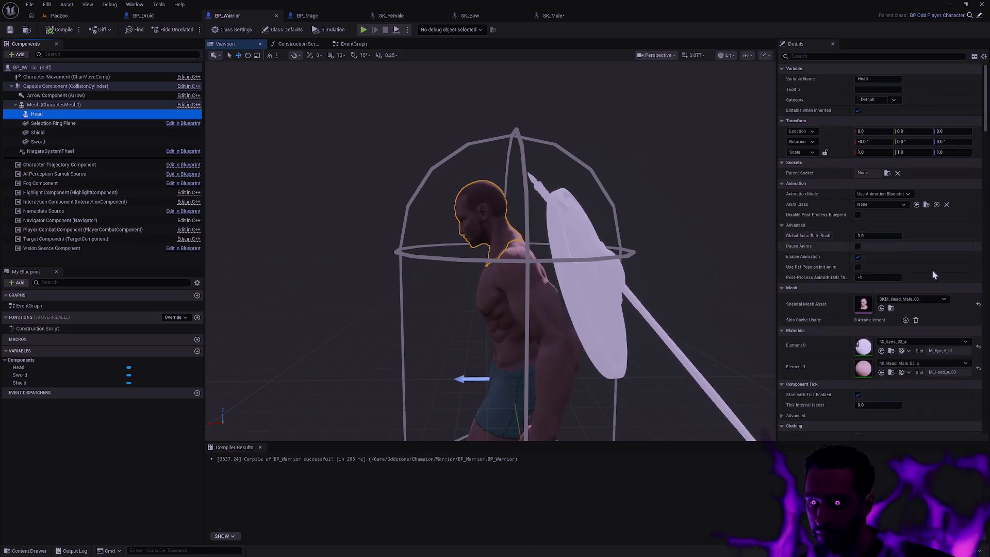
left_click(936, 299)
left_click(945, 414)
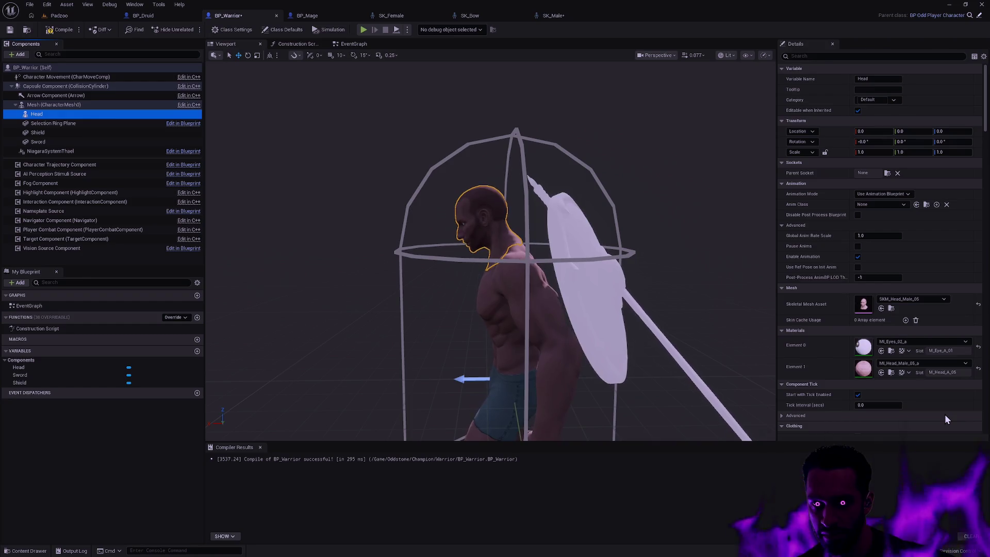
left_click(936, 300)
scroll("up", 3)
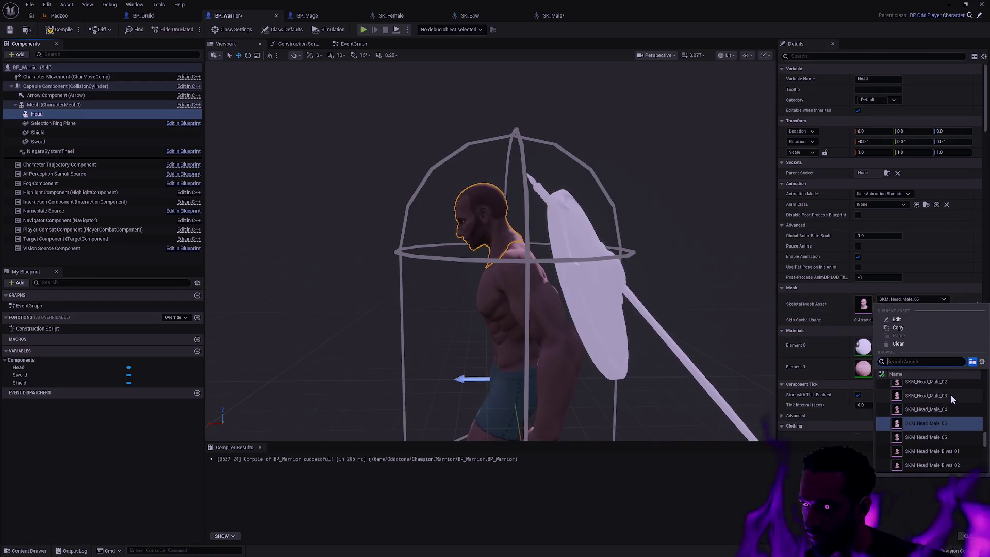
left_click(939, 395)
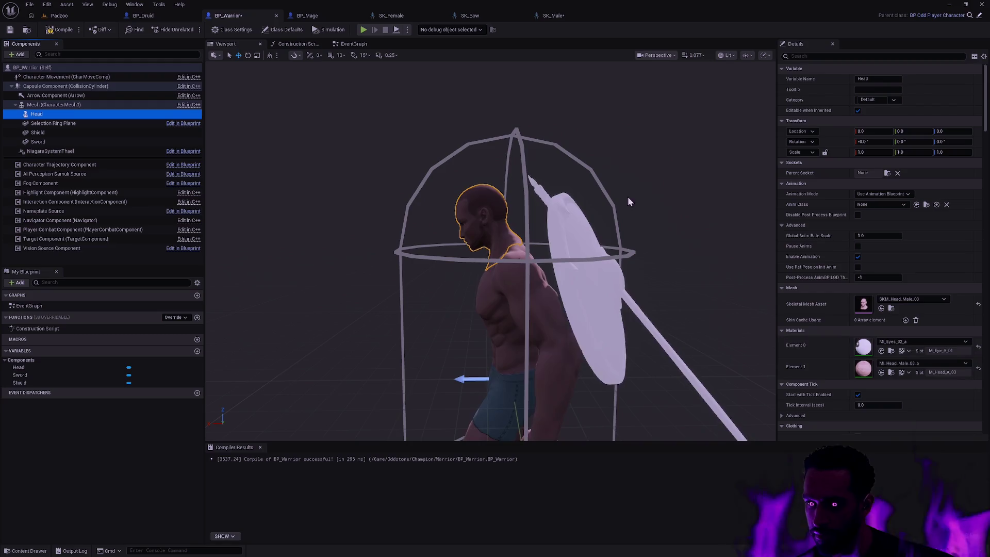
scroll("down", 3)
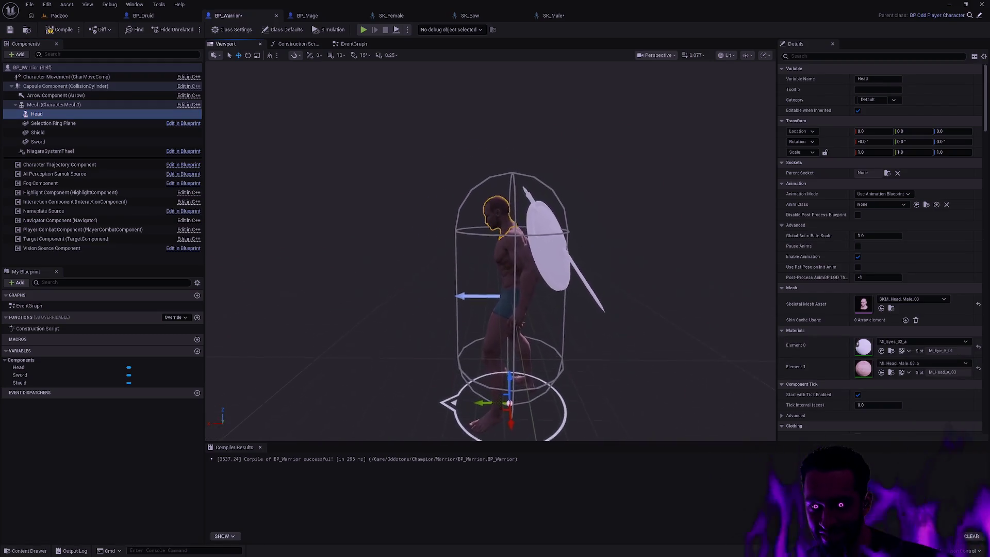
scroll("up", 3)
scroll("up", 3)
Step: Recompile BP_Warrior and compare its character against BP_Druid
left_click_drag(495, 247, 413, 248)
scroll("down", 3)
left_click_drag(493, 248, 441, 247)
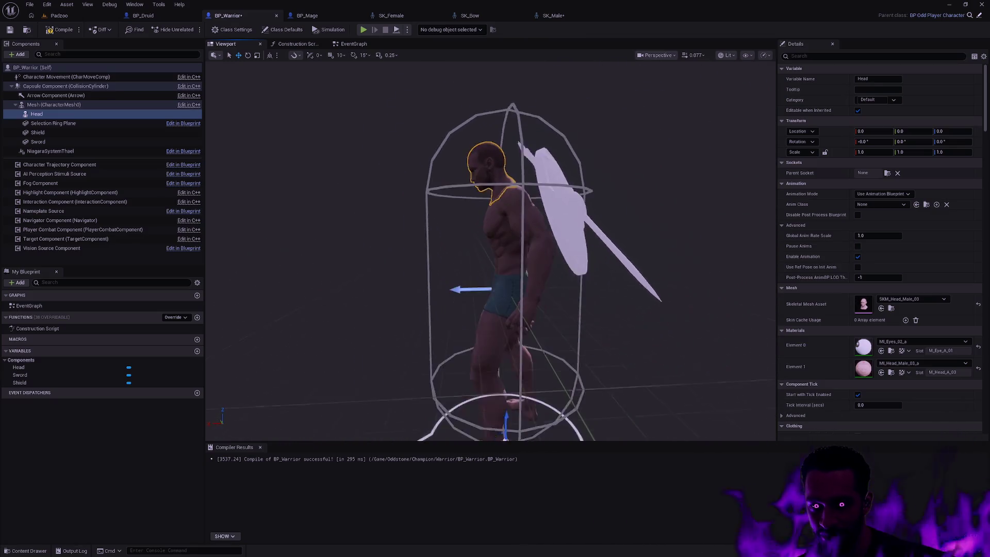
left_click_drag(646, 178, 646, 178)
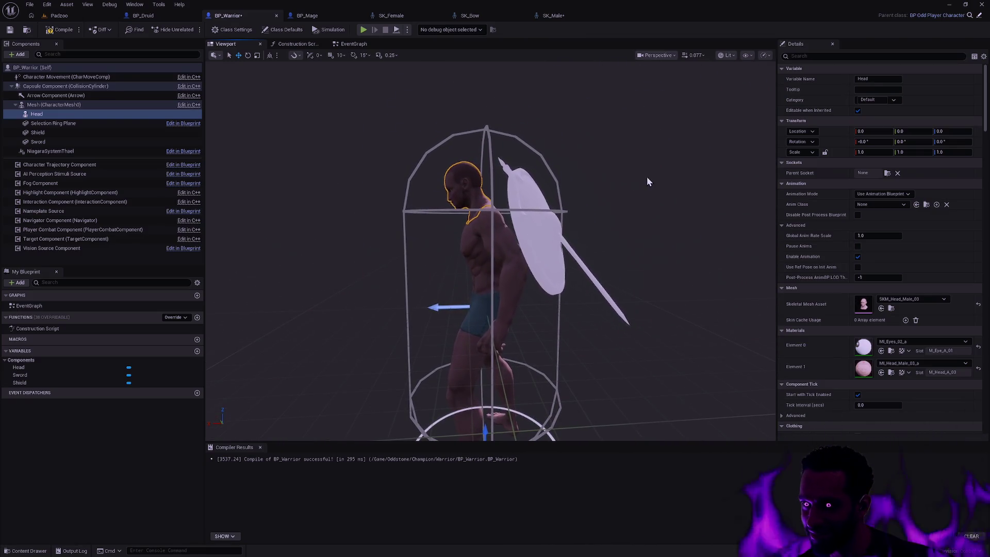
left_click(55, 30)
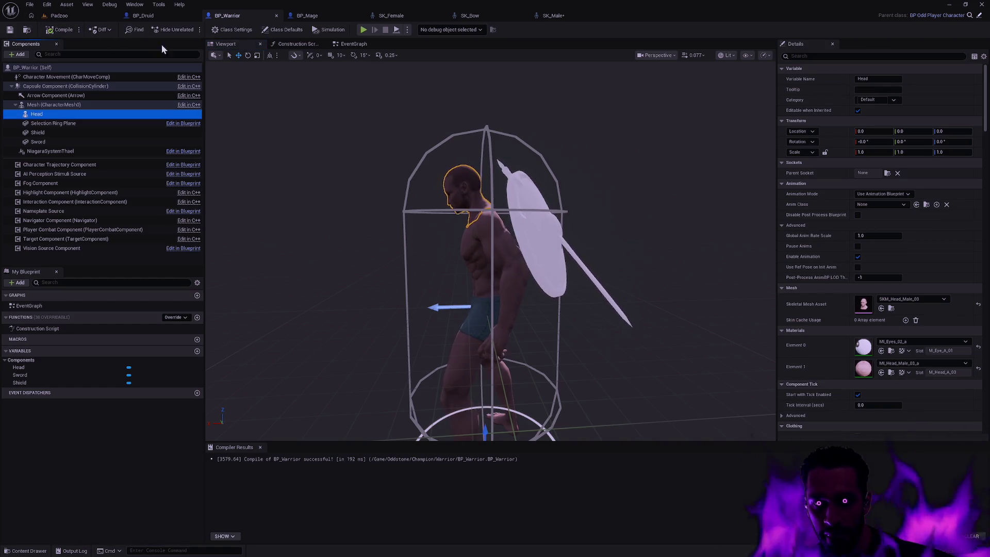
left_click(144, 16)
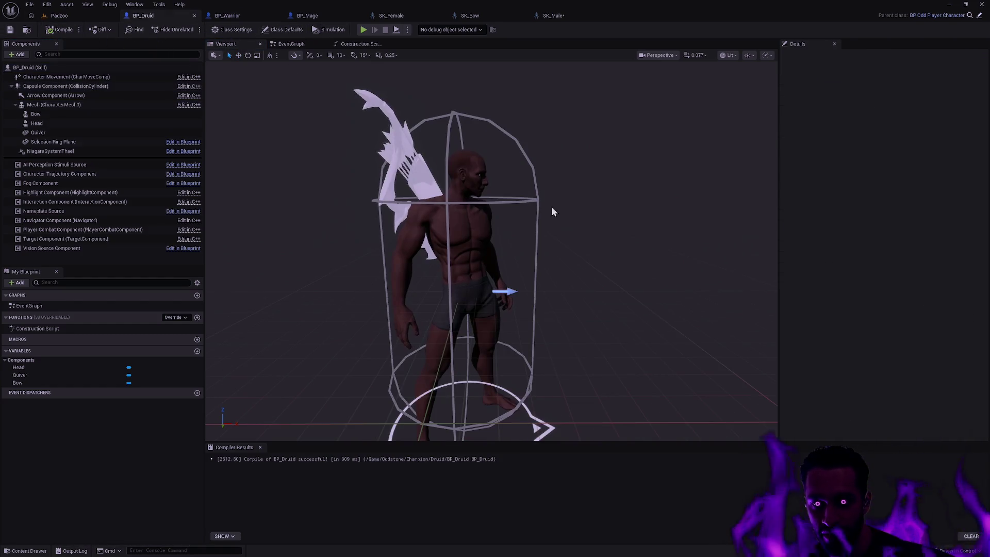
left_click(225, 16)
left_click_drag(608, 193, 363, 129)
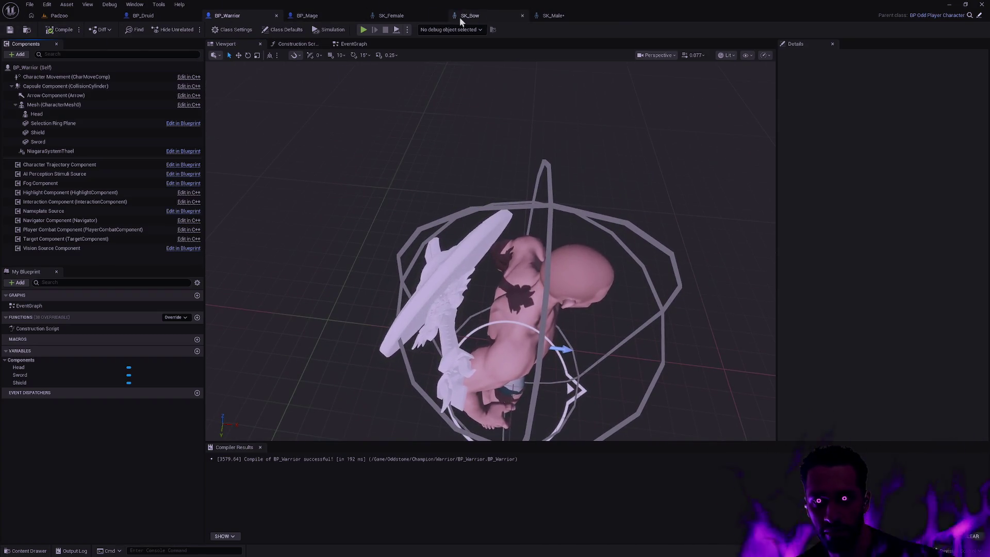
Step: In the SK_Female skeleton, display all bone hierarchy and select the Weapon_R bone
left_click(413, 15)
left_click(451, 163)
left_click_drag(451, 163, 518, 219)
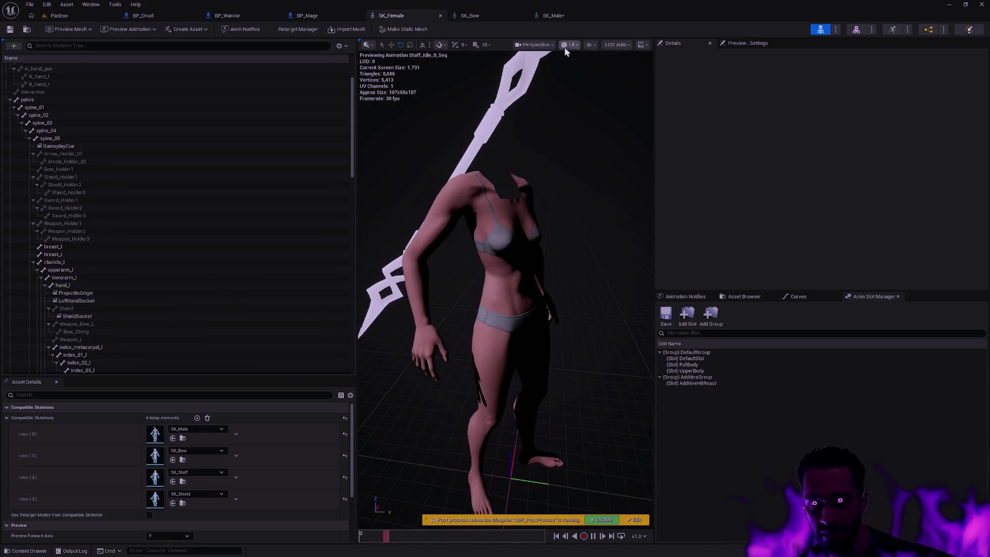
left_click(590, 45)
mouse_move(637, 92)
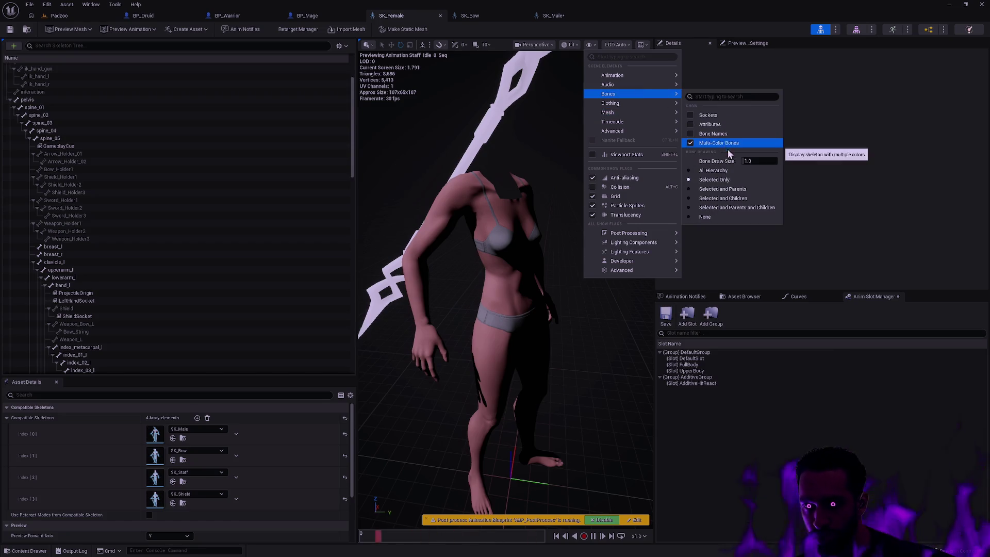
left_click(714, 171)
left_click_drag(578, 169, 490, 207)
left_click(484, 261)
left_click_drag(434, 251, 556, 256)
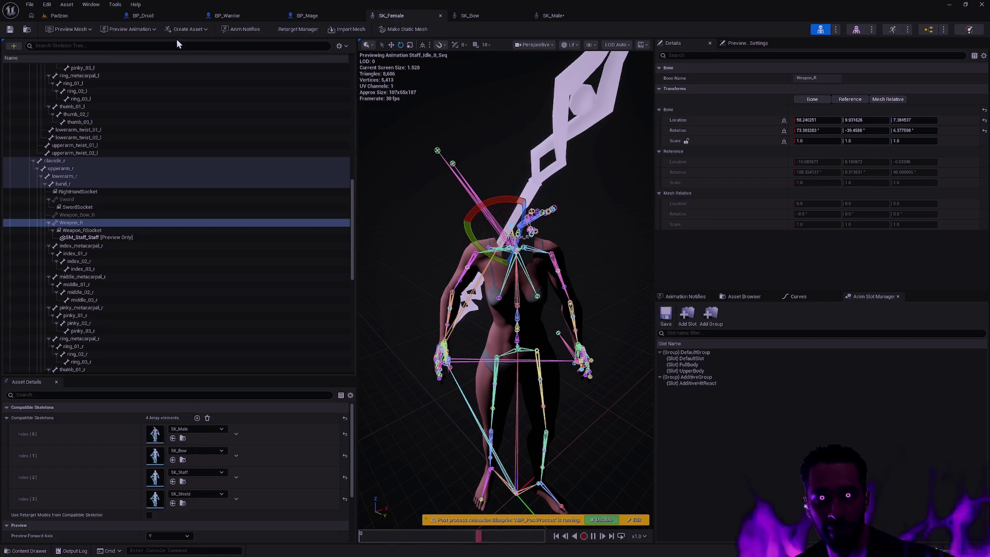
Step: Open the Preview Animation picker and its view options
left_click(190, 30)
left_click(155, 29)
left_click(206, 52)
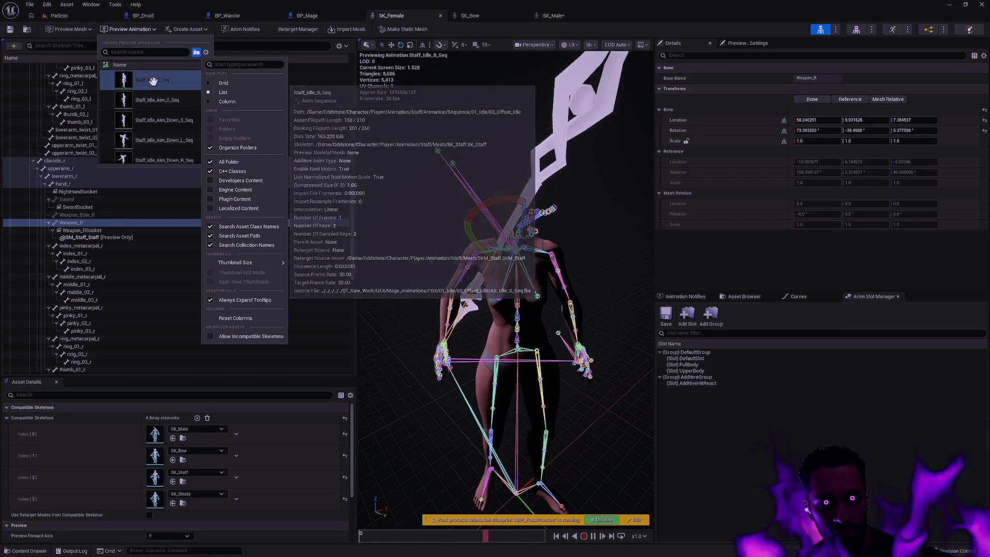
left_click(153, 79)
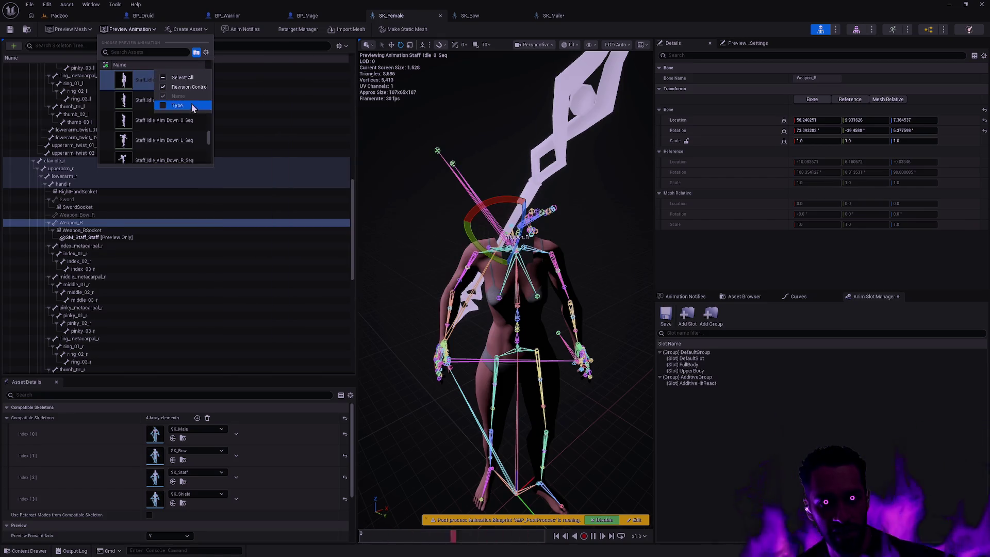
left_click(206, 53)
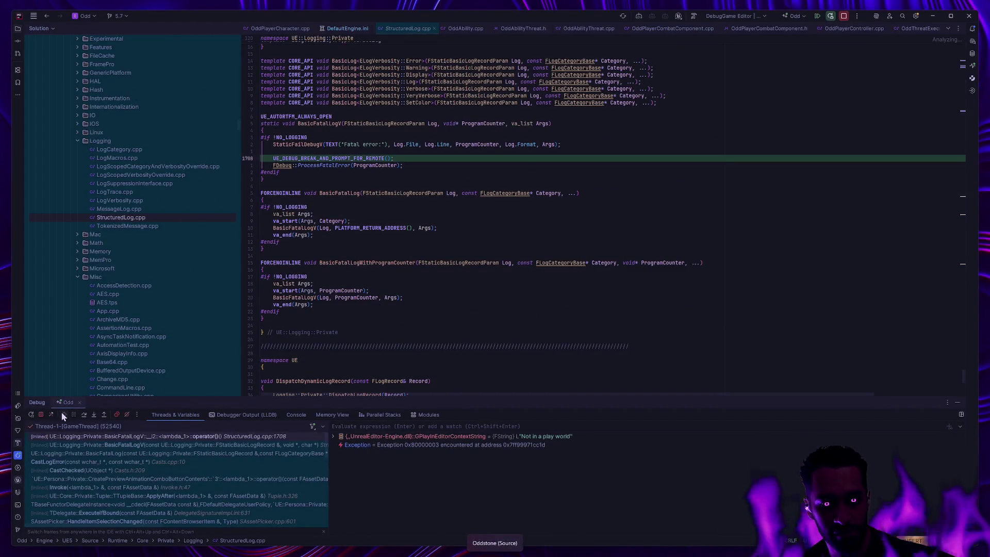
Step: Resume Rider past both fatal-error breaks and rebuild and relaunch the editor under the debugger
left_click(63, 413)
left_click(65, 416)
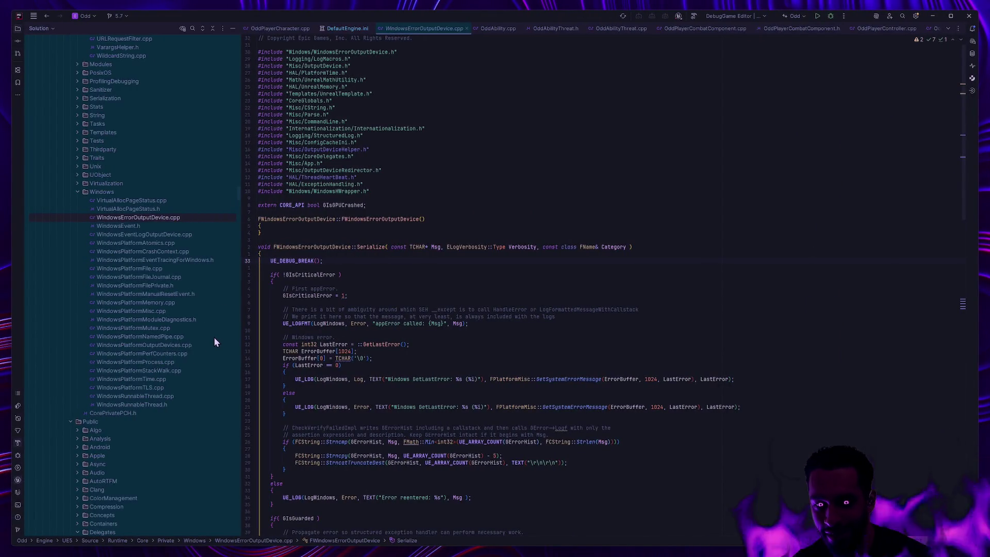
left_click(830, 17)
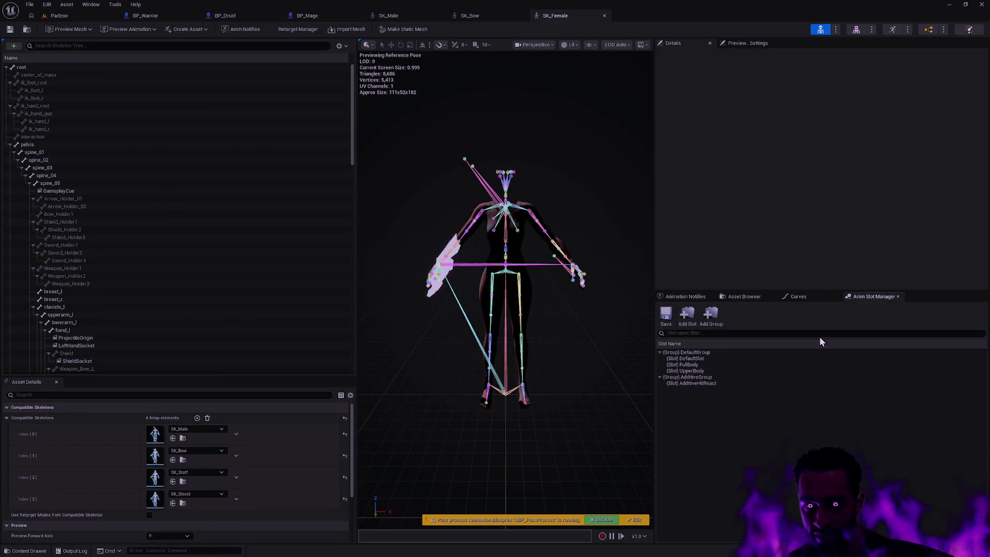
Step: Orbit SK_Female's viewport to inspect the Weapon_R and ik_hand_r bone transforms around the spear
left_click_drag(550, 324, 457, 297)
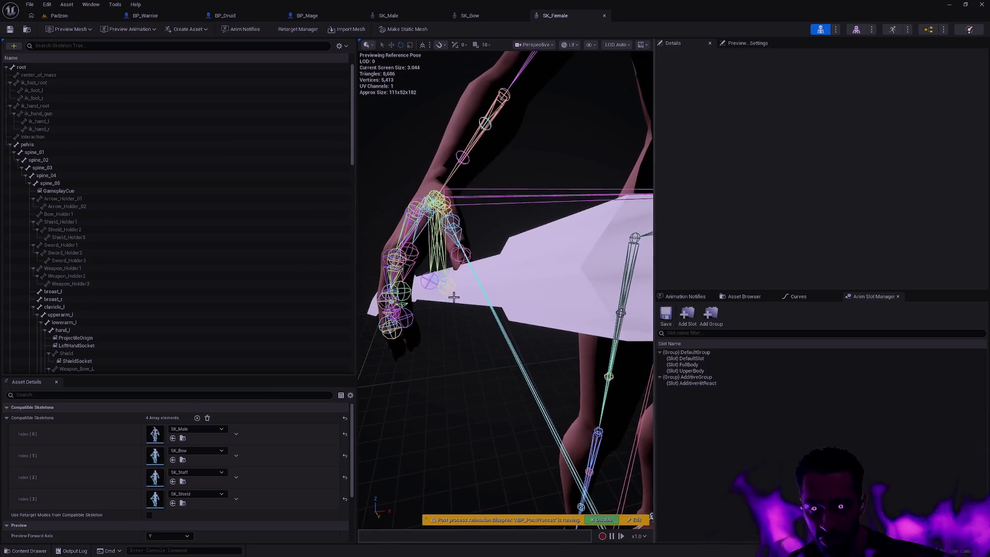
left_click(453, 293)
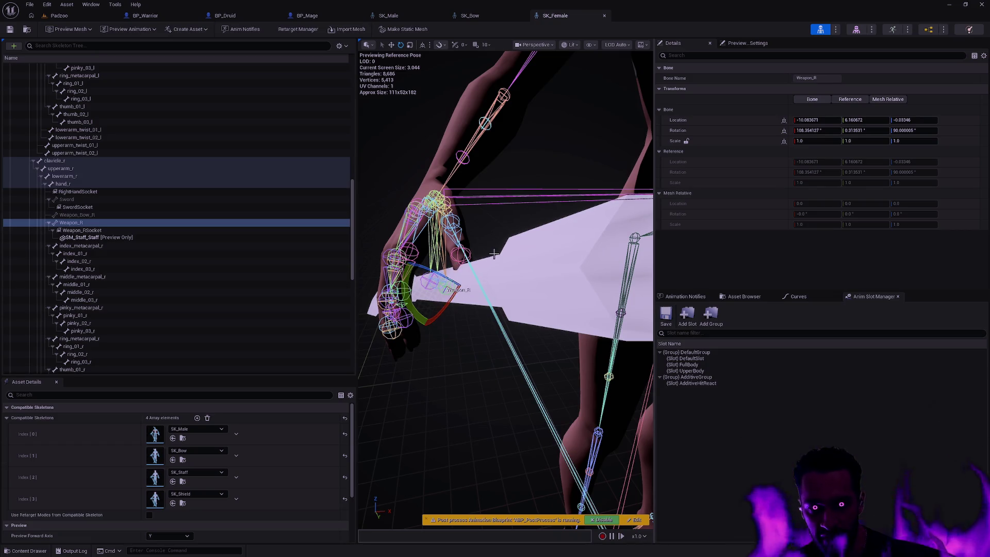
left_click_drag(498, 307, 531, 298)
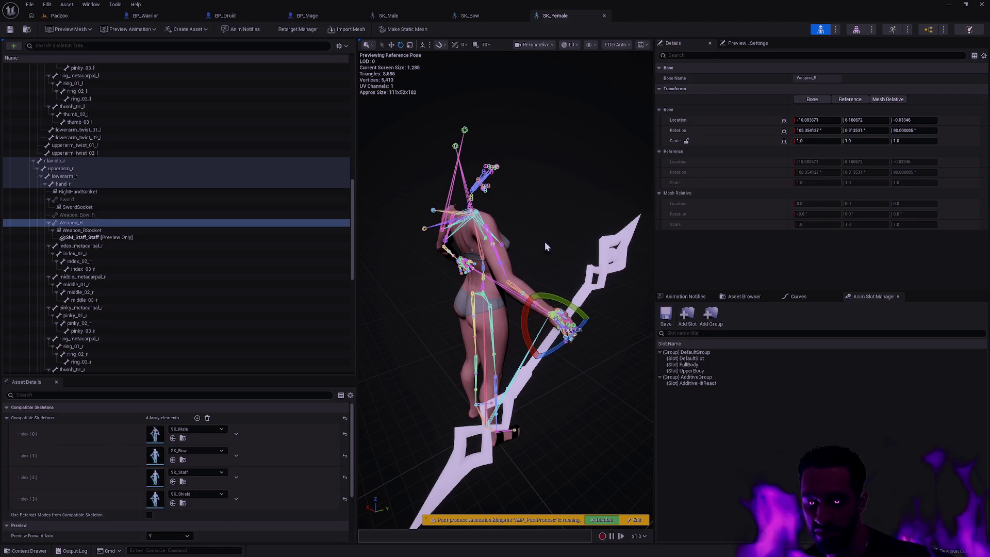
left_click_drag(600, 341, 392, 342)
left_click(563, 289)
left_click_drag(591, 313, 586, 311)
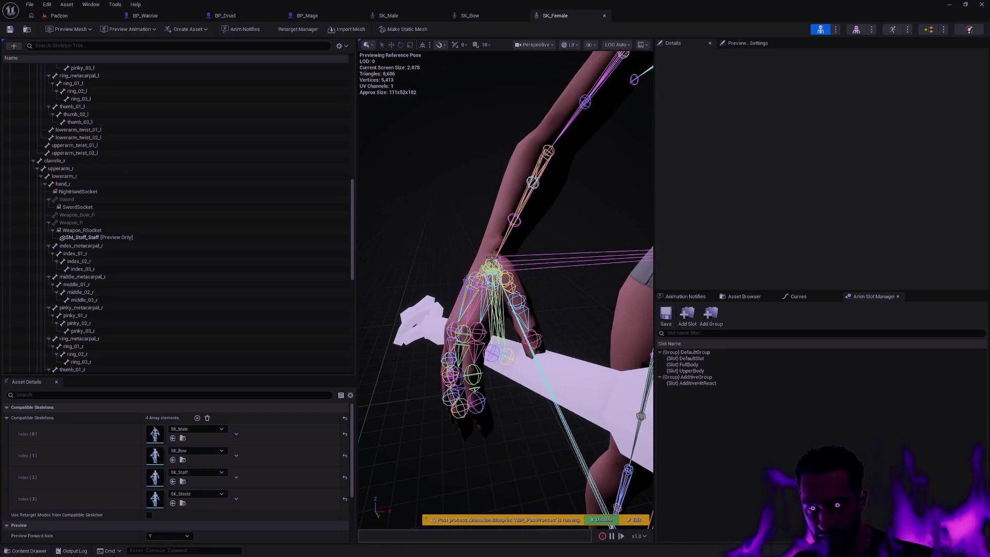
left_click(494, 257)
left_click_drag(581, 273, 529, 239)
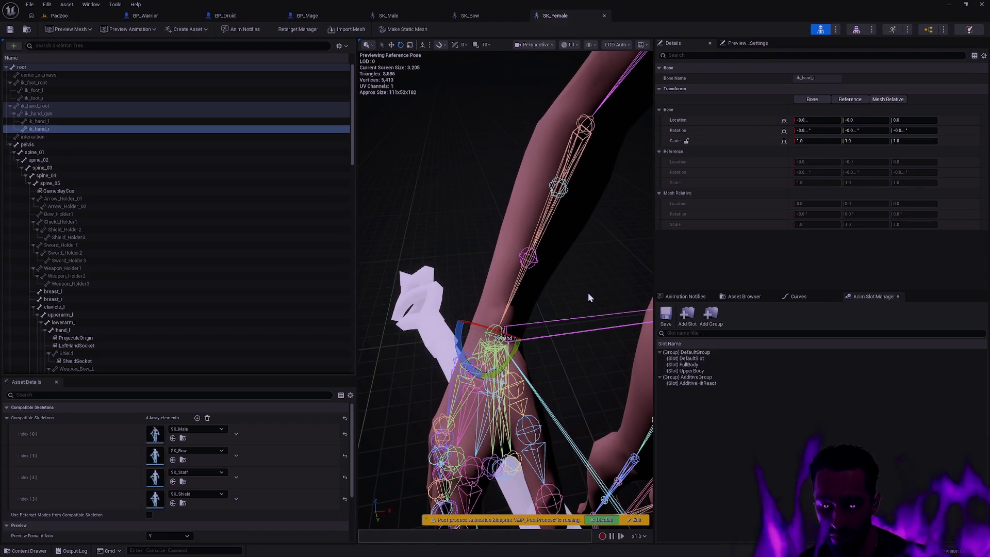
Step: Dismiss the Open Asset search, reframe the arm and body, and switch to SK_Male
key("ctrl+p")
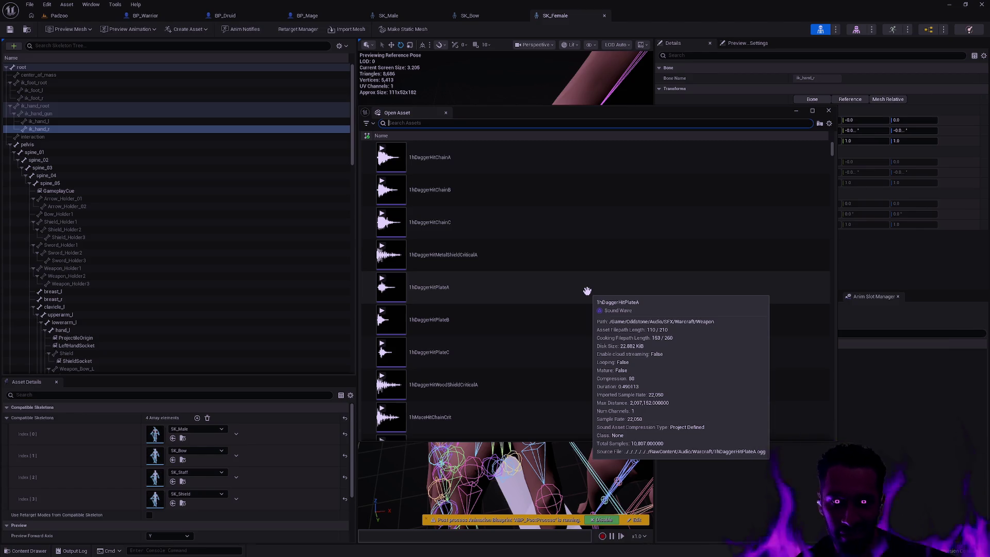
left_click(828, 110)
left_click_drag(561, 245, 552, 294)
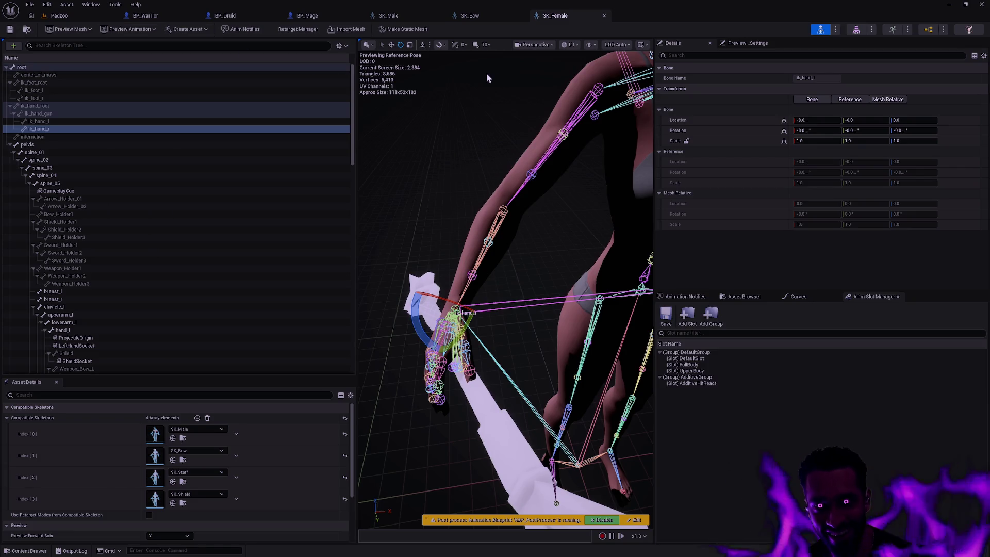
left_click(398, 16)
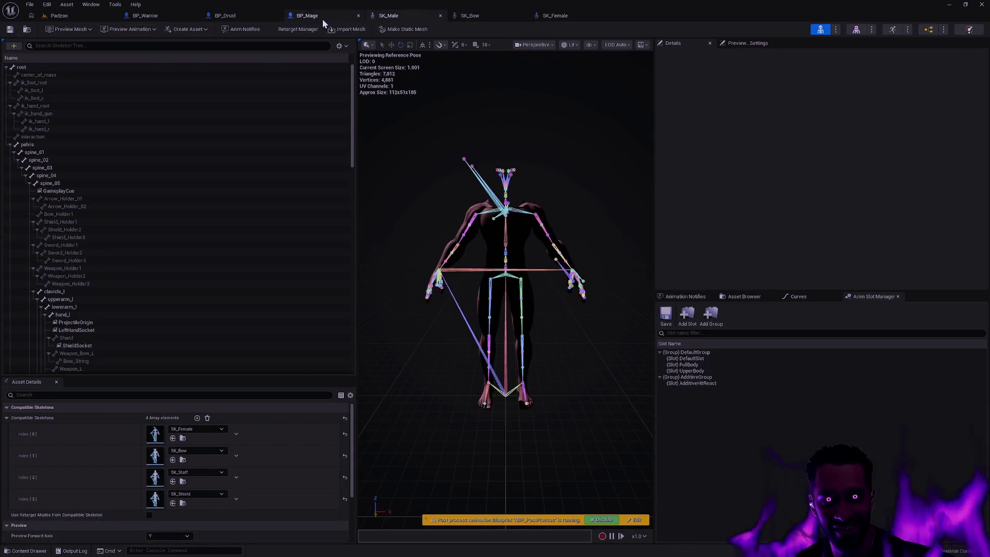
Step: Bring up BP_Druid and orbit its viewport to see the druid from behind
left_click(307, 16)
left_click(215, 16)
left_click(59, 15)
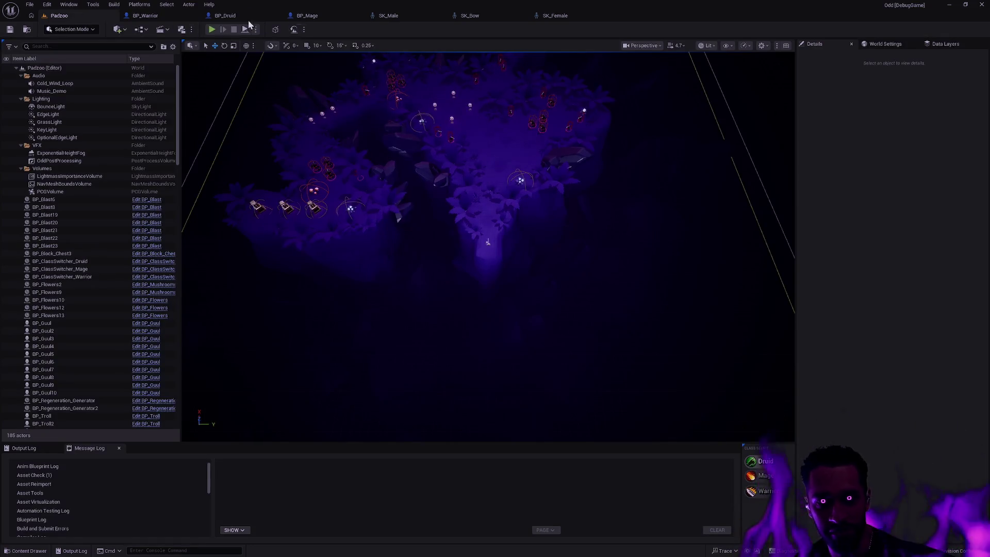
left_click(224, 15)
scroll("up", 3)
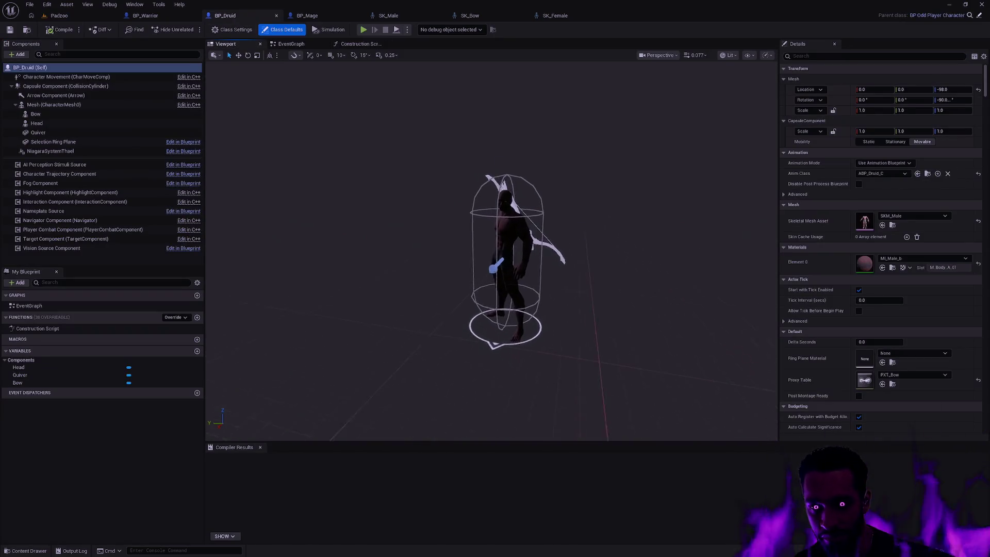
left_click_drag(492, 253, 583, 235)
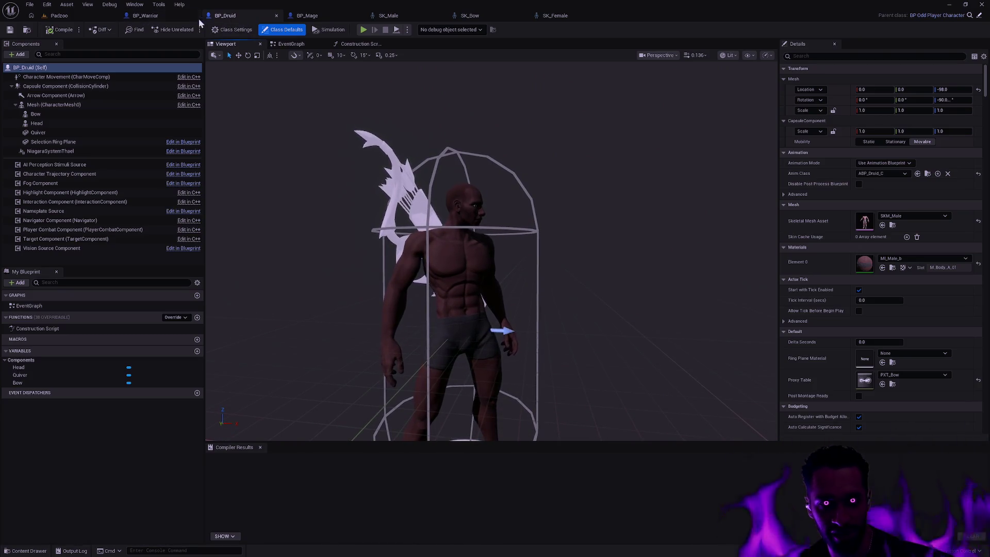
Step: Show BP_Warrior's Viewport and orbit the warrior to a three-quarter view, then go to BP_Mage
left_click(200, 16)
left_click(217, 46)
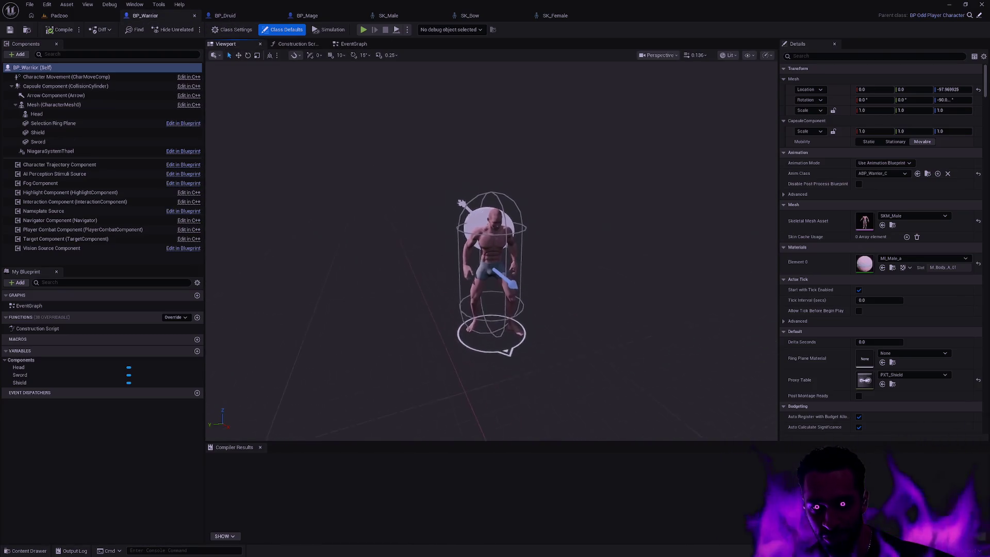
left_click_drag(582, 235, 484, 234)
left_click(327, 17)
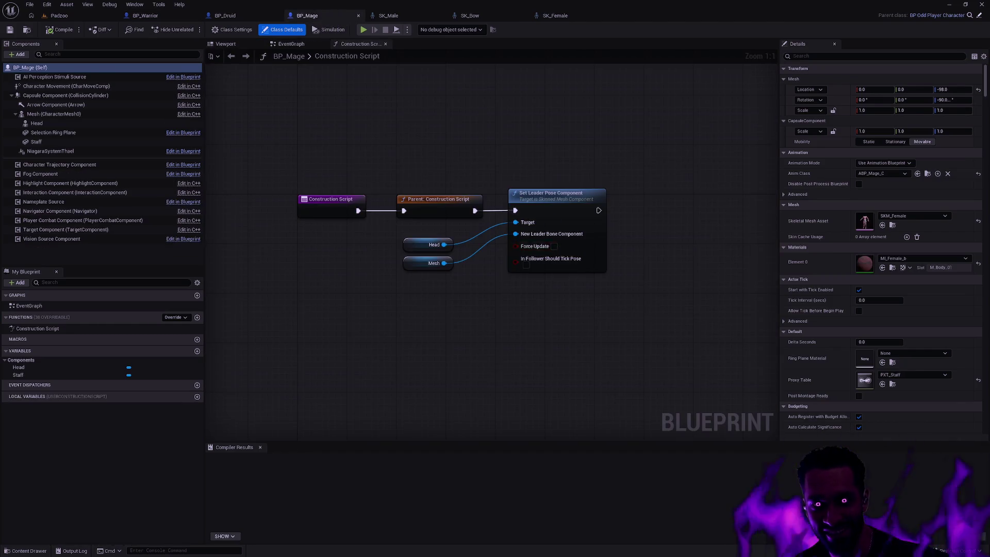
Step: Orbit BP_Mage's Viewport around the staff, then select Head in BP_Warrior's Components
left_click(217, 44)
left_click_drag(492, 248, 454, 214)
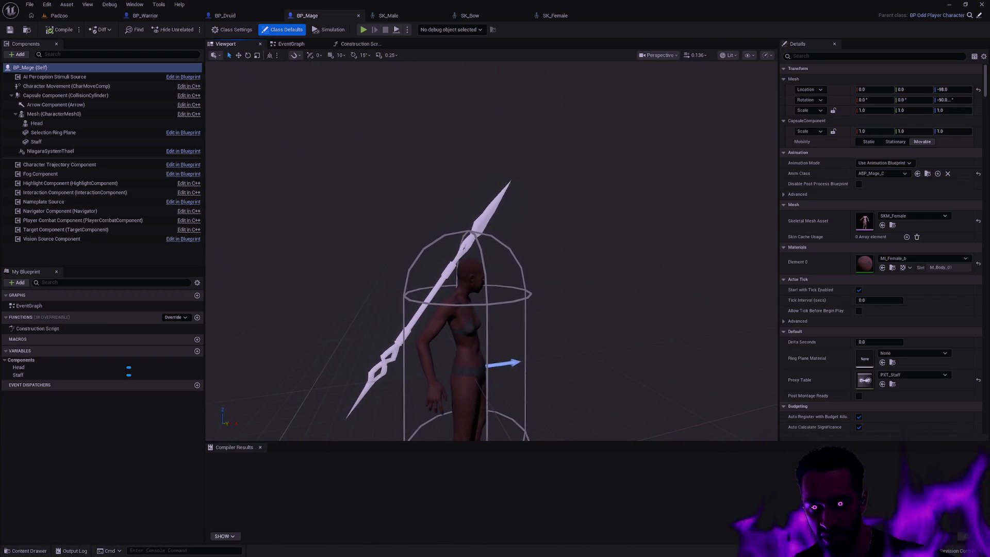
left_click_drag(537, 249, 531, 225)
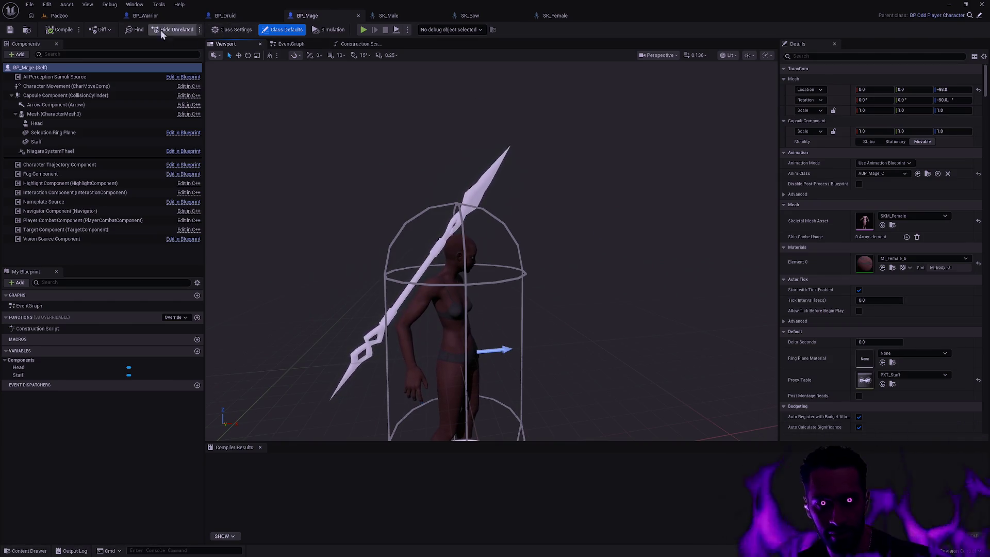
left_click(165, 12)
left_click(511, 139)
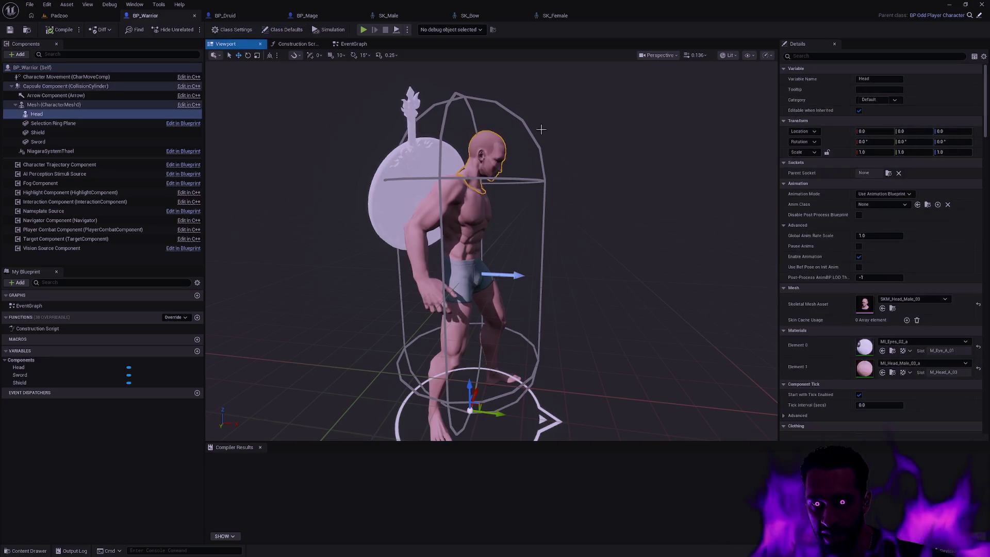
Step: Set the warrior Mesh (CharacterMesh0) Location Z to -98.0 and undo the accidental drag change
left_click(54, 104)
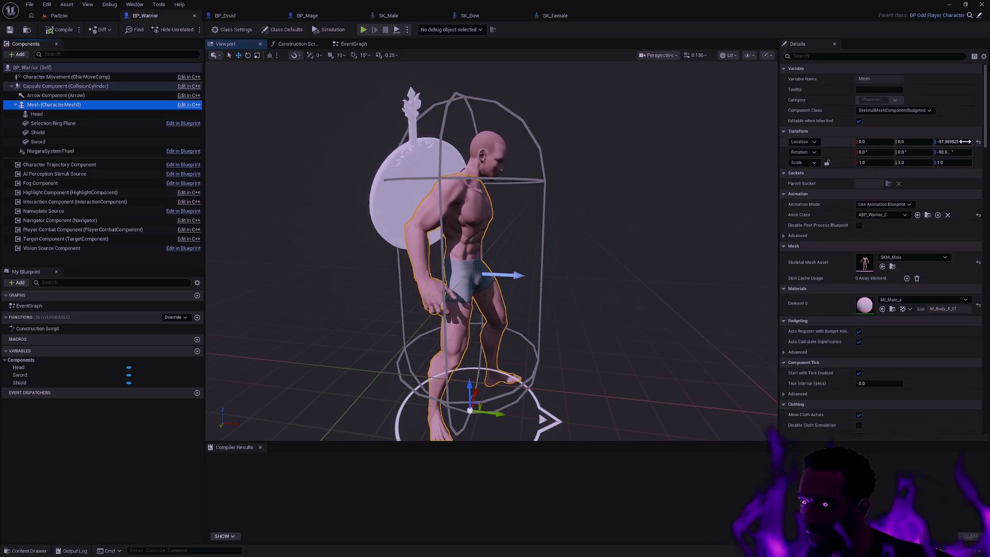
left_click(962, 142)
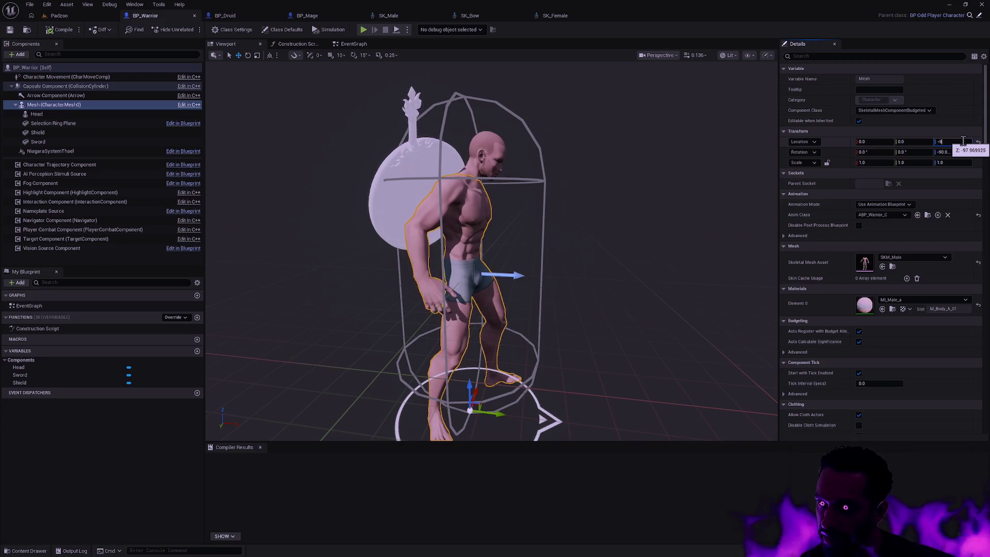
type("8.08")
key("Return")
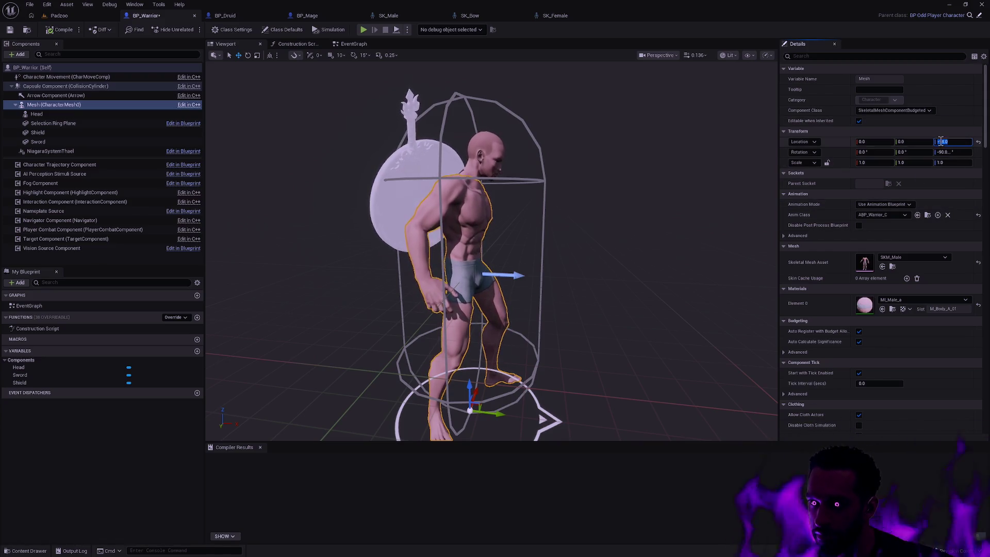
left_click_drag(935, 142, 700, 191)
key("ctrl+z")
Step: Orbit around the warrior, then start a Play In Editor session of Padzoo
left_click(570, 241)
left_click_drag(571, 240, 340, 199)
left_click(69, 15)
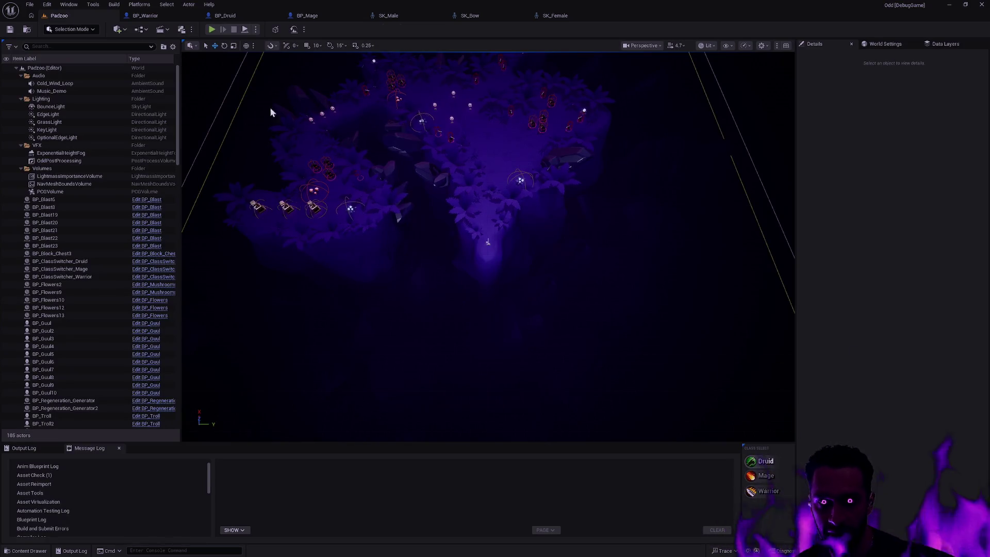
left_click(213, 30)
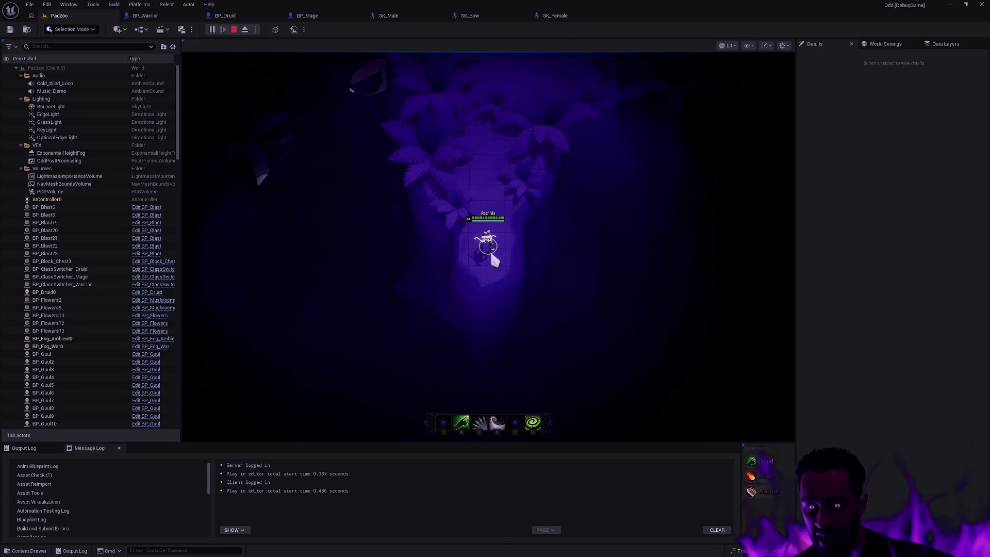
Step: Go full-screen, leap and slash with the druid, and walk up the map into the enemies
key("F11")
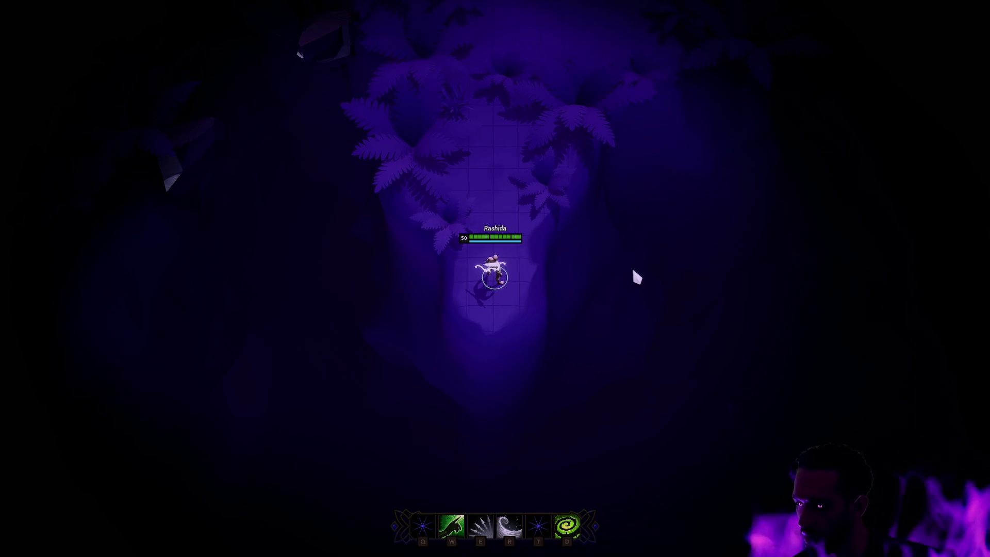
key("space")
key("a")
right_click(536, 275)
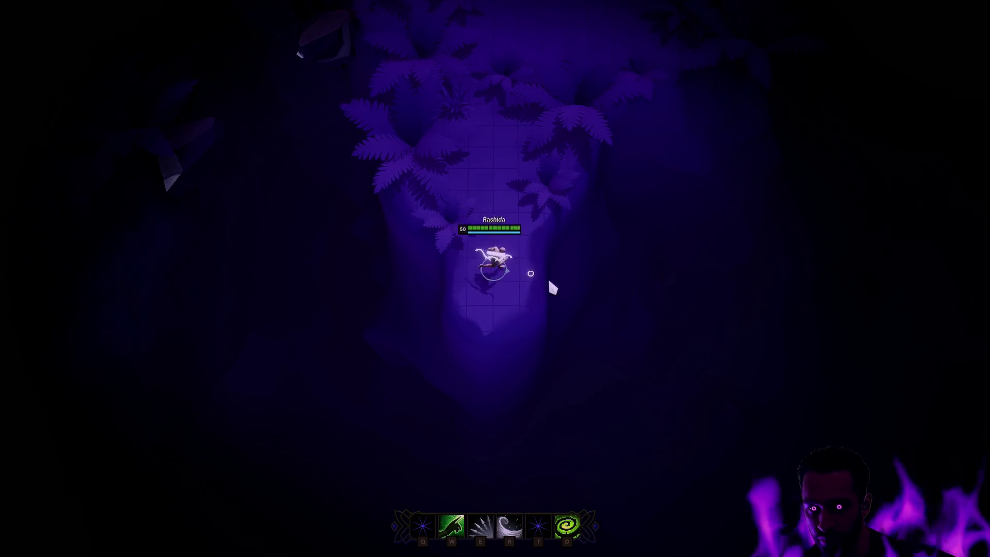
key("space")
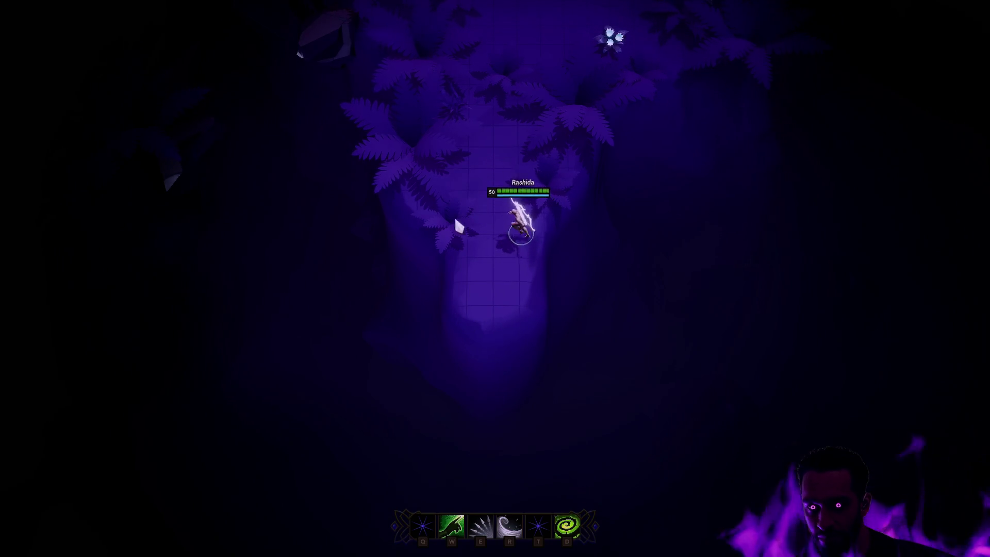
right_click(592, 107)
right_click(573, 193)
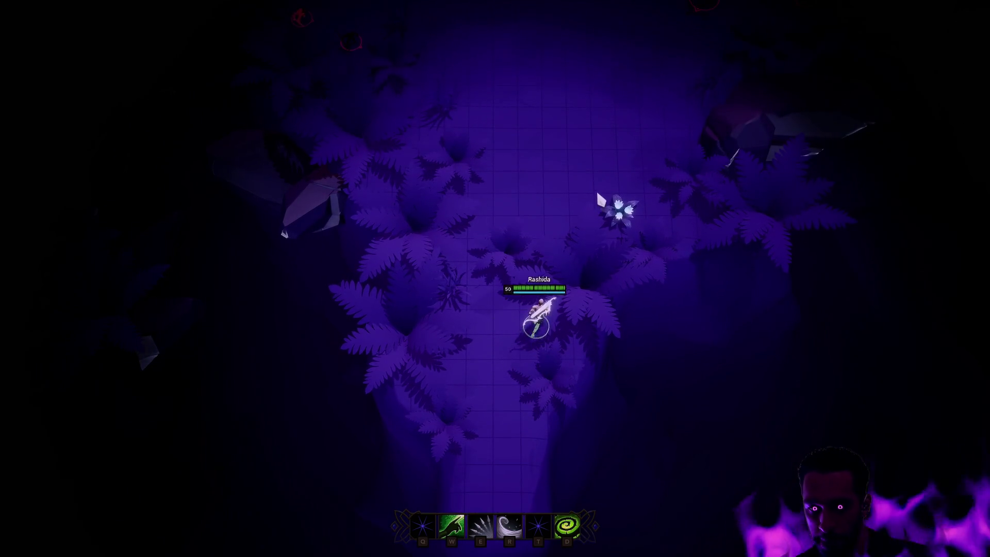
right_click(464, 227)
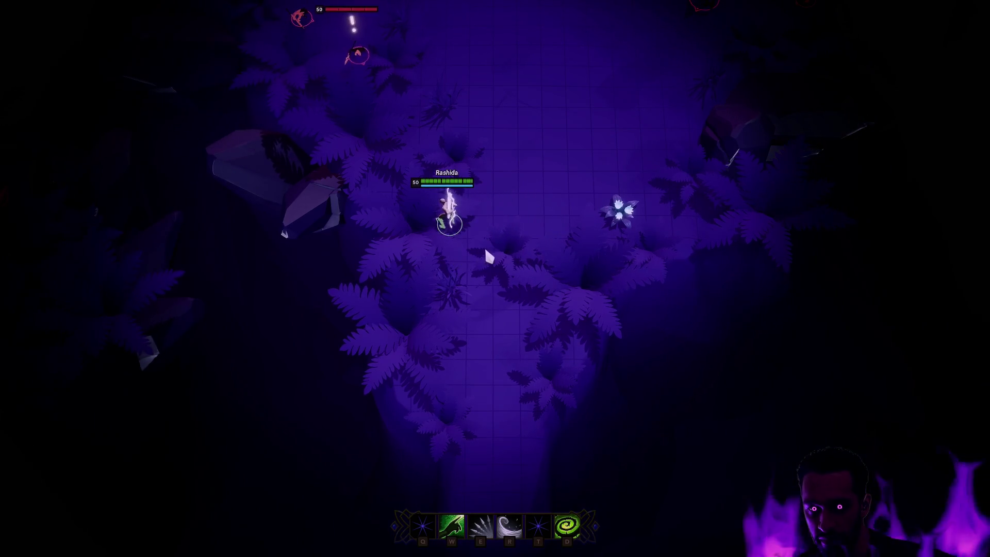
right_click(591, 197)
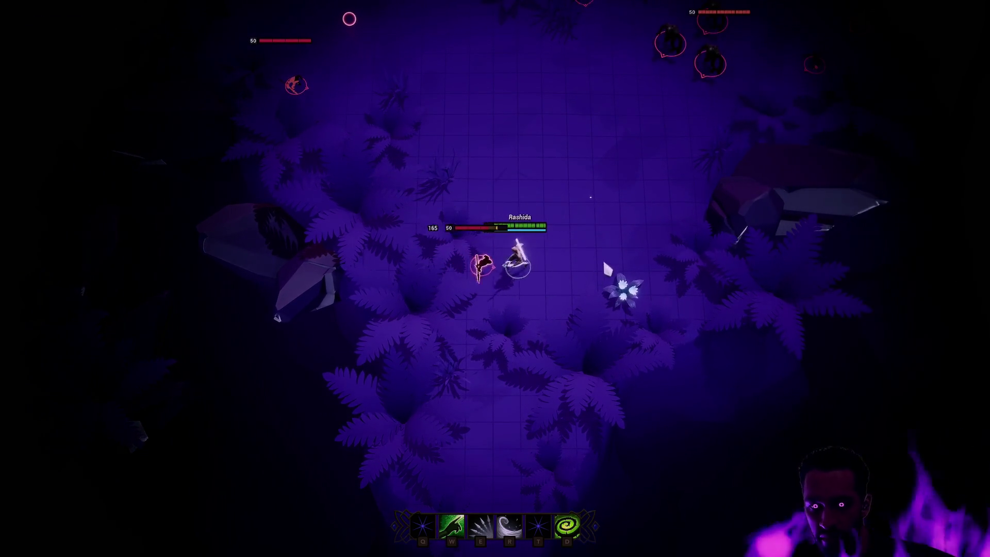
right_click(440, 176)
right_click(482, 380)
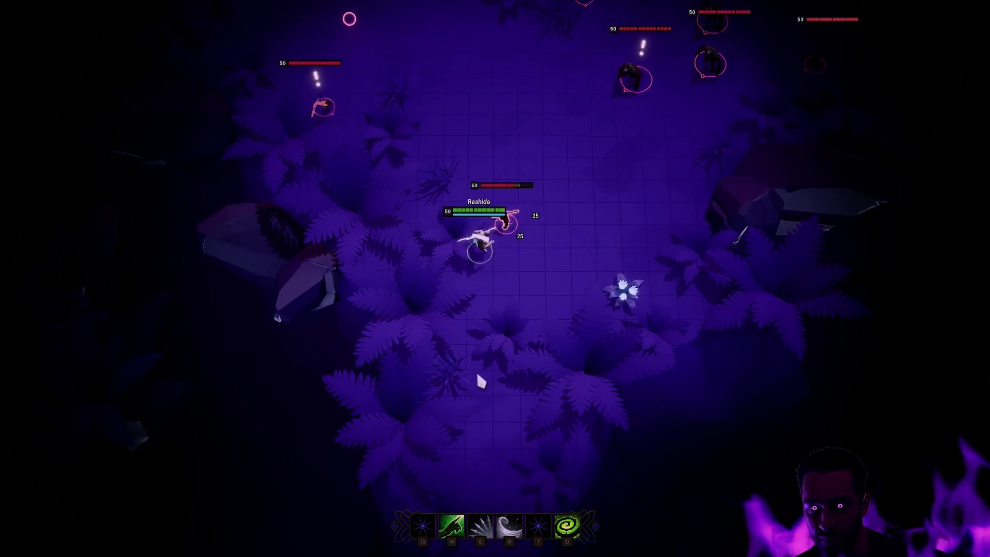
right_click(499, 418)
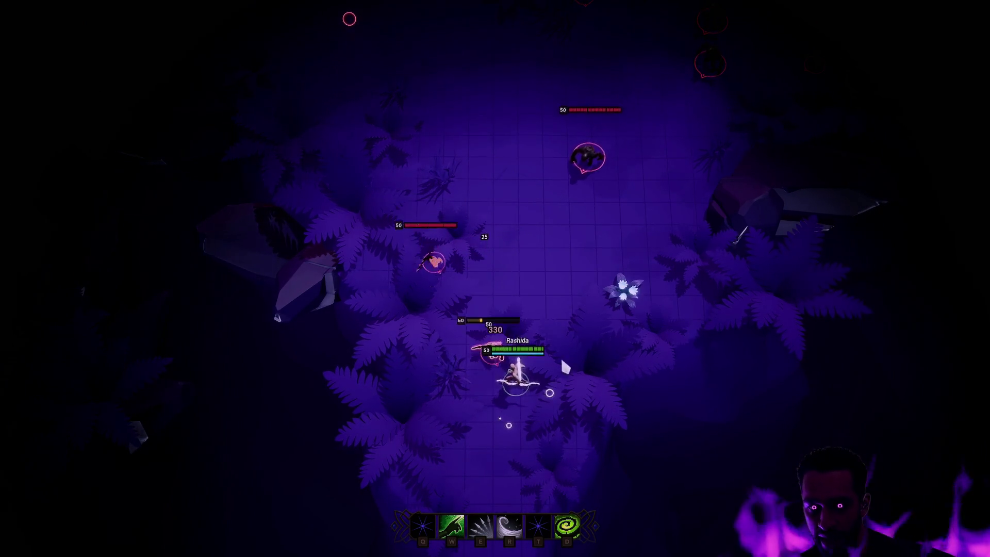
right_click(657, 268)
right_click(682, 264)
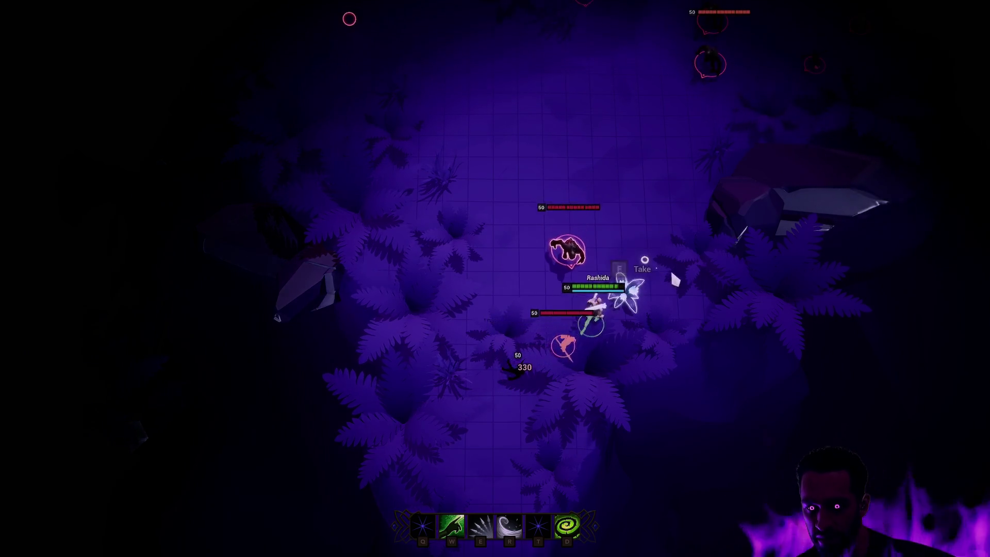
Step: Cast the R and E abilities on enemies while kiting them around the flower
key("r")
right_click(352, 141)
key("e")
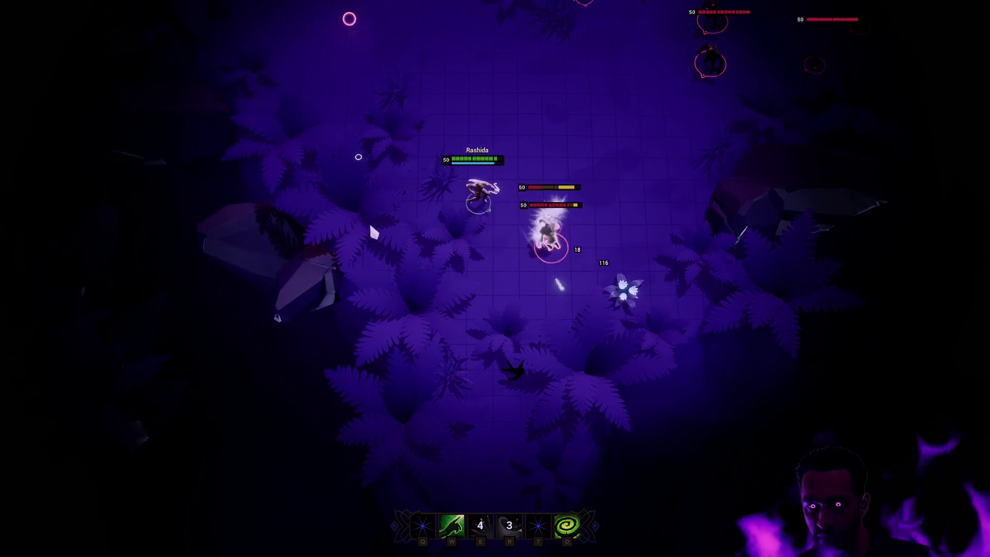
right_click(495, 427)
right_click(518, 417)
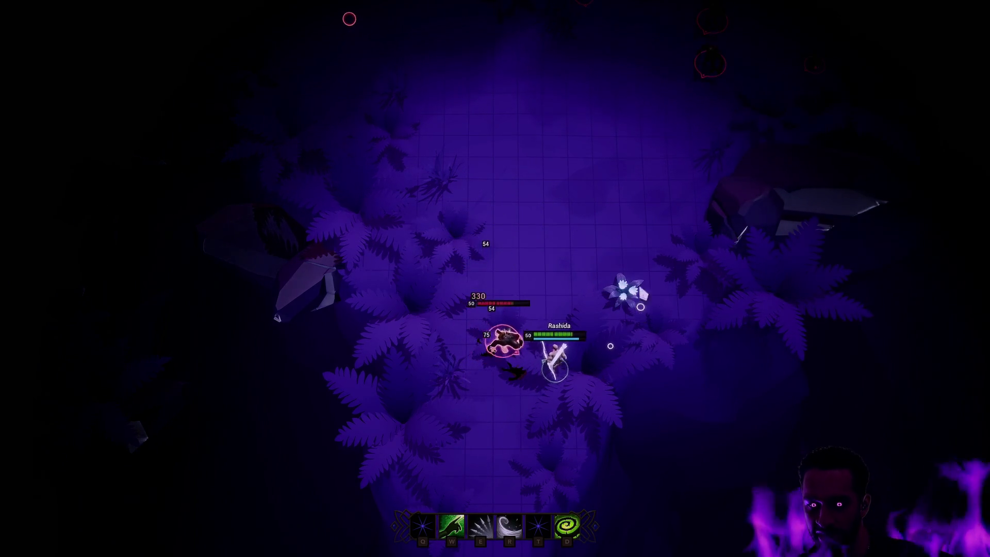
right_click(625, 190)
right_click(599, 157)
right_click(513, 85)
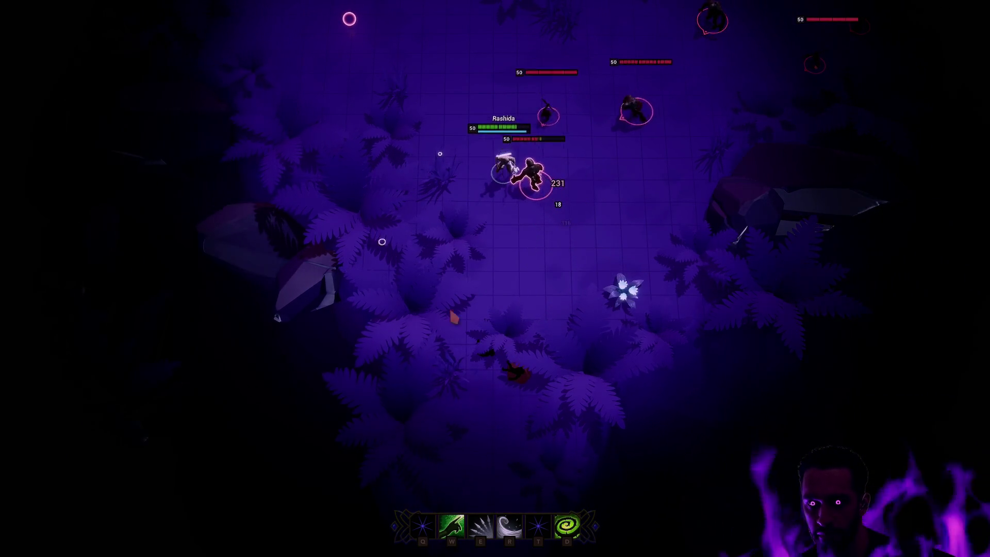
key("r")
right_click(644, 258)
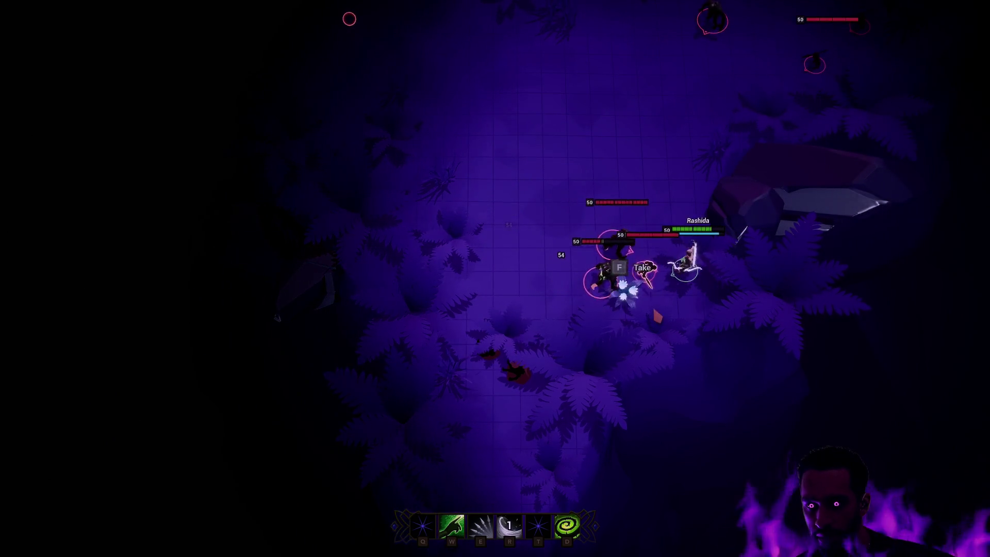
right_click(762, 66)
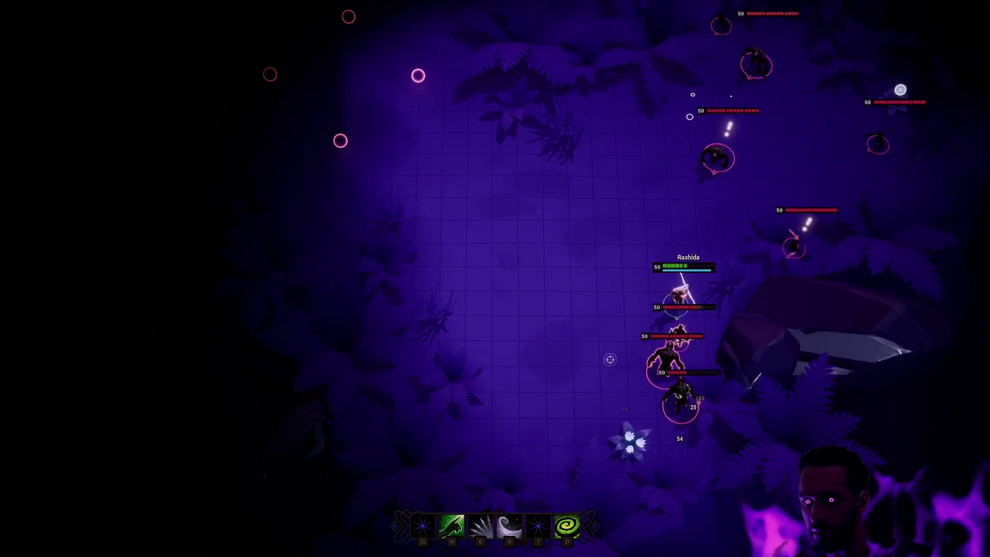
key("r")
key("e")
right_click(289, 279)
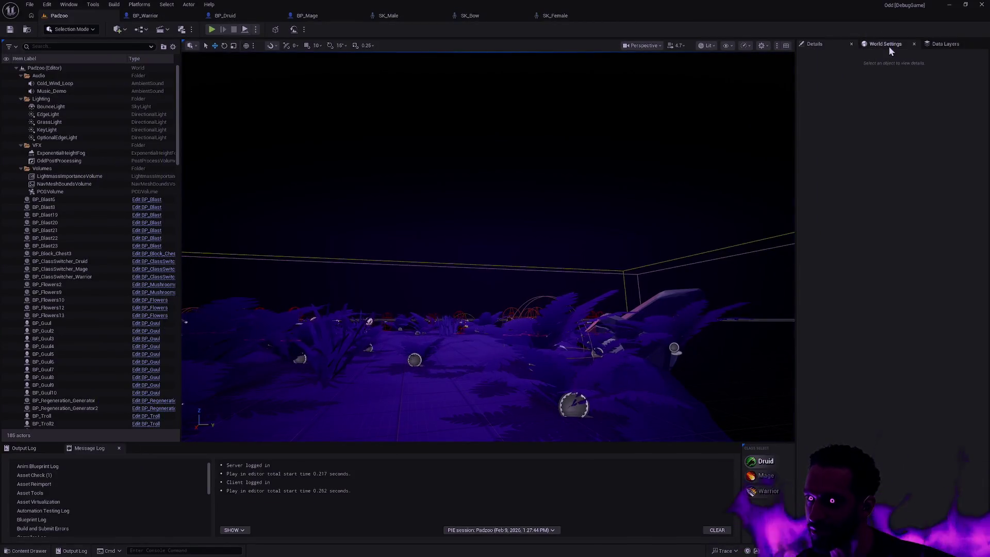
Step: Filter the Padzoo World Settings for 'AI' and start a new Play In Editor session
left_click(887, 44)
type("I")
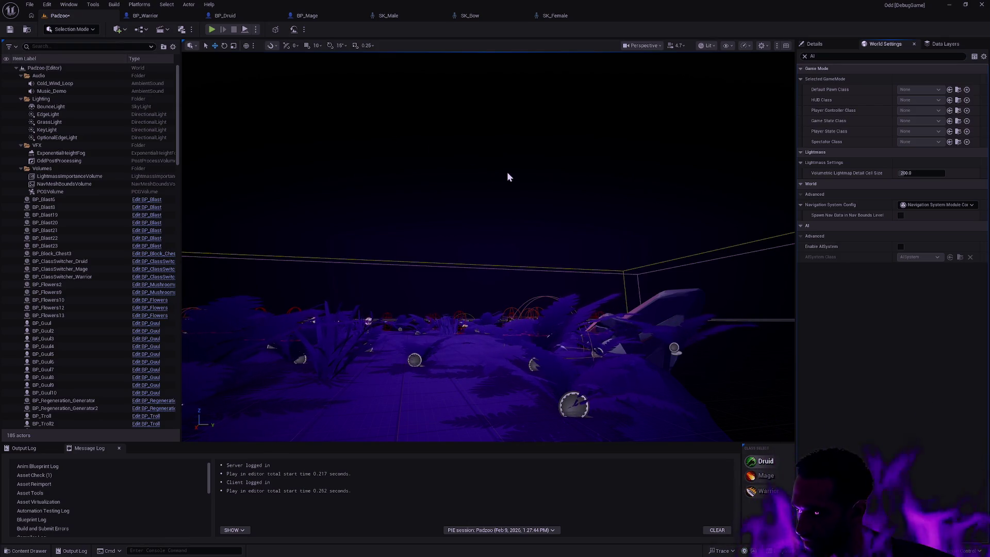
left_click(211, 29)
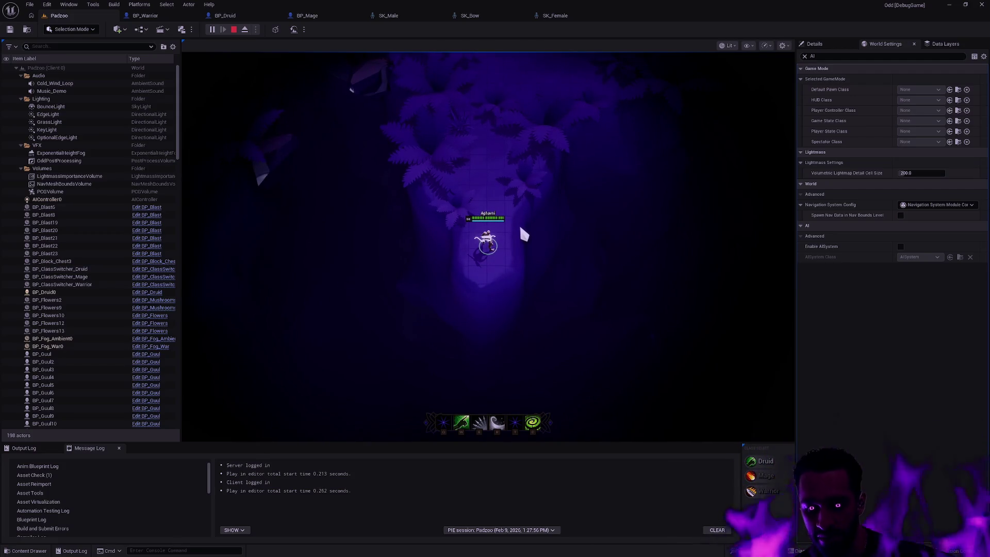
Step: In full-screen, dash and walk the druid north, then exit full-screen and stop the session
key("F11")
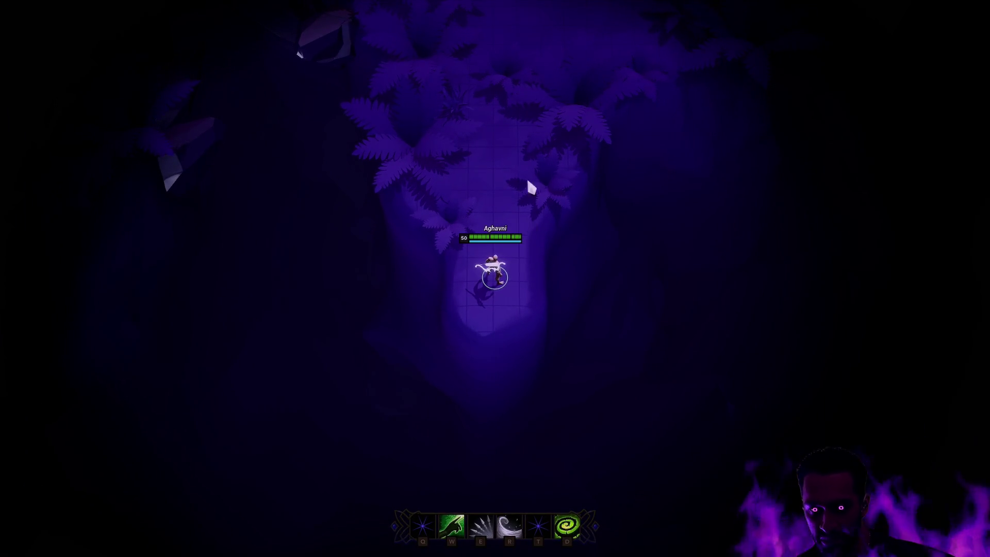
key("r")
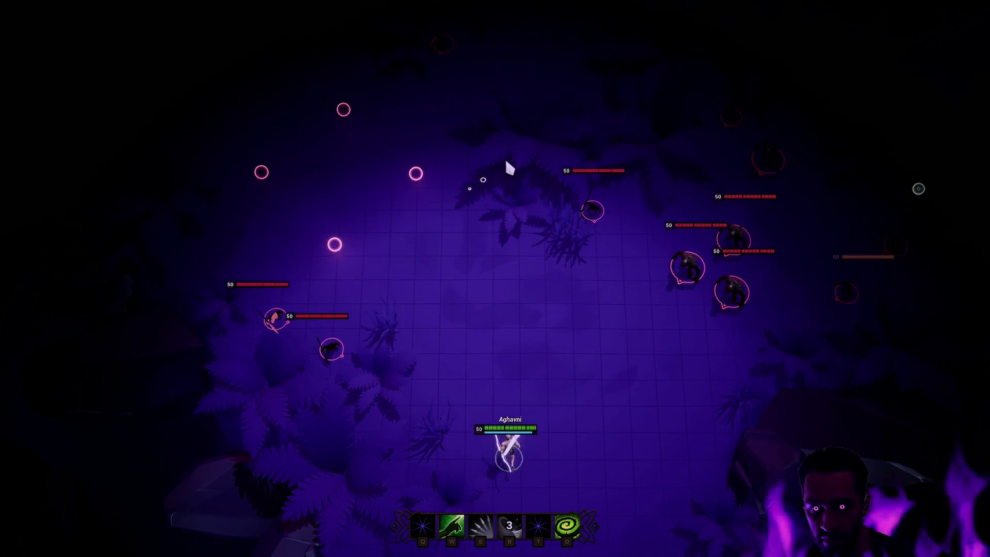
left_click(510, 157)
left_click(540, 64)
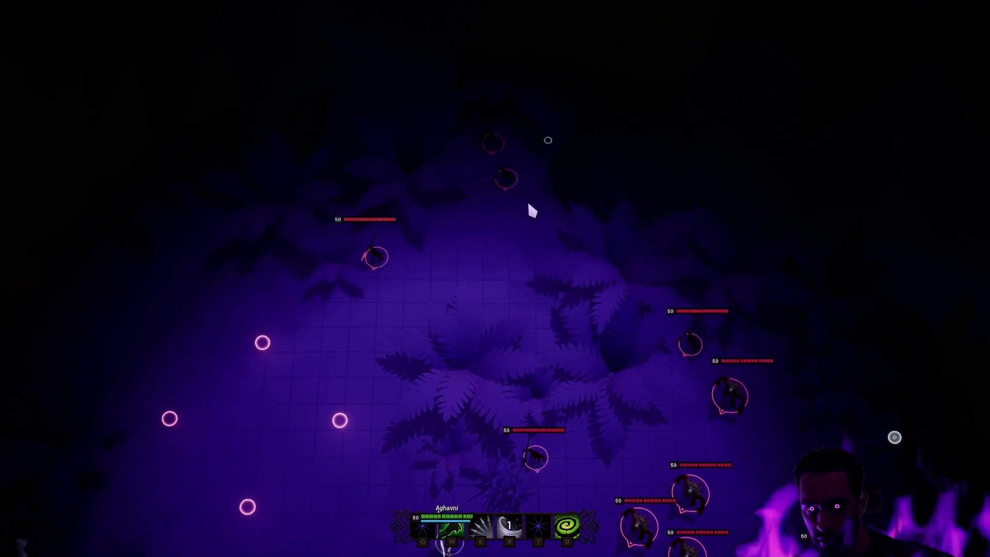
left_click(492, 266)
left_click(500, 222)
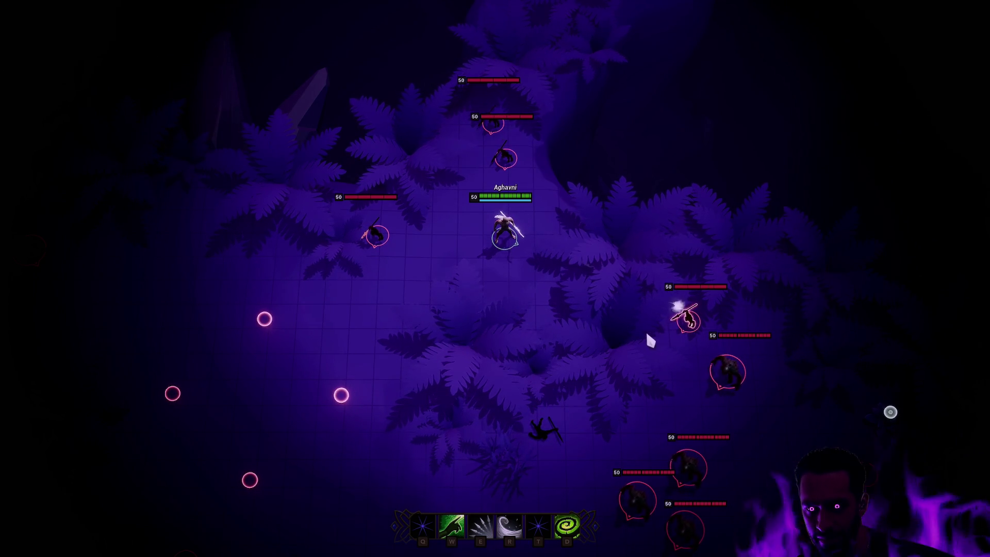
right_click(475, 338)
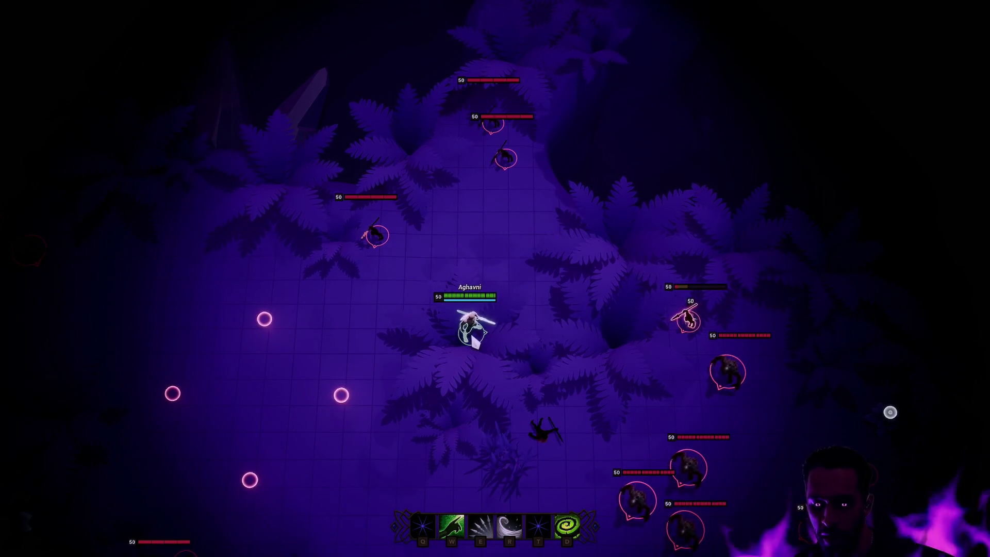
key("F11")
key("Escape")
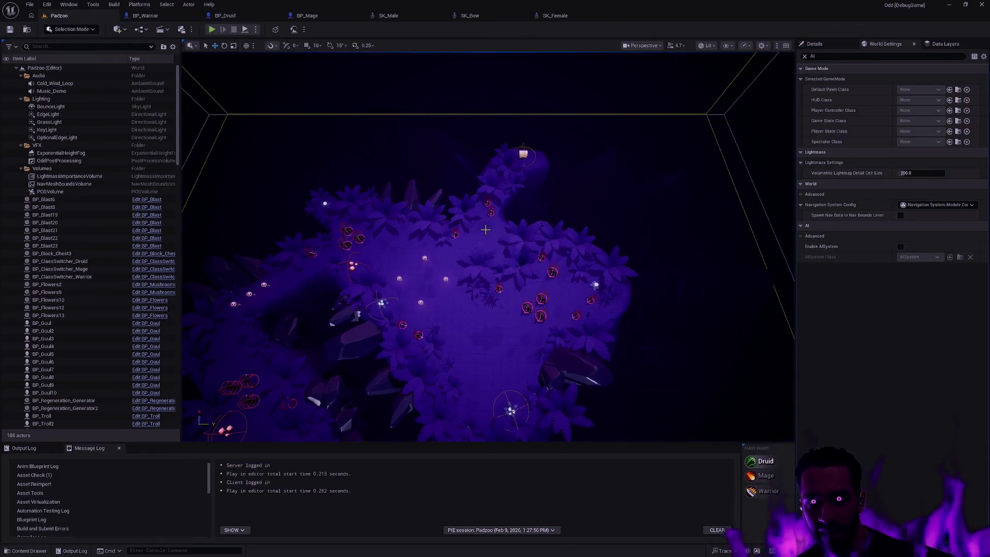
Step: Scroll SK_Male's Skeleton Tree to the hand_l sockets like LeftHandSocket, then switch to BP_Druid
left_click(442, 13)
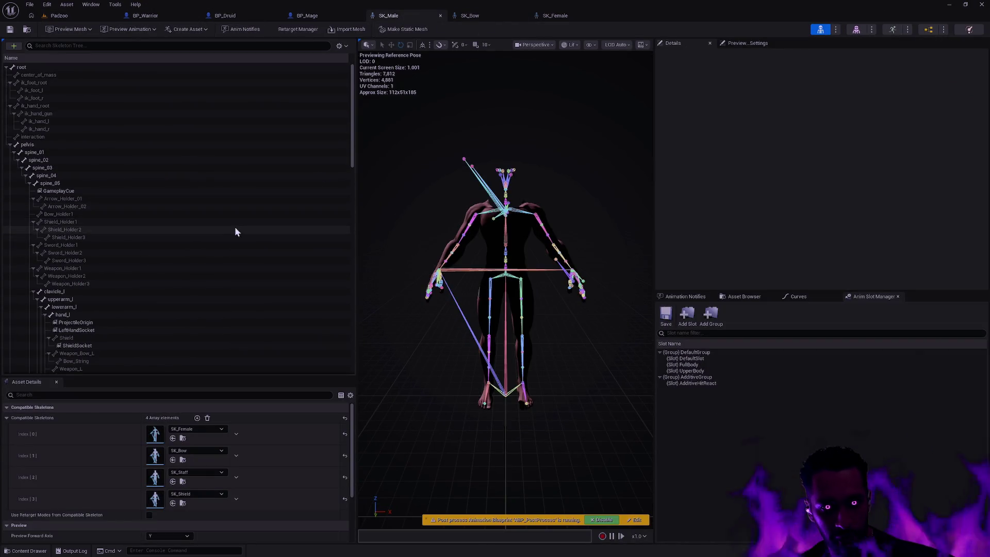
scroll("down", 3)
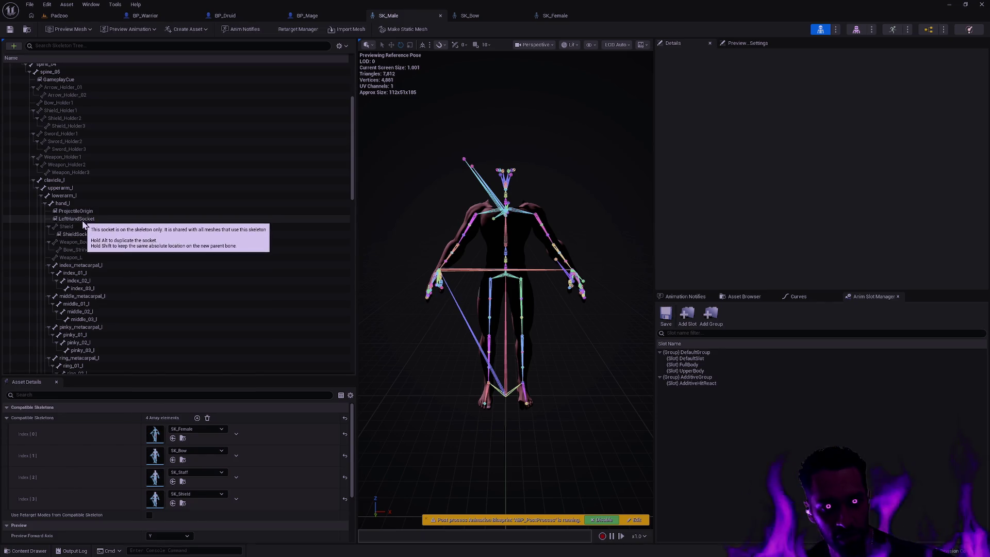
scroll("up", 3)
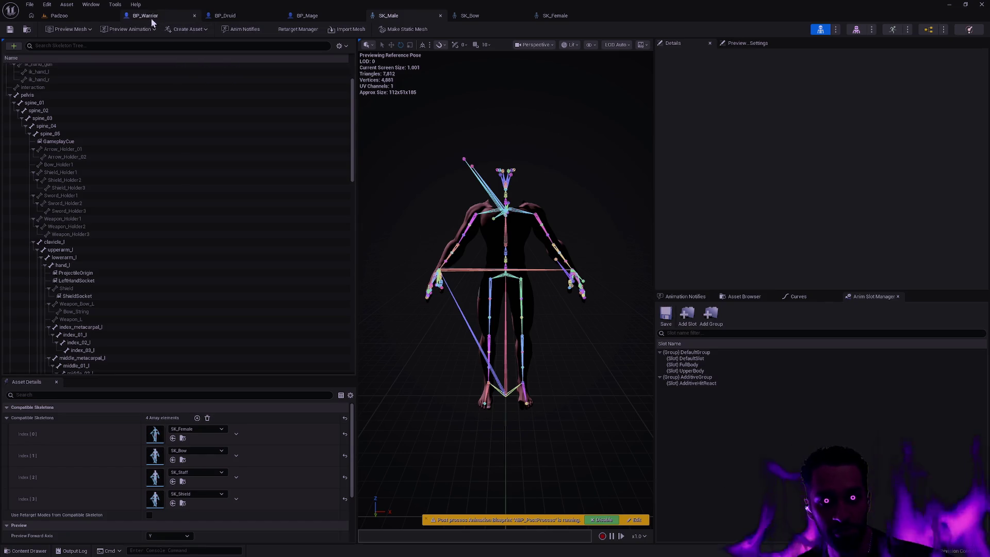
left_click(238, 16)
Step: Focus on BP_Druid's Quiver and orbit around the quiver and bow, then zoom SK_Male's upper body
left_click(424, 209)
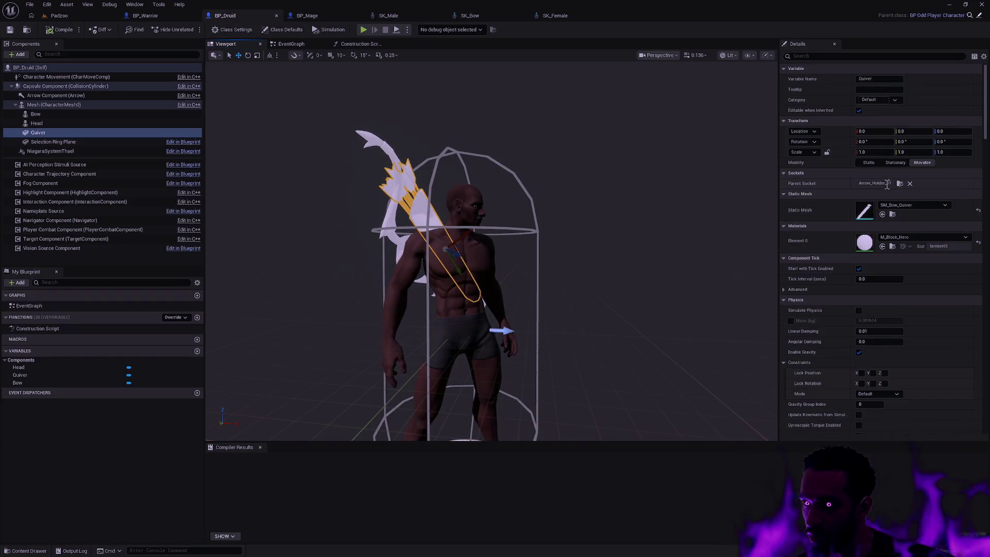
left_click_drag(543, 248, 449, 268)
key("f")
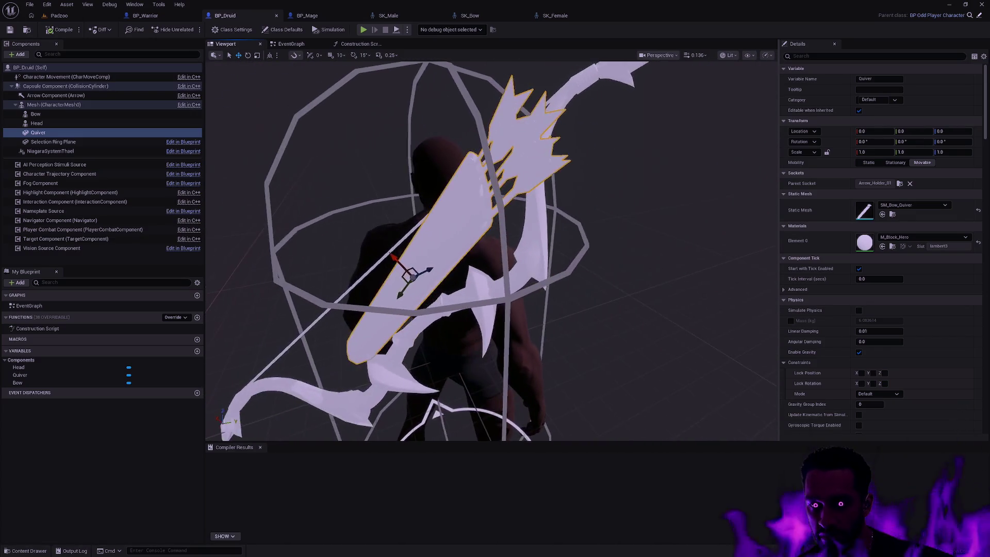
scroll("up", 3)
scroll("down", 3)
left_click_drag(491, 250, 242, 268)
left_click(627, 257)
left_click_drag(627, 258, 643, 272)
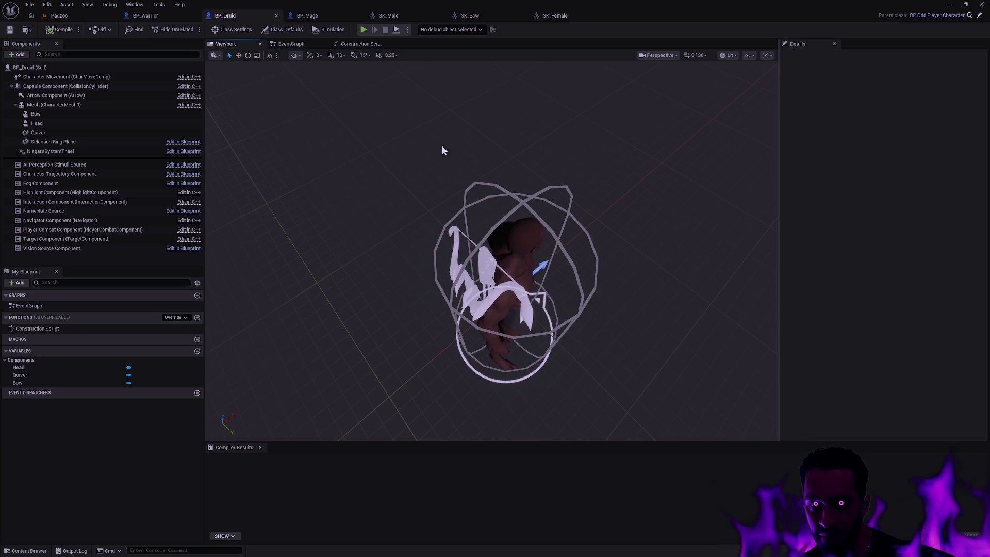
left_click(406, 16)
left_click_drag(530, 245, 513, 427)
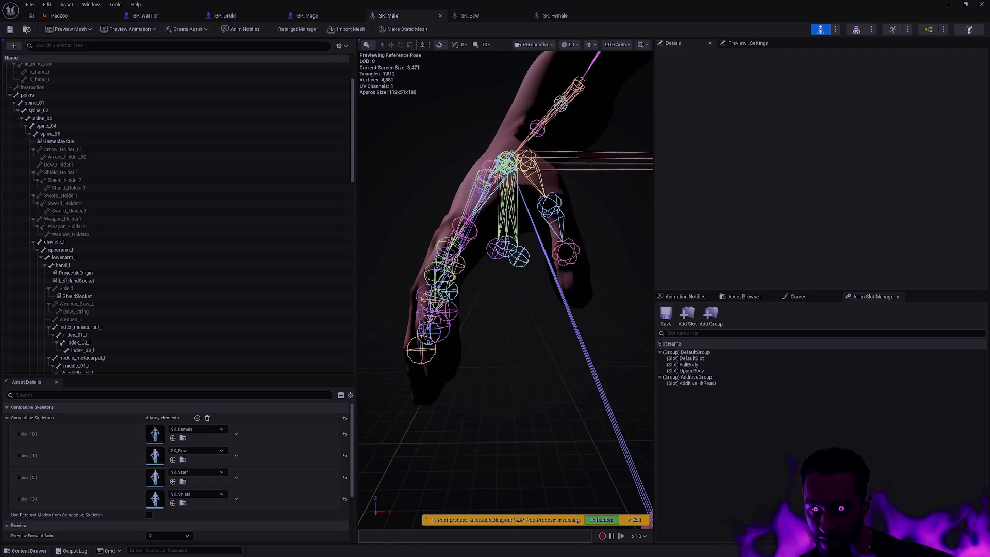
Step: Inspect SK_Male's hand_r bone close up, then open the SK_Bow skeleton via Ctrl+P
left_click_drag(548, 292, 547, 295)
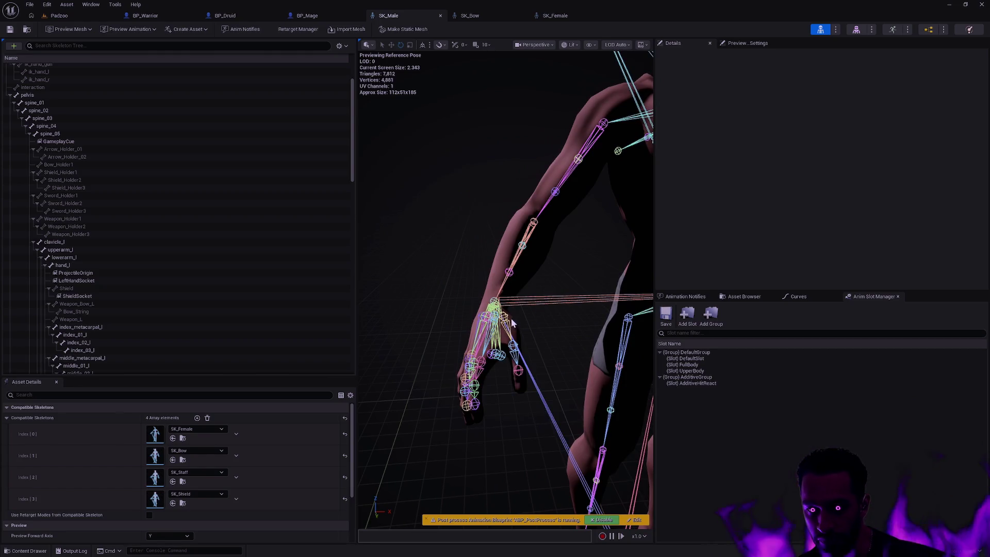
left_click(495, 305)
left_click_drag(528, 310, 552, 324)
left_click(556, 344)
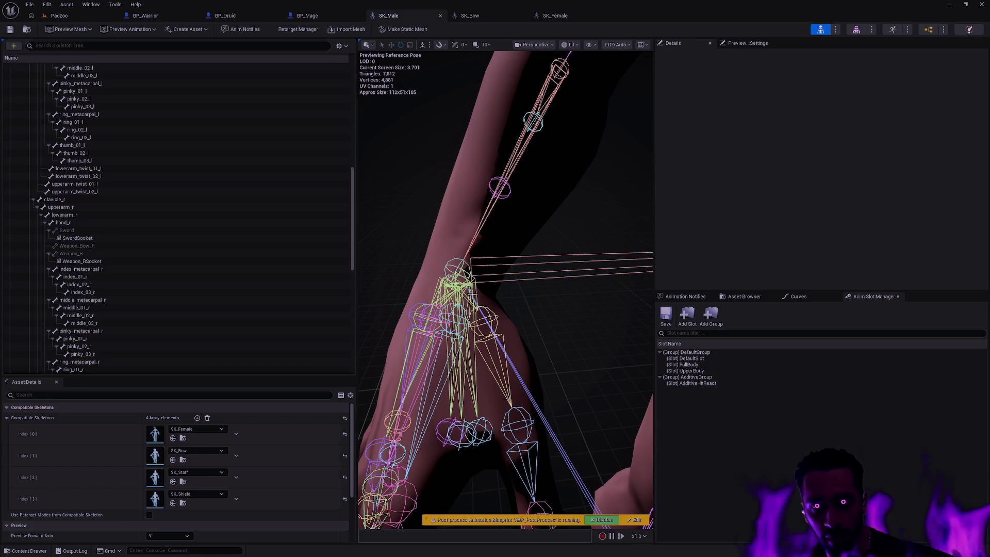
key("ctrl+p")
type("SK_Bow")
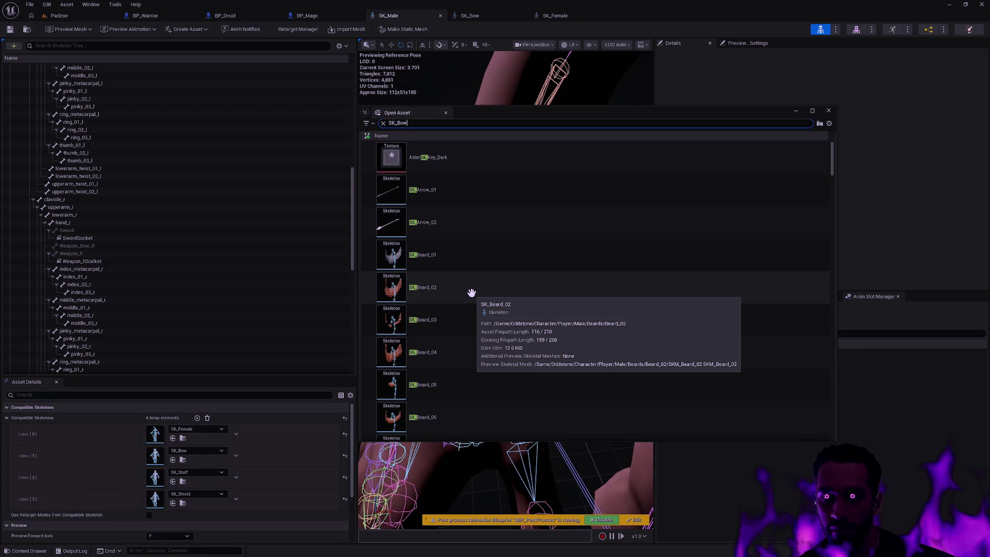
double_click(452, 164)
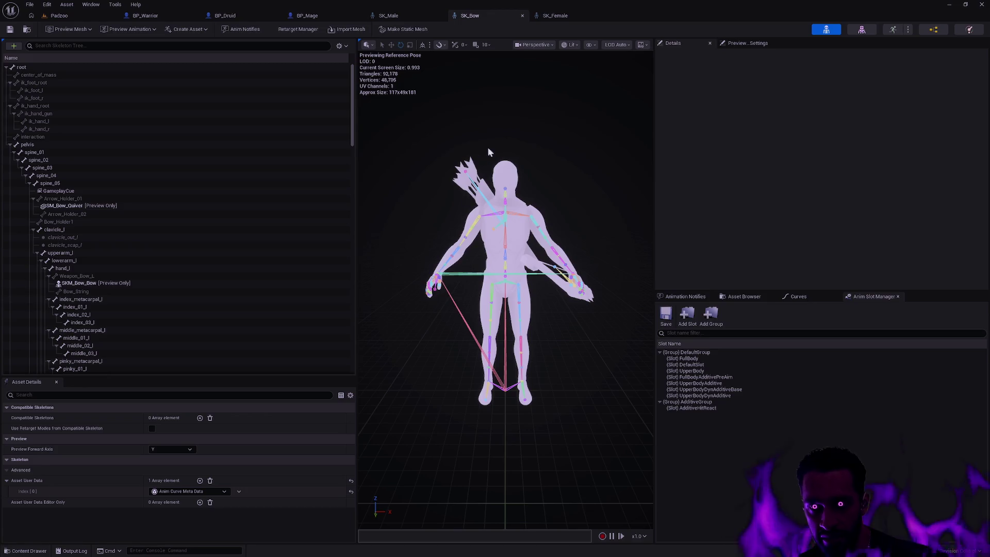
Step: Zoom in on SK_Bow's hand and inspect the ik_hand_r and ik_hand_root bones
left_click_drag(437, 255, 439, 245)
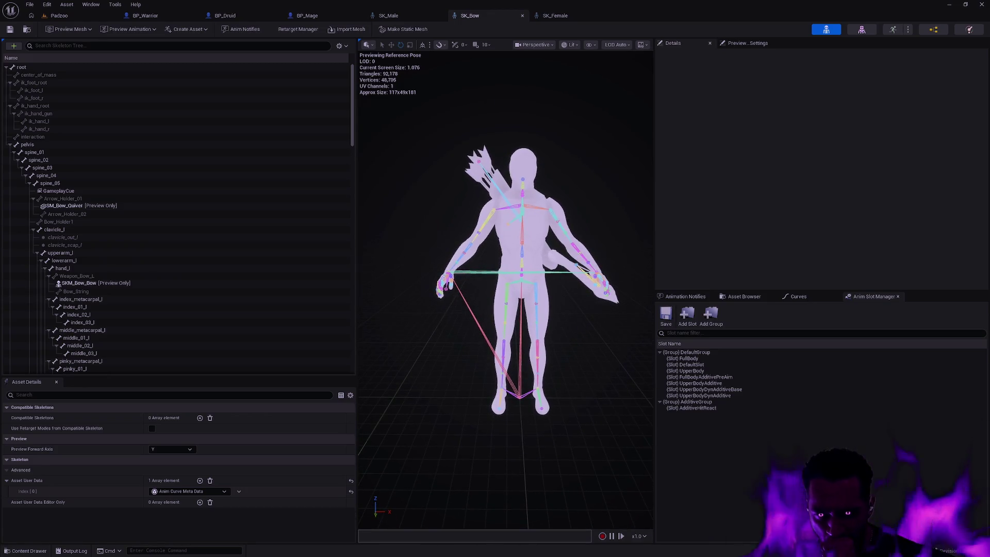
left_click_drag(461, 283, 460, 274)
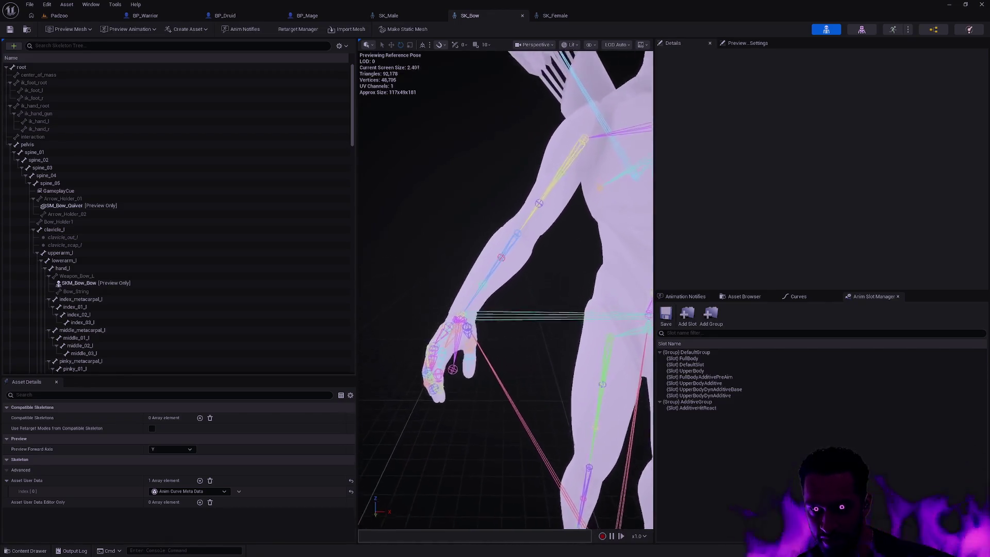
left_click_drag(513, 299, 513, 295)
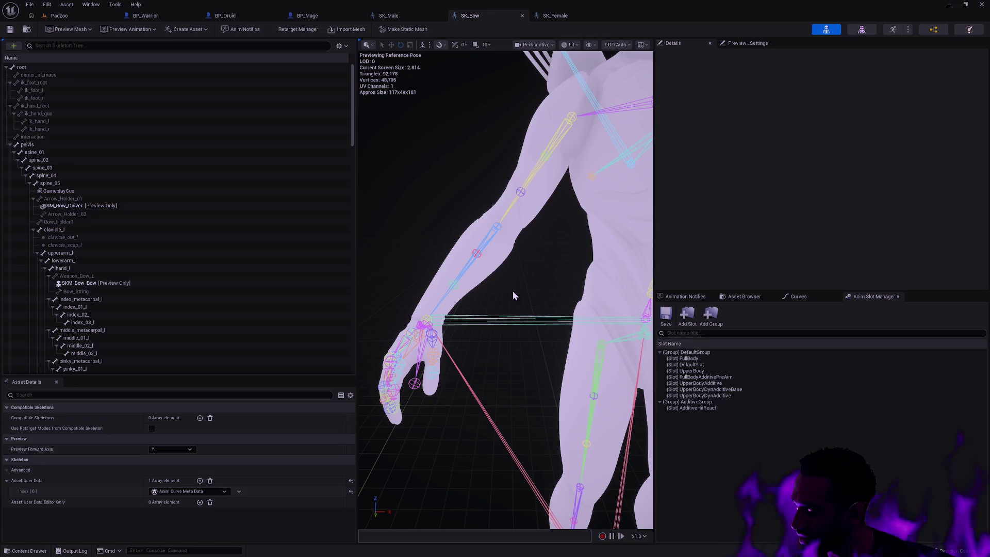
left_click_drag(514, 299, 514, 291)
left_click_drag(456, 332, 455, 332)
left_click(465, 201)
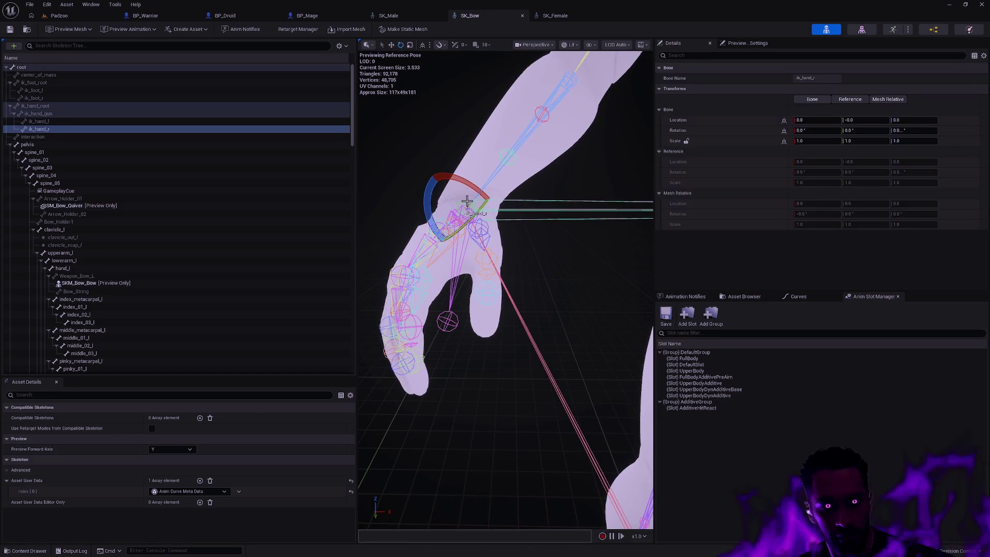
left_click(76, 106)
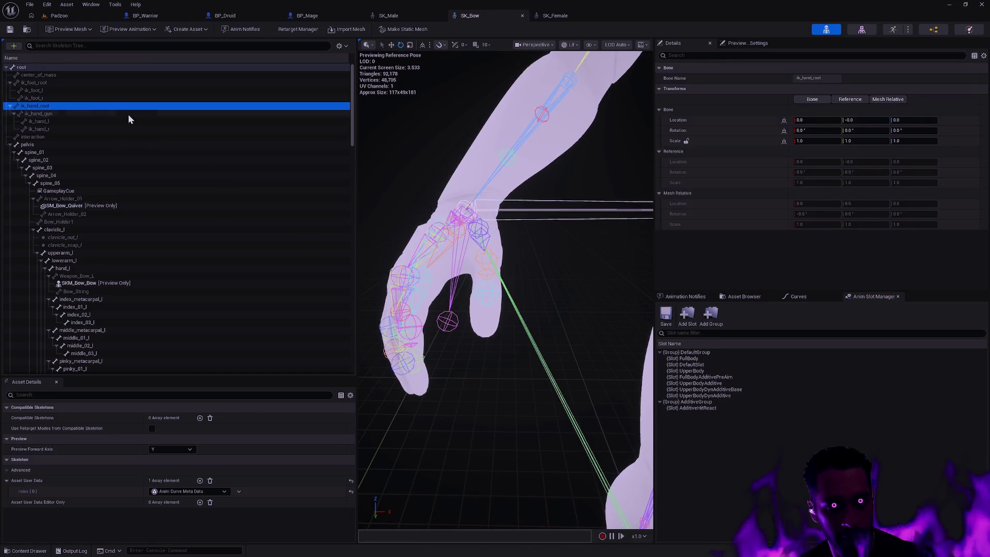
Step: Check hand_r's transform values, then pull the skeleton editor tabs into separate windows
left_click_drag(379, 220, 437, 199)
left_click(432, 189)
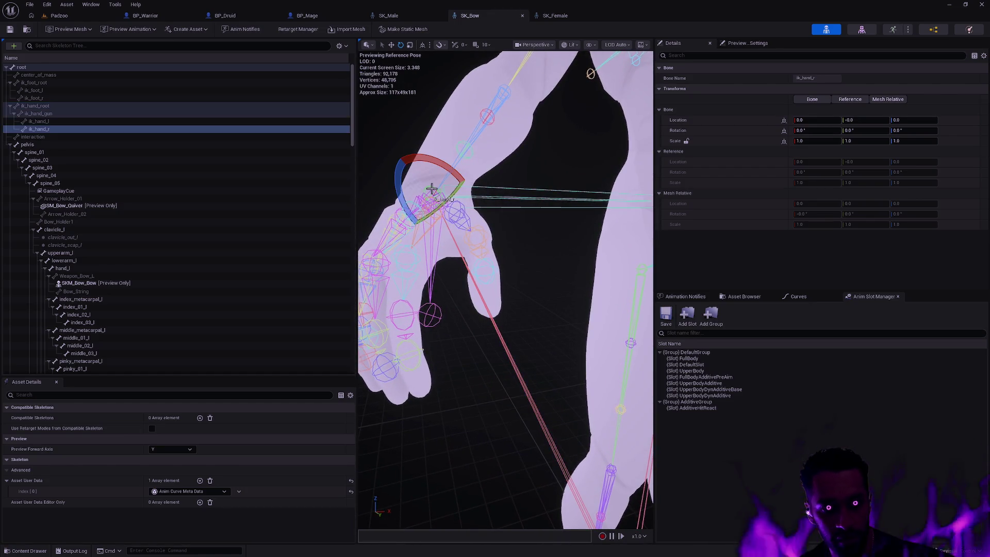
left_click(421, 197)
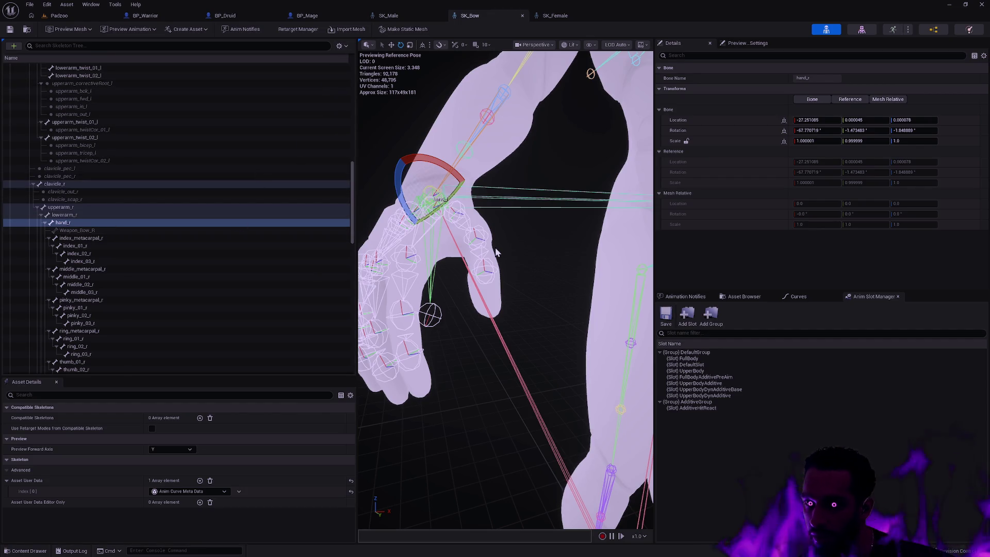
left_click_drag(408, 19, 275, 91)
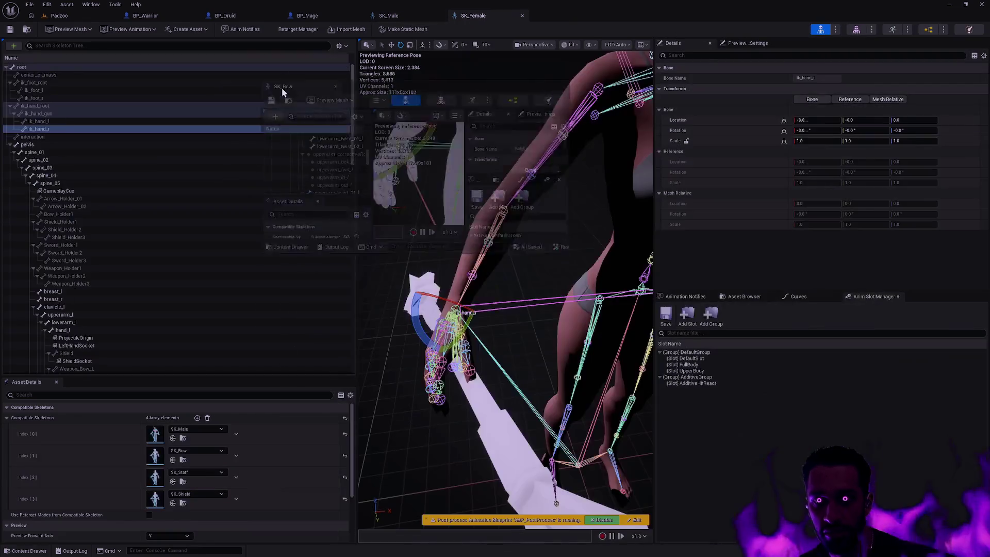
Step: Place the SK_Bow and SK_Male editors side by side and select SK_Male's hand_r
left_click_drag(401, 15, 1, 175)
left_click(822, 178)
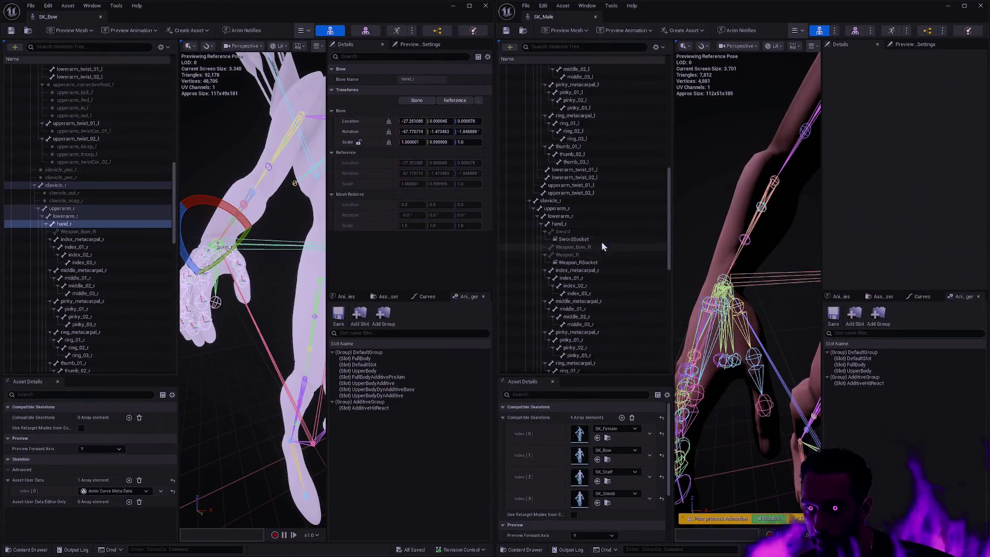
left_click(578, 225)
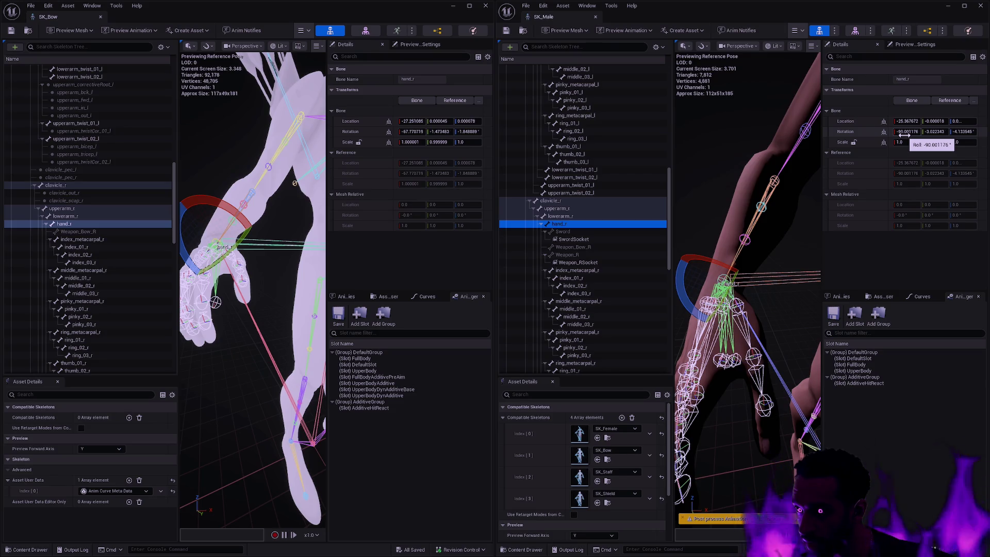
Step: Paste a new hand_r rotation into SK_Male, then undo it
left_click_drag(748, 232, 786, 172)
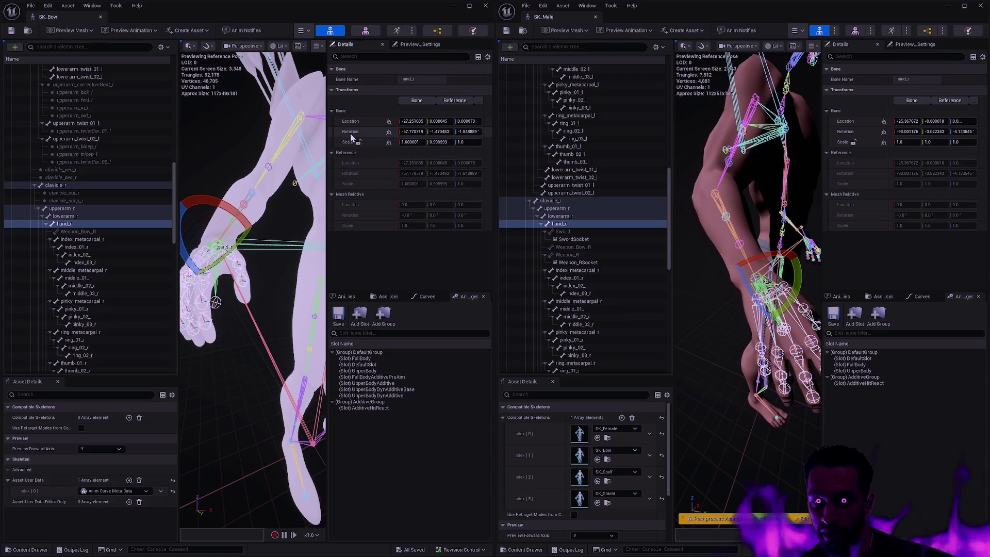
key("ctrl+v")
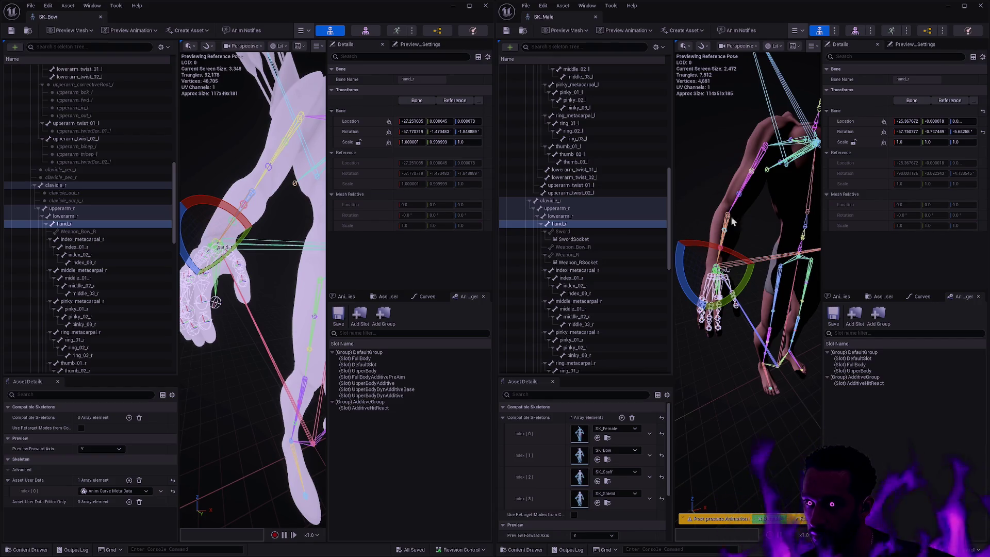
left_click(698, 191)
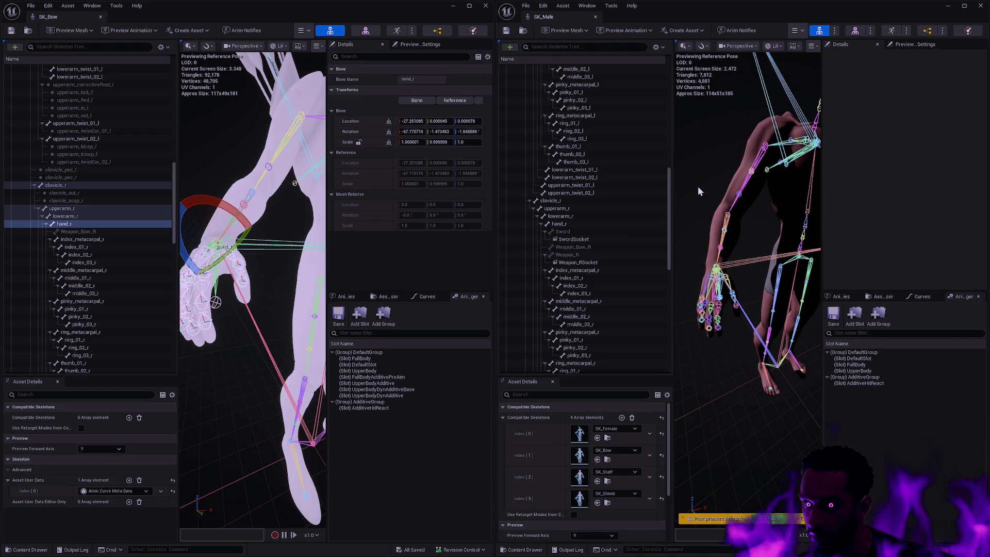
key("ctrl+z")
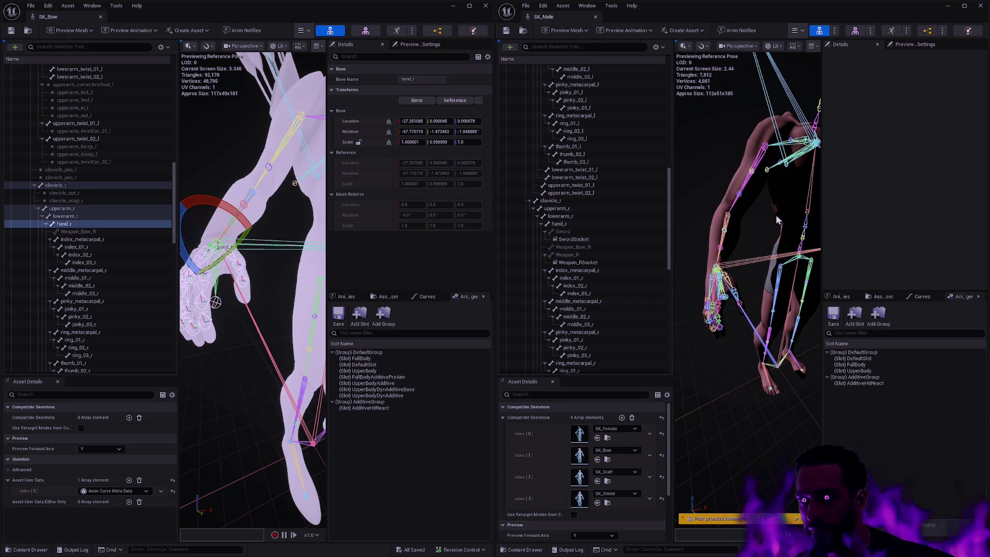
Step: Inspect SK_Male's lowerarm_r, then compare hand_r rotations in SK_Male and SK_Bow
left_click(764, 230)
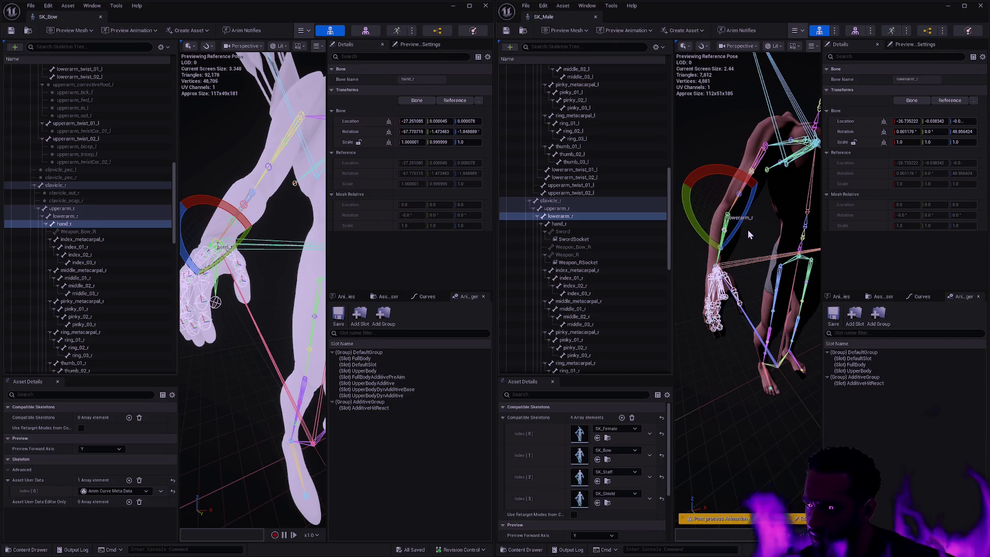
left_click_drag(759, 247, 728, 240)
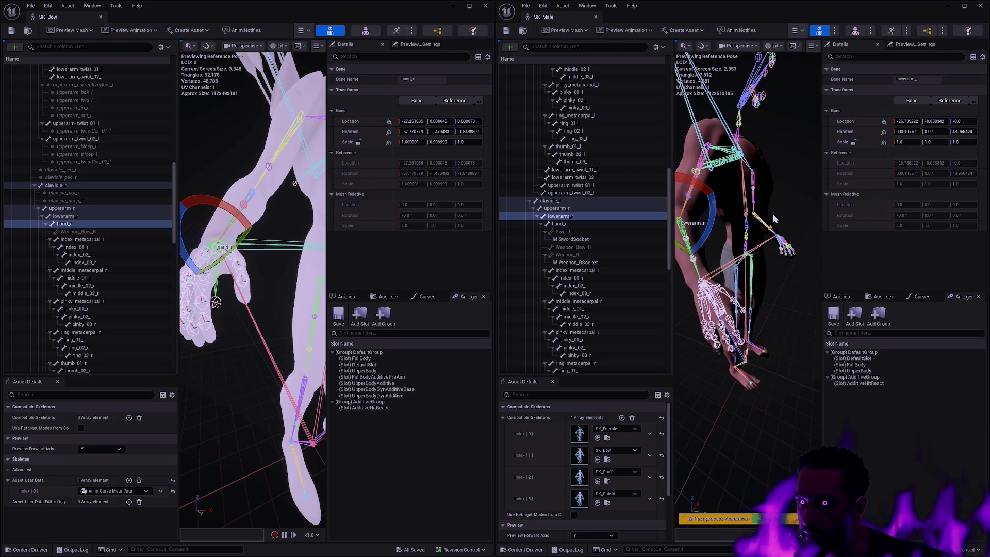
left_click_drag(767, 275, 732, 268)
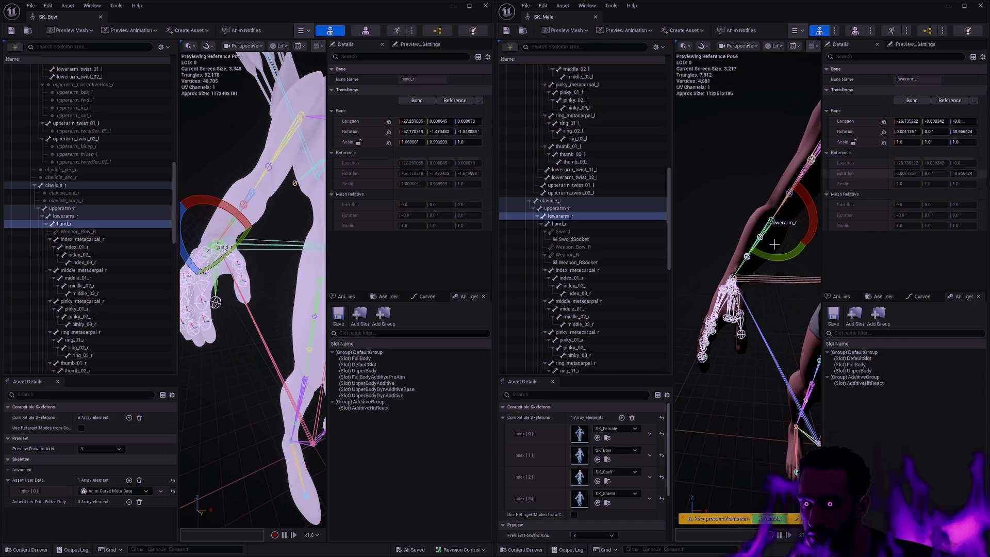
left_click(567, 224)
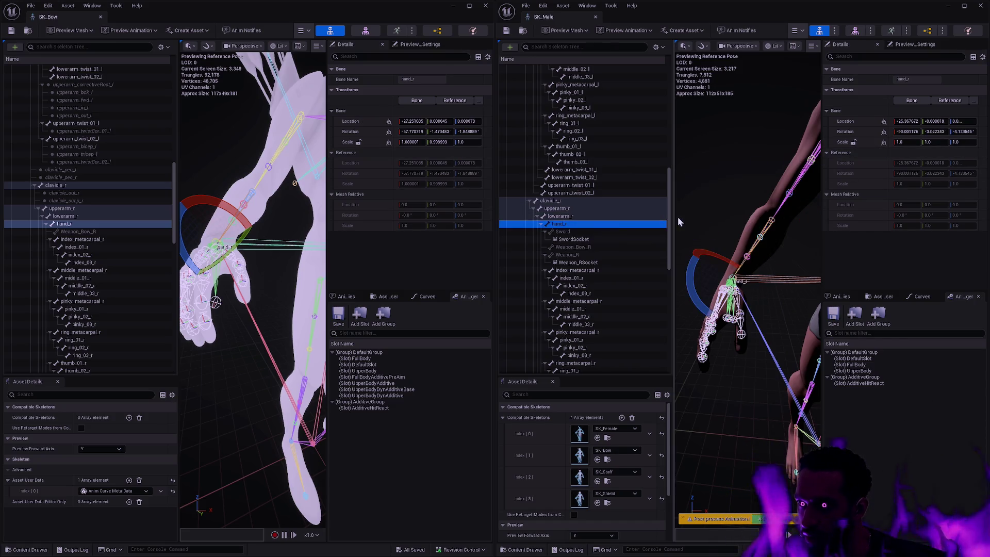
left_click(353, 135)
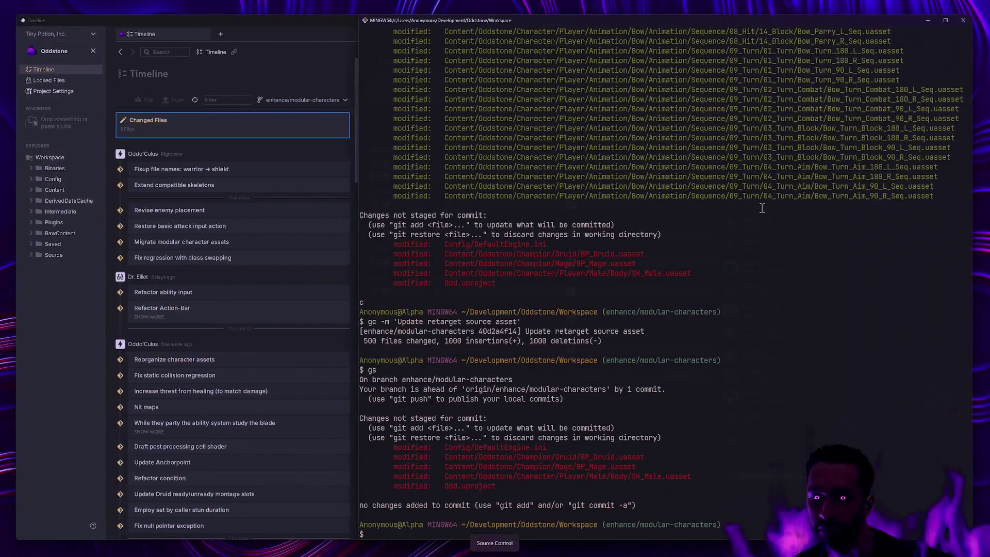
Step: Run the gs alias to list nine unstaged modified files, including SK_Male and BP_Druid
type("gs")
key("Return")
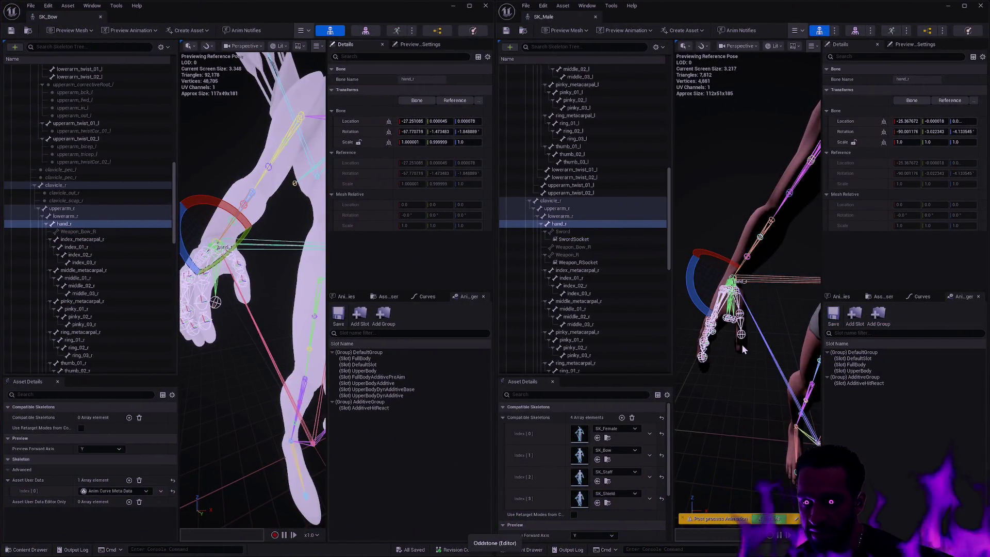
Step: Zoom both previews onto the hand and inspect the Sword bone under SK_Male's hand_r
left_click_drag(742, 345, 750, 308)
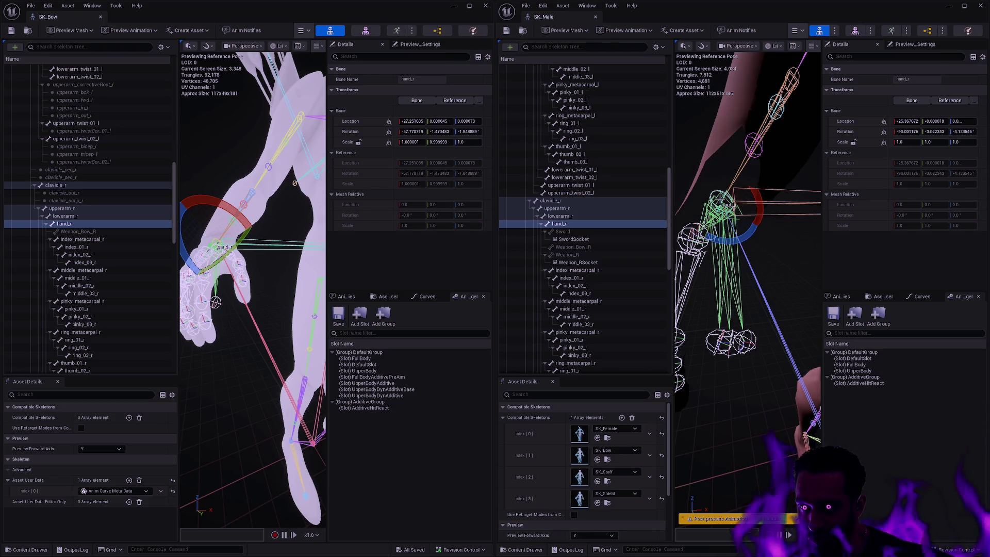
left_click_drag(724, 227, 734, 211)
left_click_drag(275, 313, 266, 301)
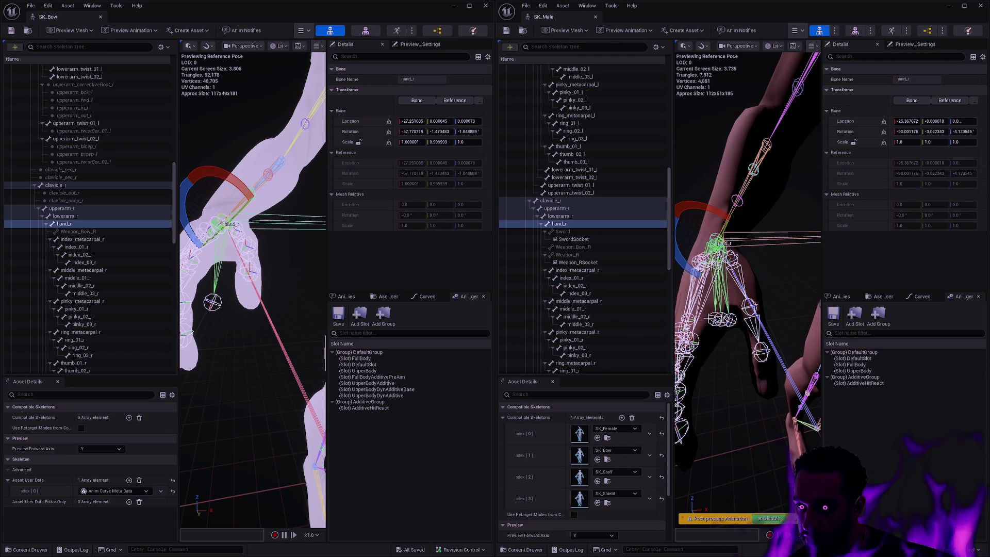
left_click(731, 320)
left_click(721, 321)
left_click(715, 320)
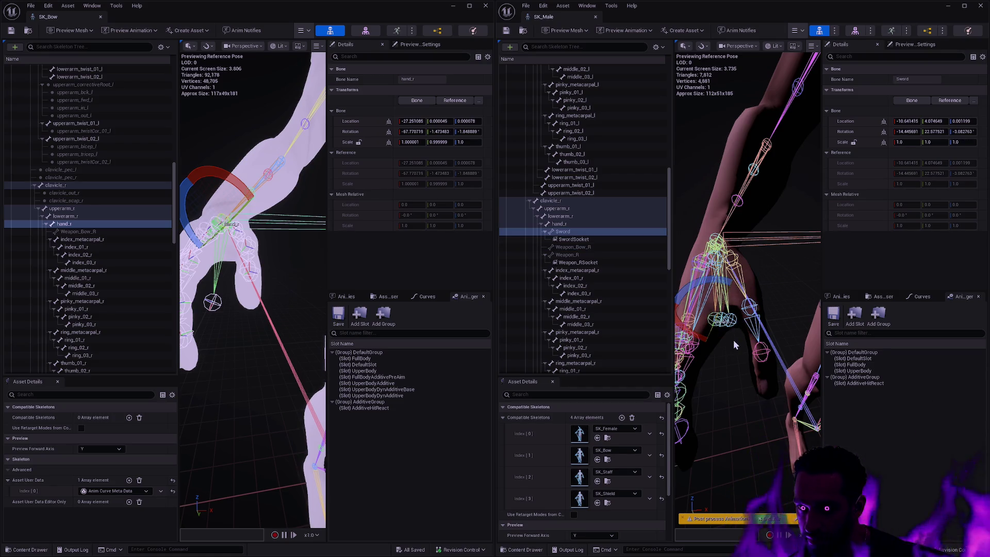
left_click(734, 336)
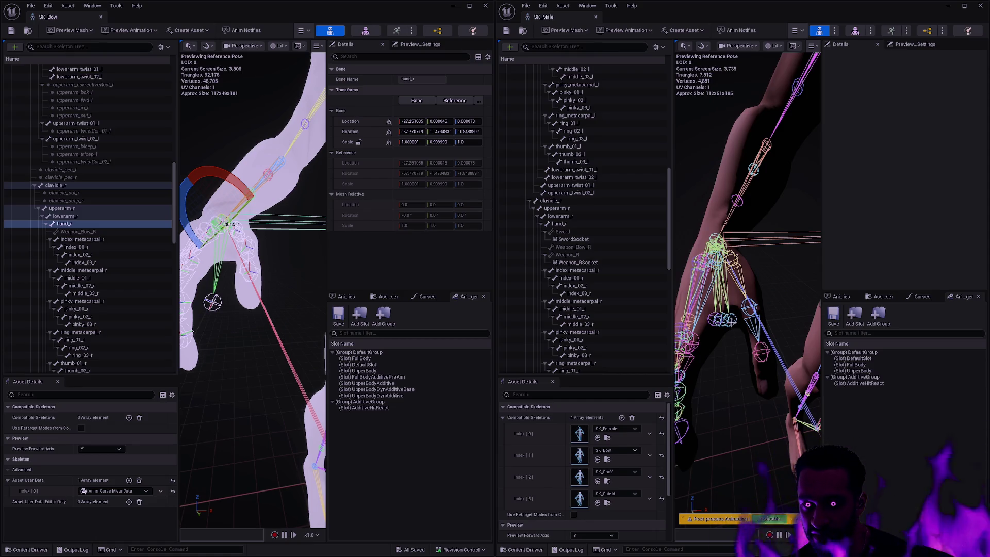
Step: Set SK_Male's hand_r rotation to -67.79, -0.74, -4.68 and dock SK_Bow into its window
left_click(570, 225)
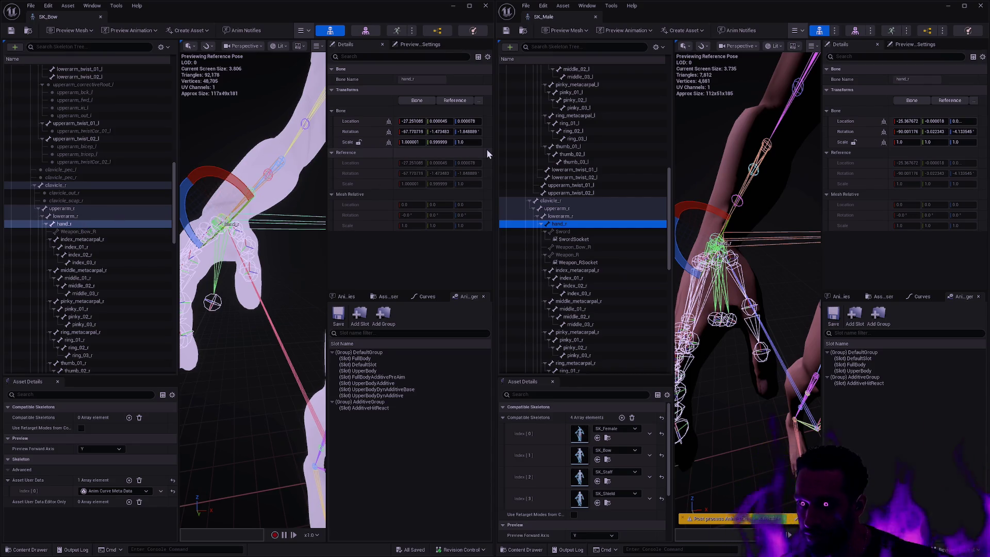
left_click(849, 133)
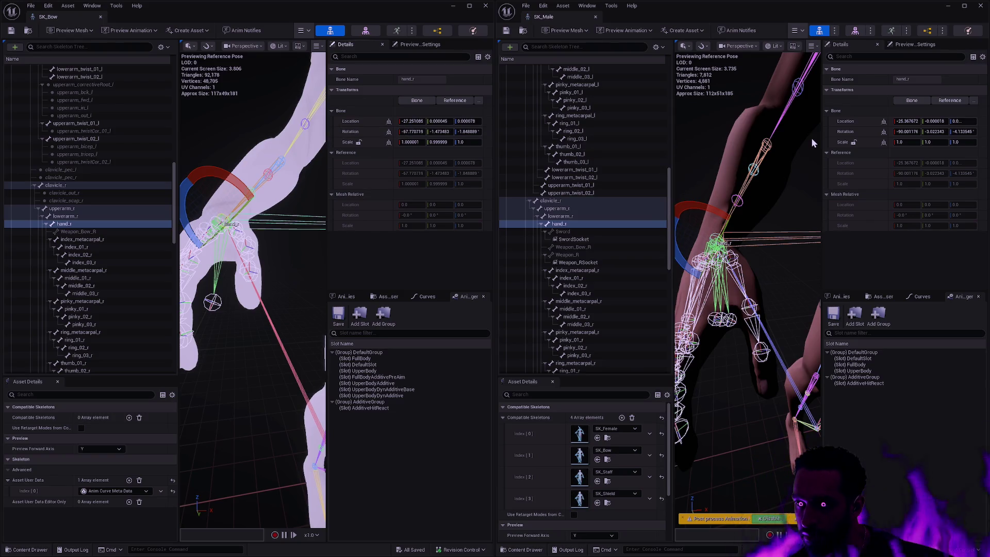
left_click(852, 135)
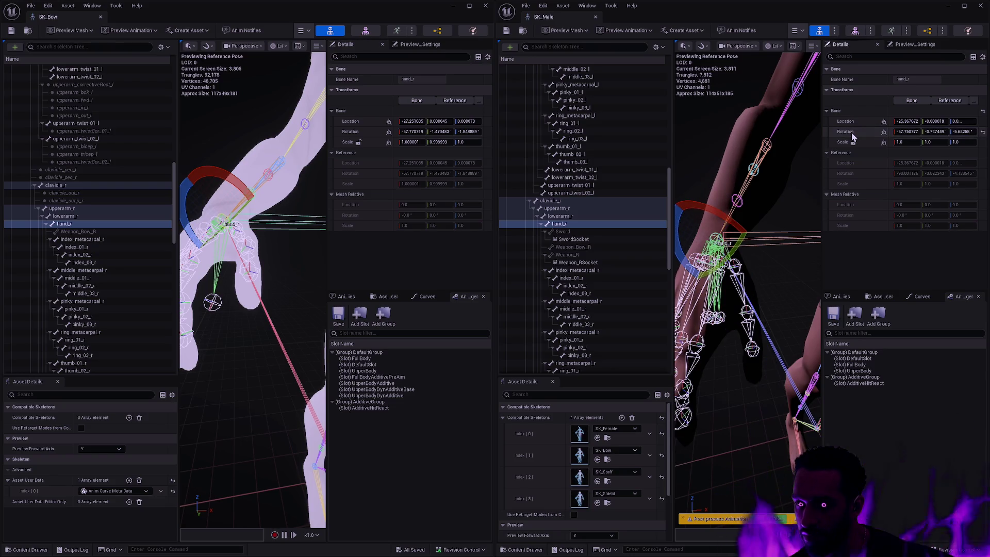
left_click_drag(70, 17, 636, 21)
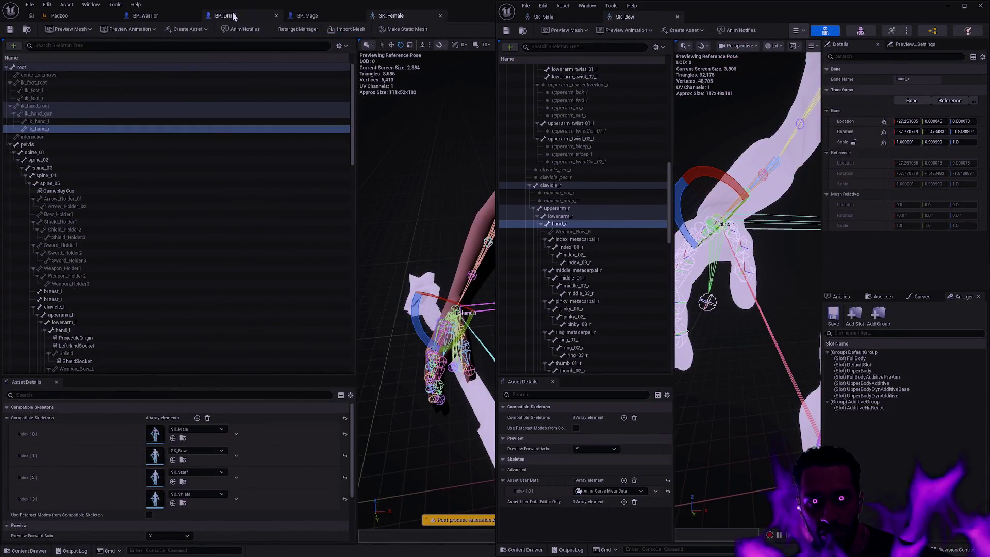
Step: Save SK_Bow using Make Writable and orbit around the character in the BP_Druid preview
left_click(227, 15)
left_click_drag(307, 134, 397, 137)
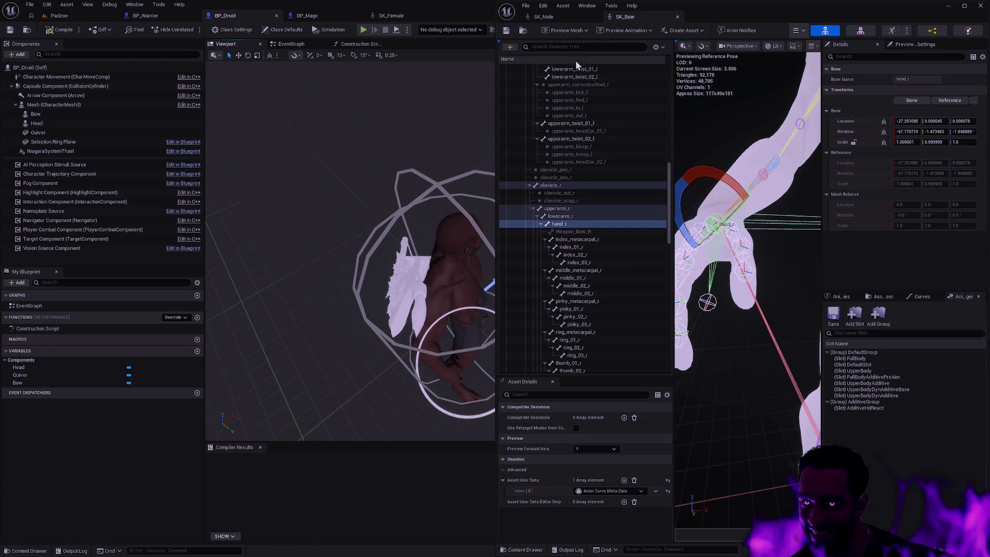
key("ctrl+s")
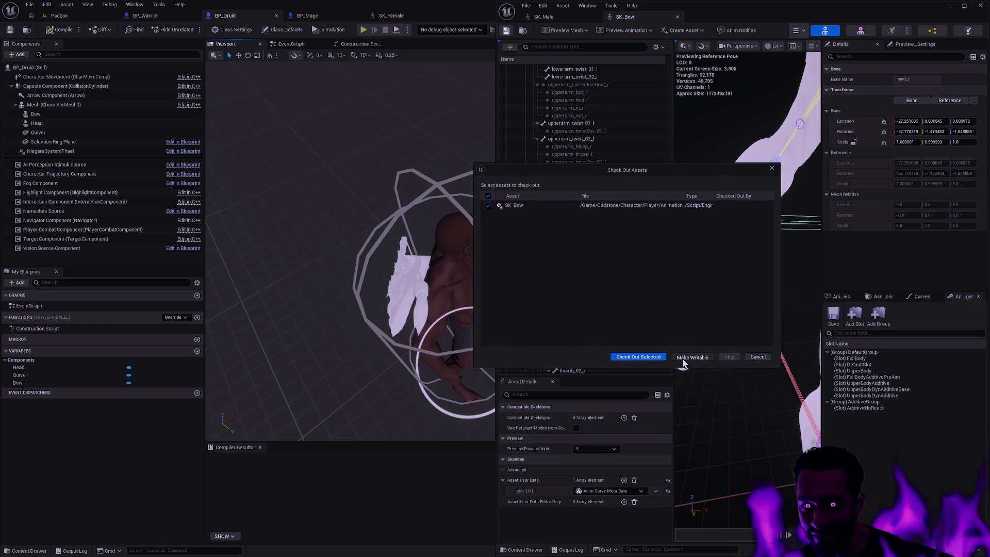
left_click(686, 357)
left_click_drag(361, 258, 392, 227)
left_click_drag(427, 315, 427, 315)
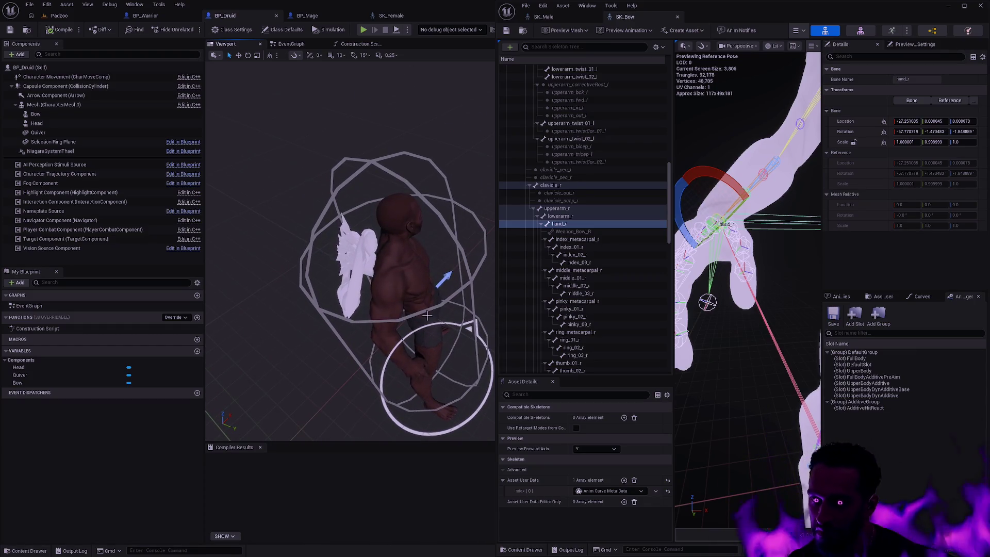
left_click(871, 262)
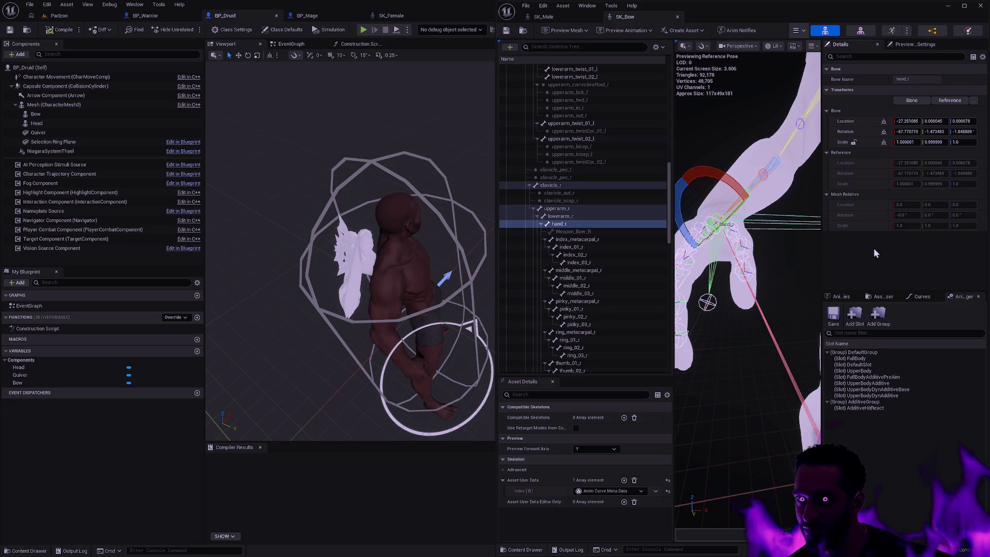
Step: Reapply the bow's hand_r rotation to SK_Male, then undo it
left_click(556, 19)
key("ctrl+y")
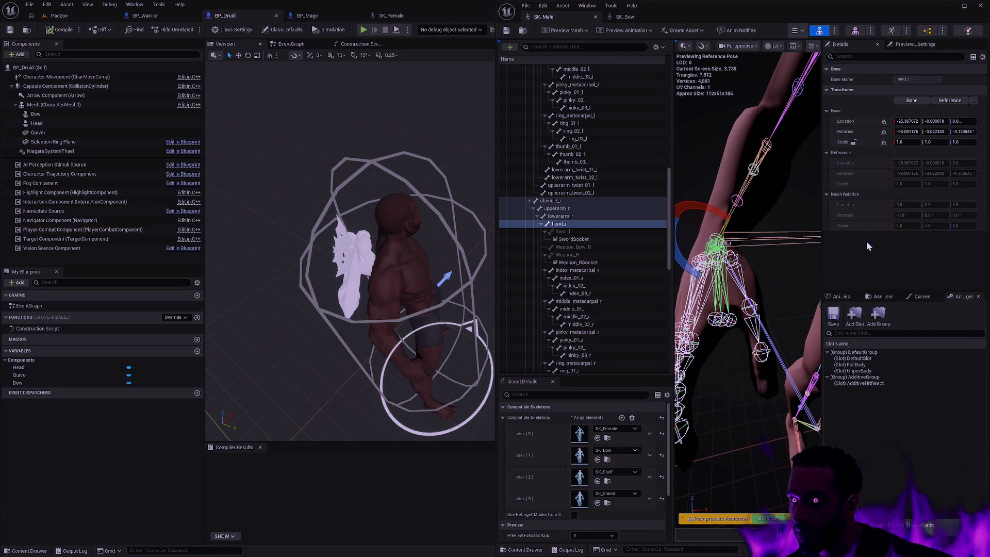
key("ctrl+y")
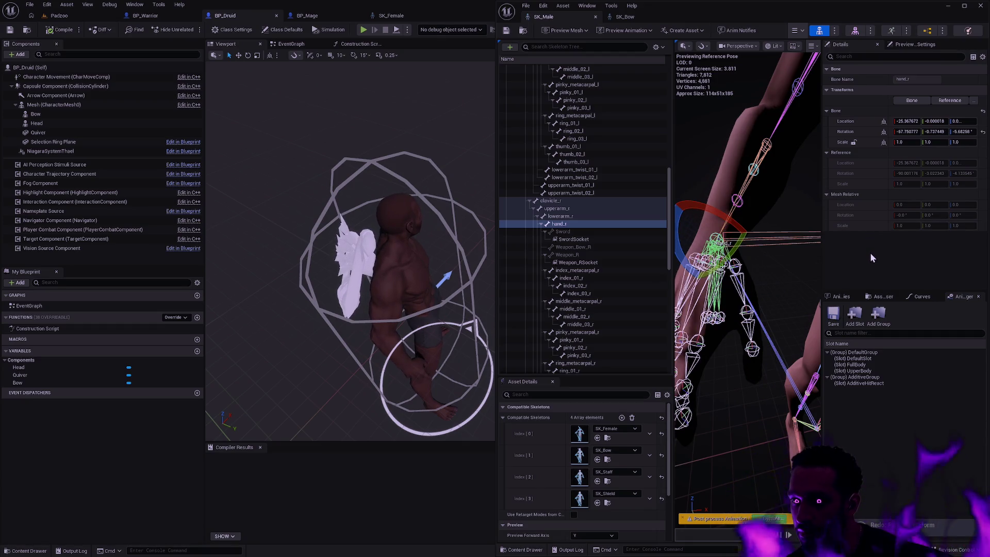
key("ctrl+z")
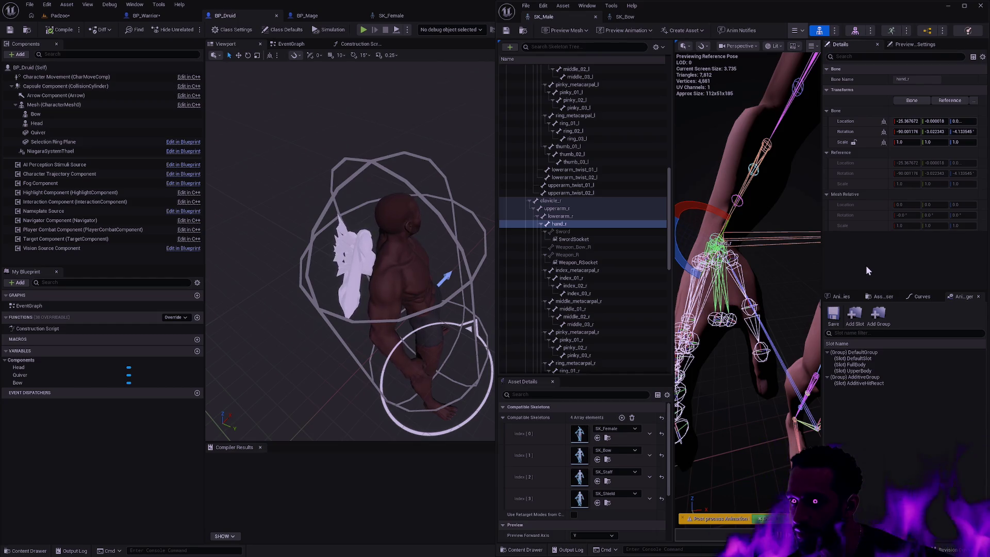
Step: Compare hand_r between SK_Bow and SK_Male, orbiting the bow preview to face the character
left_click(630, 16)
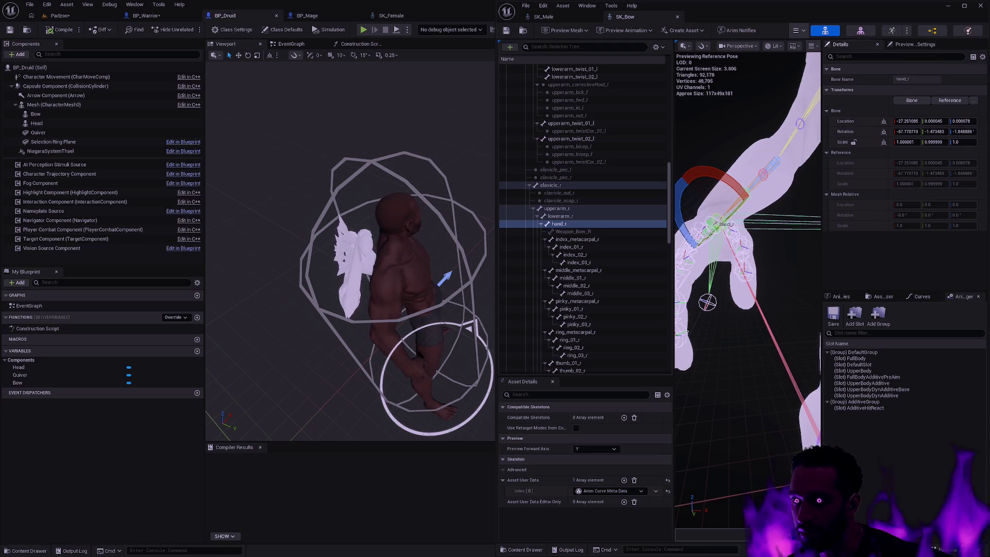
scroll("down", 3)
left_click(712, 303)
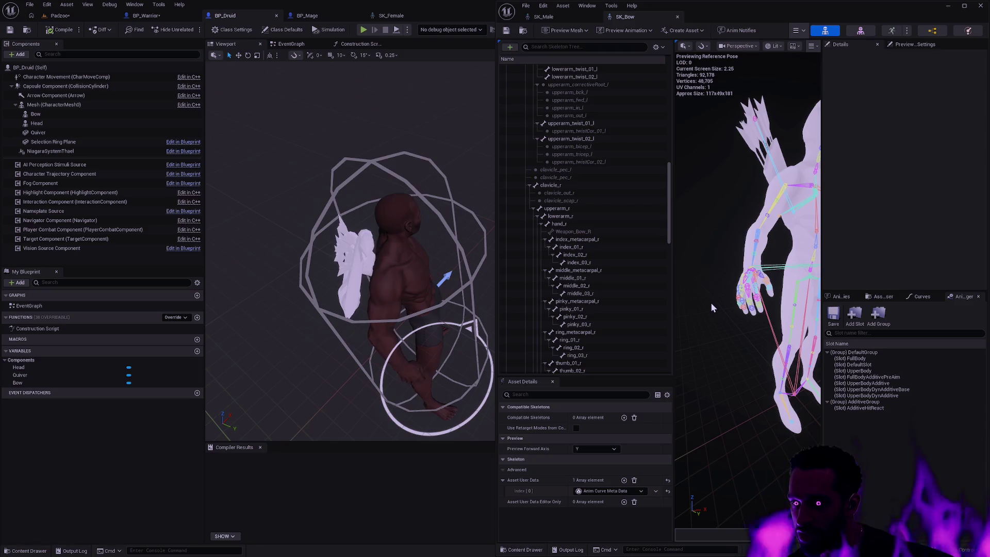
left_click_drag(710, 303, 677, 198)
left_click(544, 16)
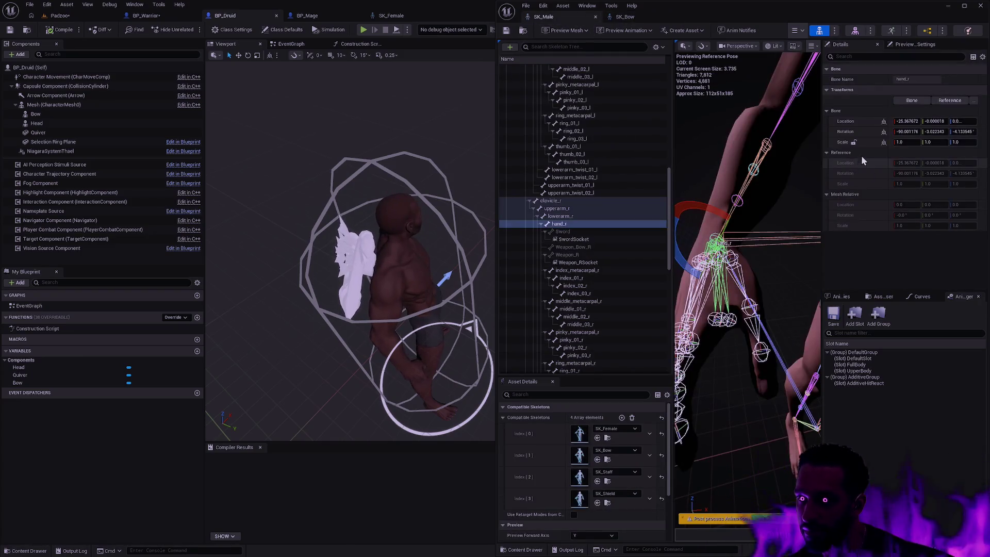
left_click(627, 17)
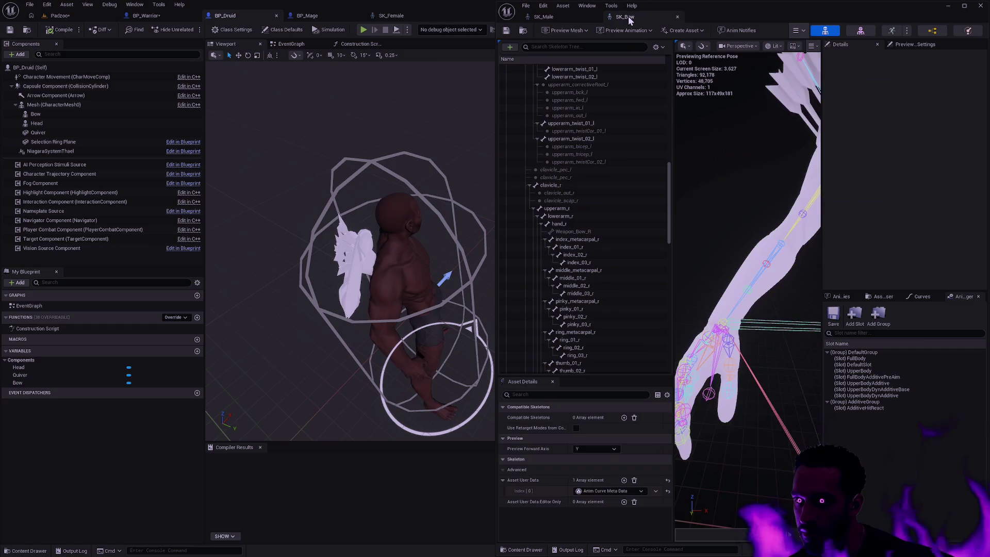
left_click(558, 17)
scroll("down", 3)
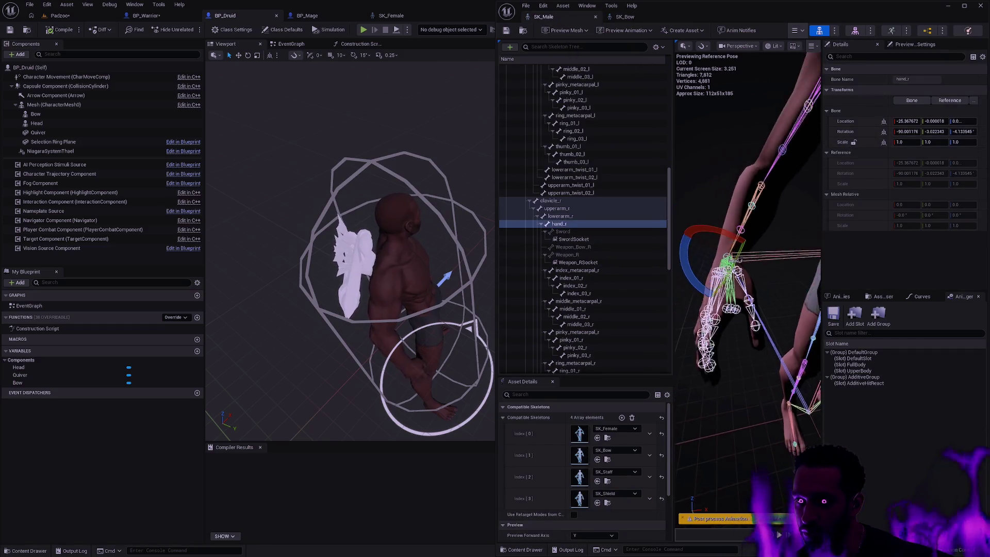
Step: Rotate SK_Male's hand_r at the wrist, save, then undo the rotation
left_click_drag(748, 251, 701, 308)
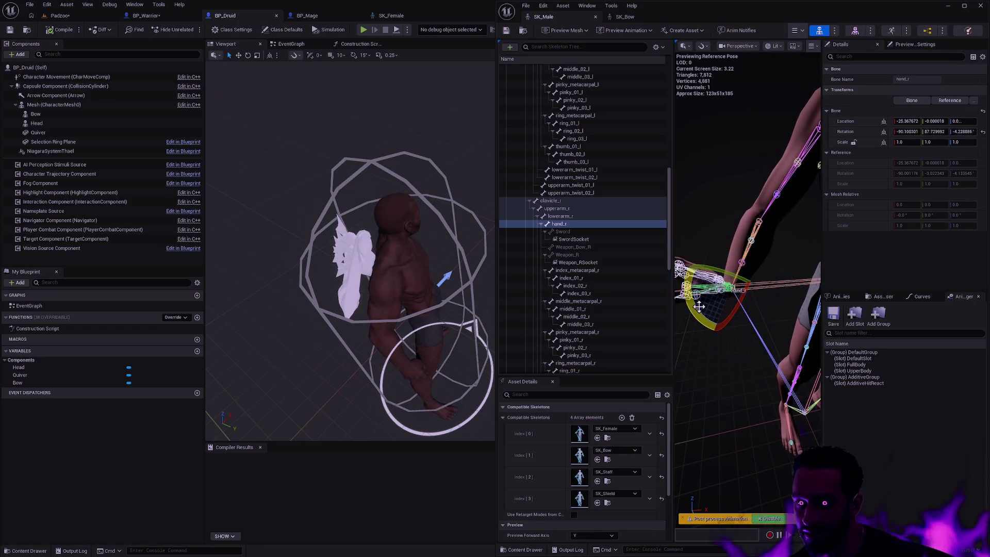
left_click(507, 31)
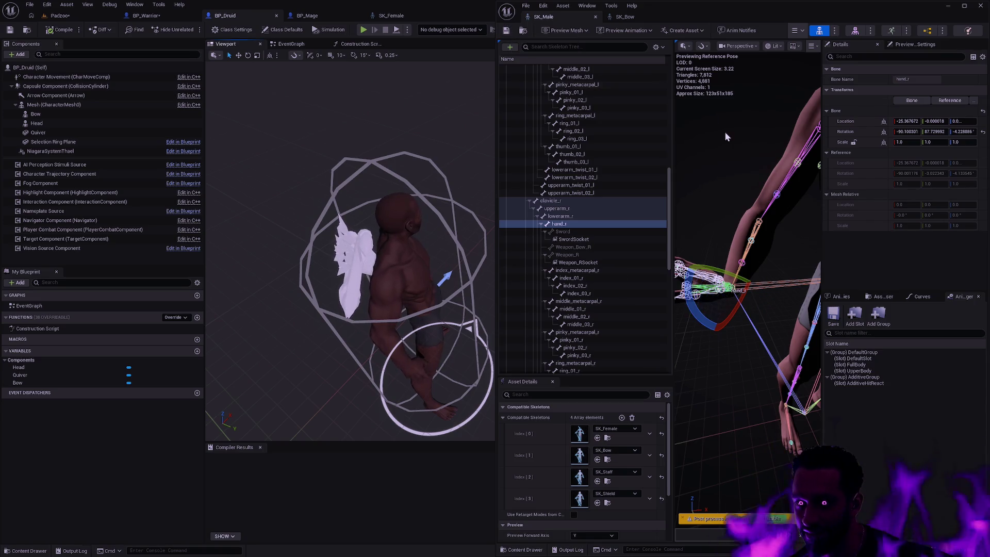
left_click(734, 173)
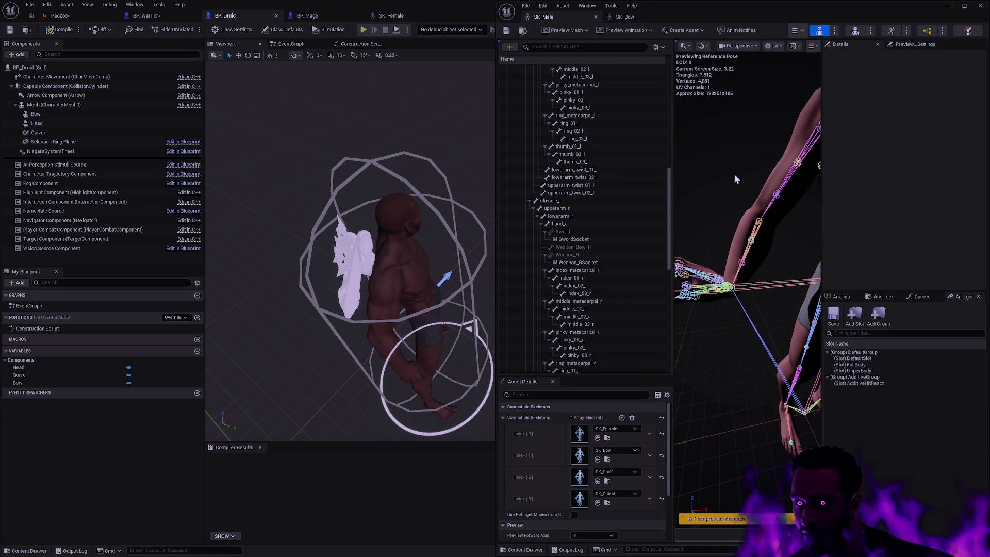
key("ctrl+z")
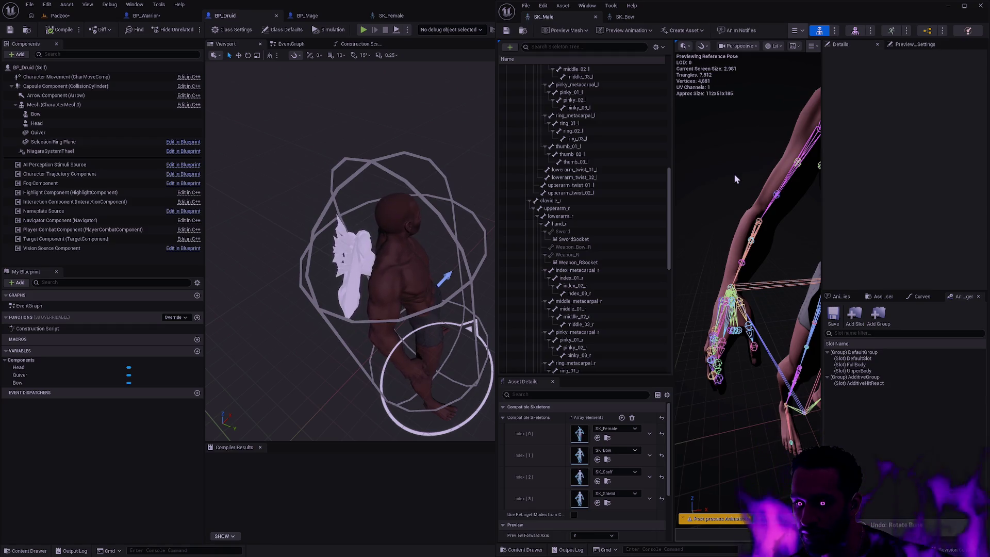
left_click_drag(734, 173, 719, 168)
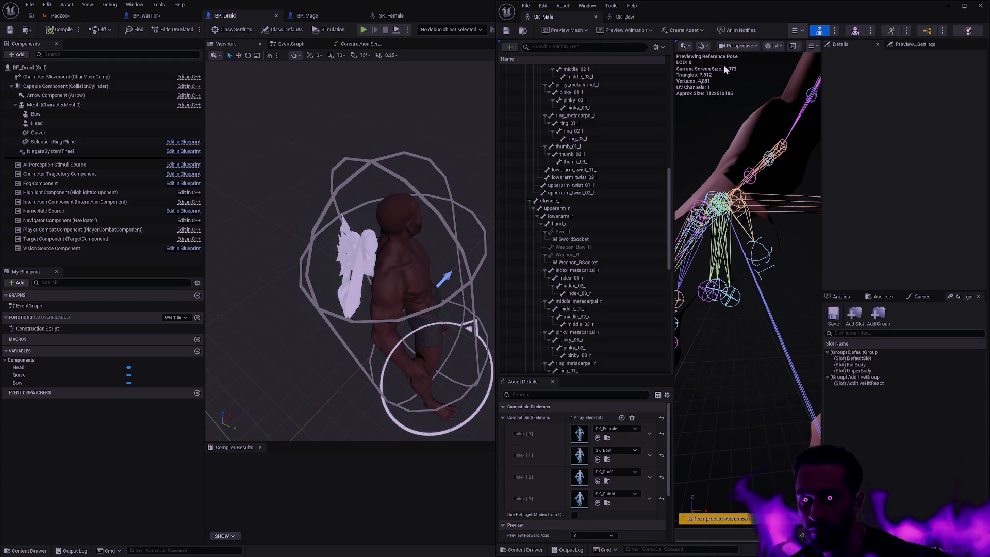
Step: Open SKM_Male docked beside SK_Bow in Skeleton mode, closing the SK_Male editor
left_click(855, 31)
left_click_drag(618, 20, 622, 18)
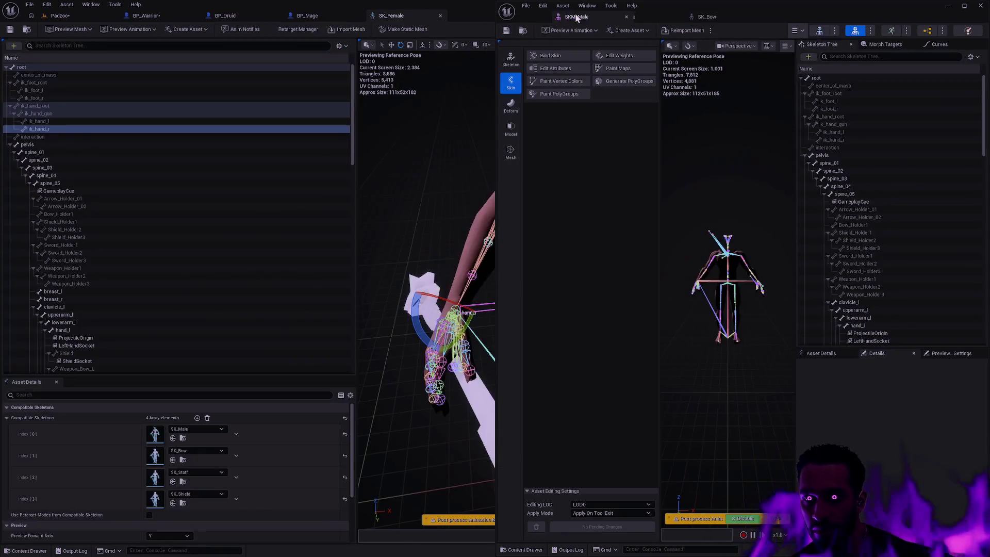
left_click(678, 17)
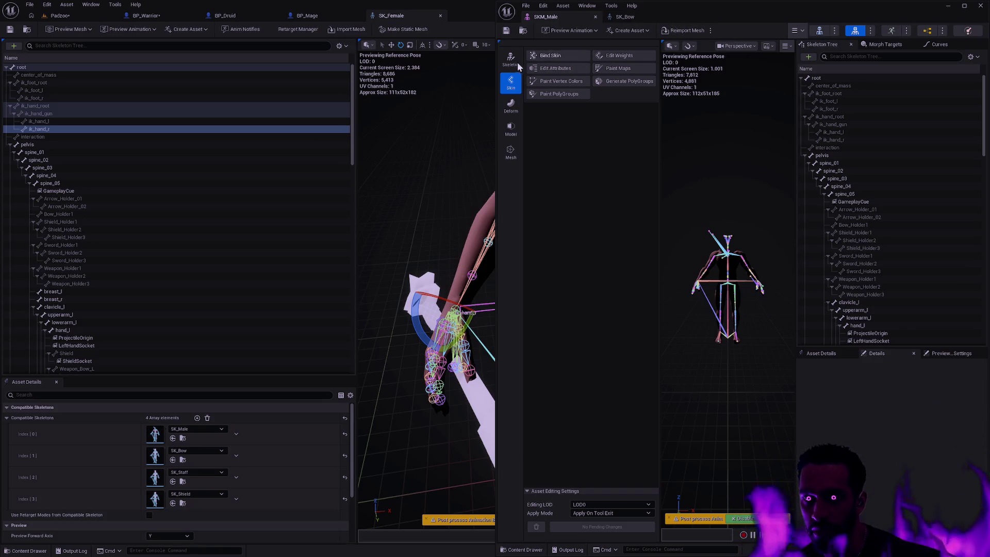
left_click(512, 61)
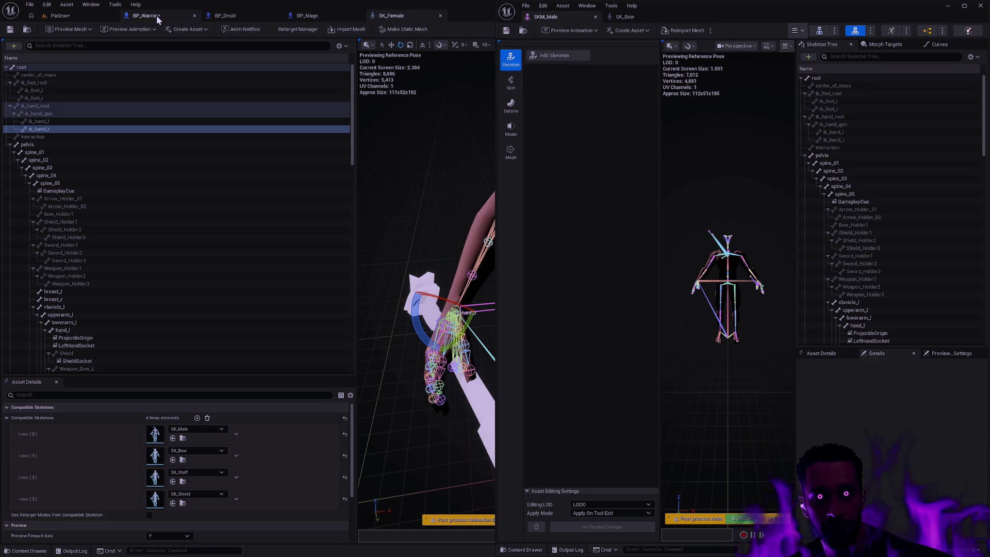
left_click(146, 15)
left_click(225, 15)
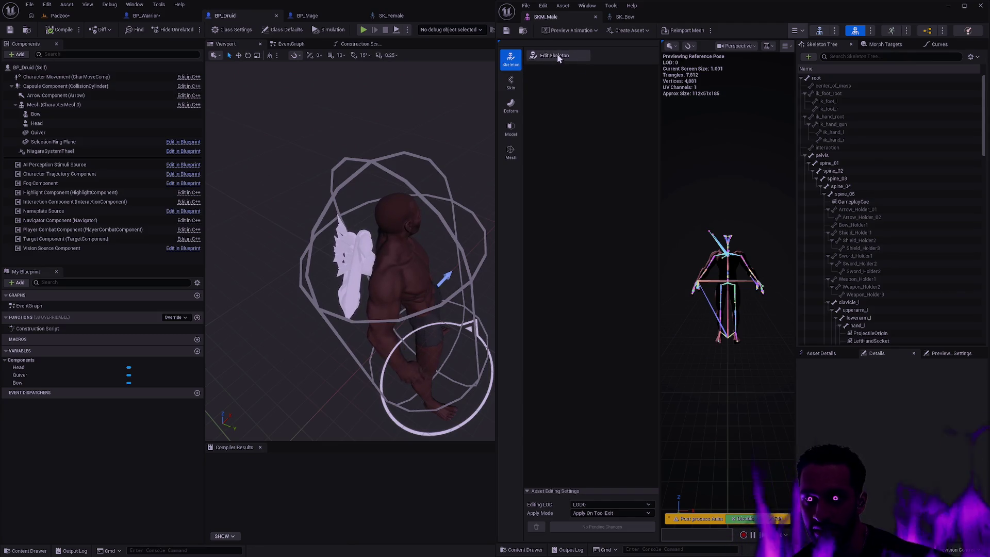
Step: Enter SKM_Male skeleton editing and inspect the ik_hand_r and ik_hand_root bones
left_click(556, 56)
scroll("up", 3)
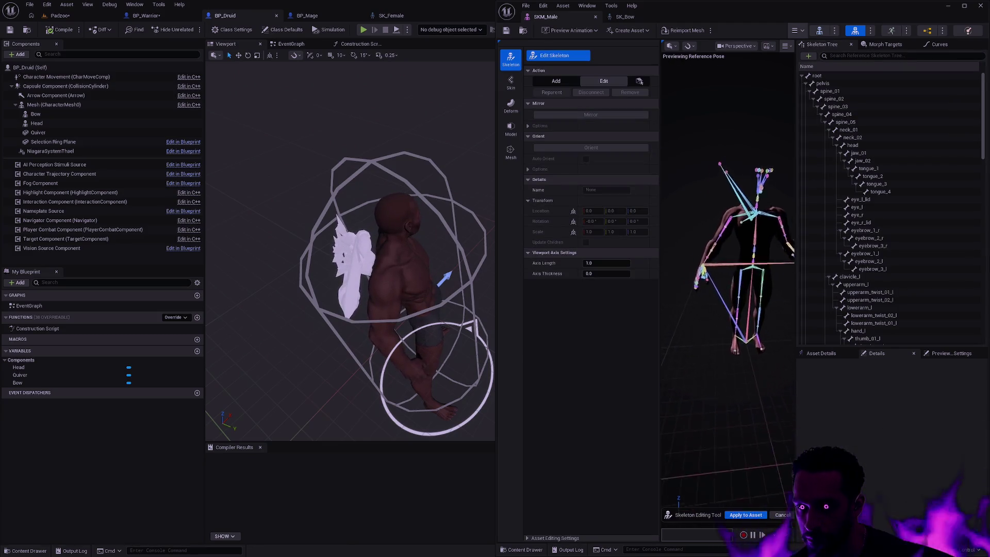
left_click(727, 279)
left_click(718, 267)
left_click(725, 280)
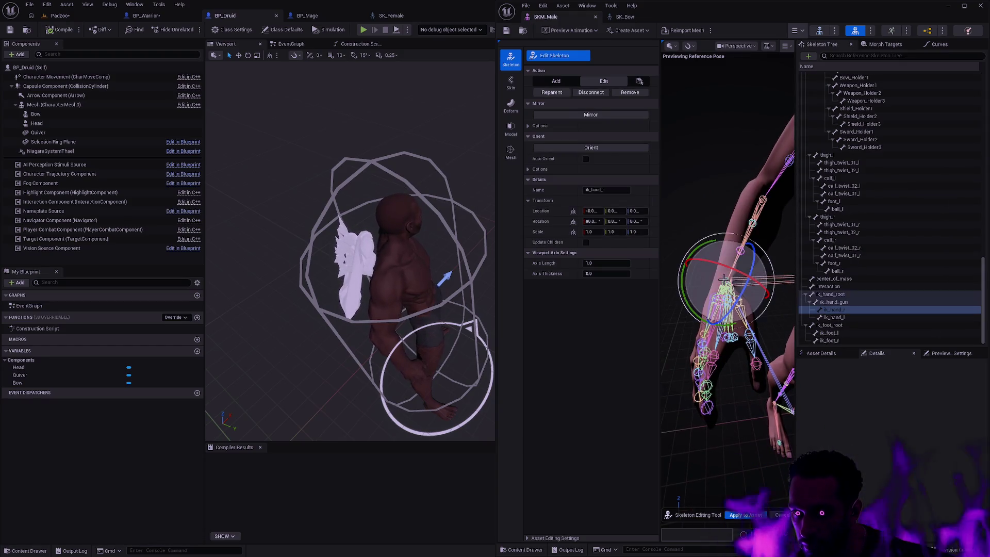
left_click(856, 295)
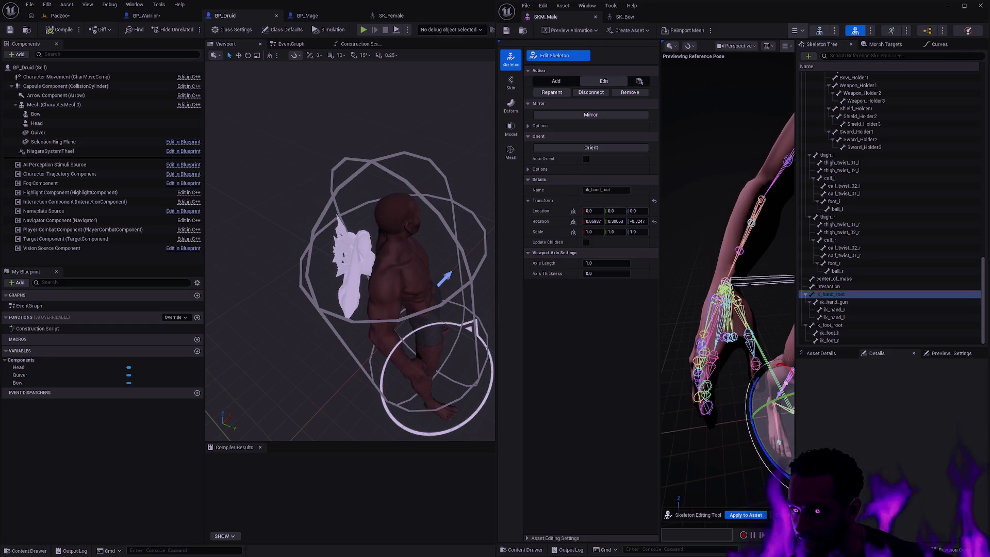
key("f")
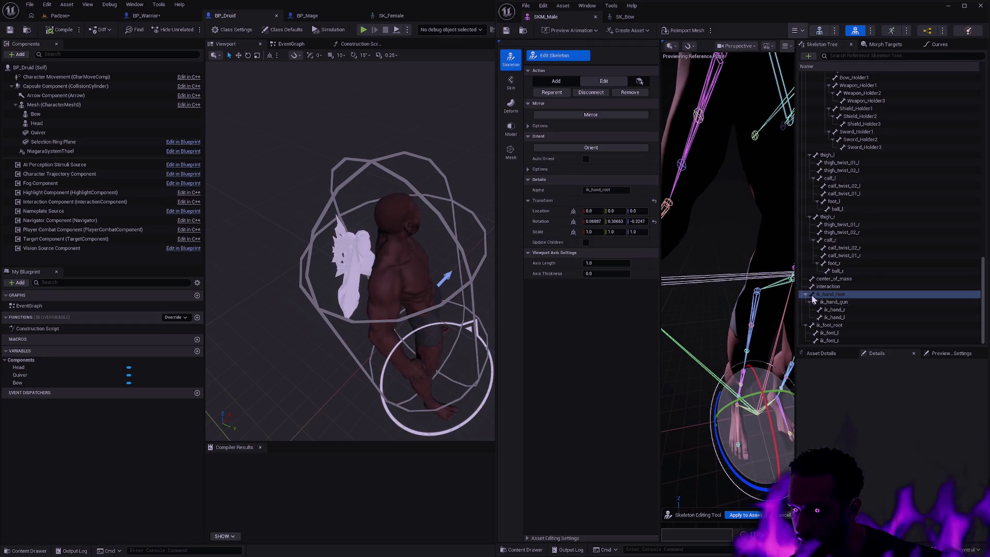
left_click(807, 295)
Step: Select hand_r and rotate it to about -67.77, -1.47, -1.85
scroll("up", 3)
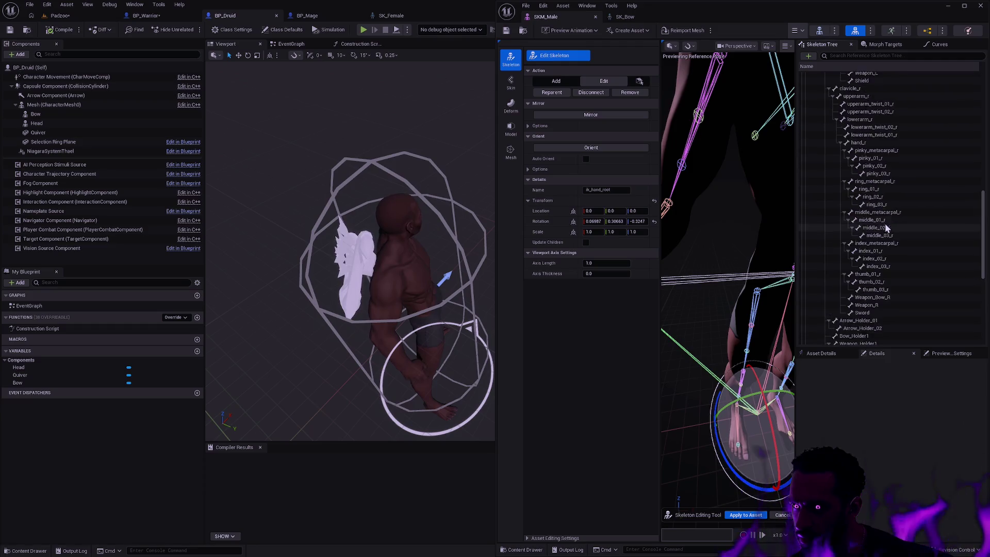
scroll("up", 3)
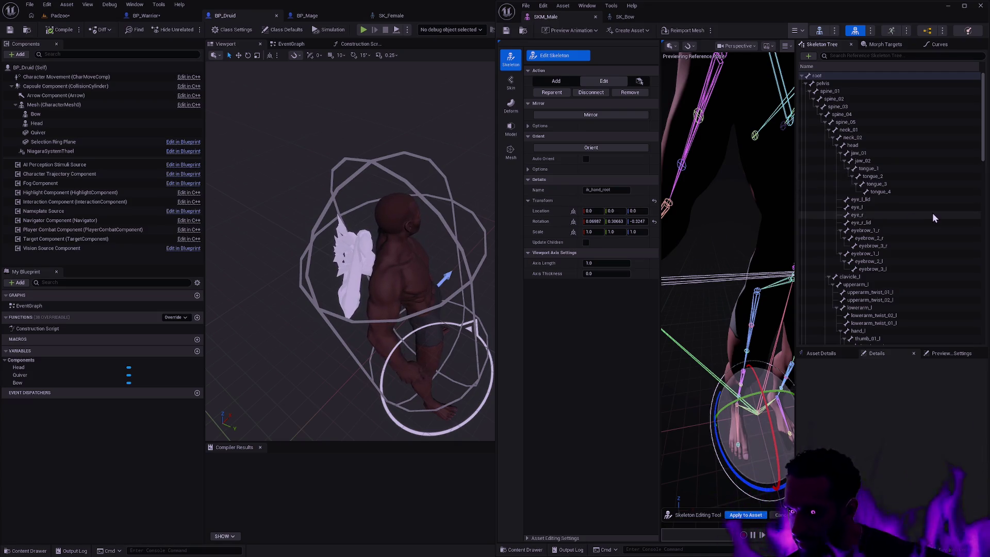
scroll("down", 3)
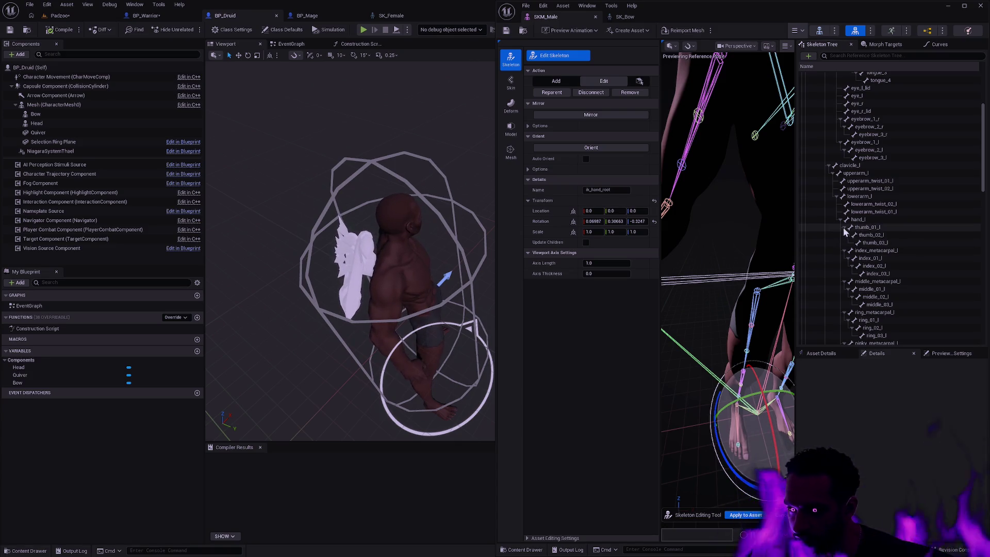
scroll("down", 3)
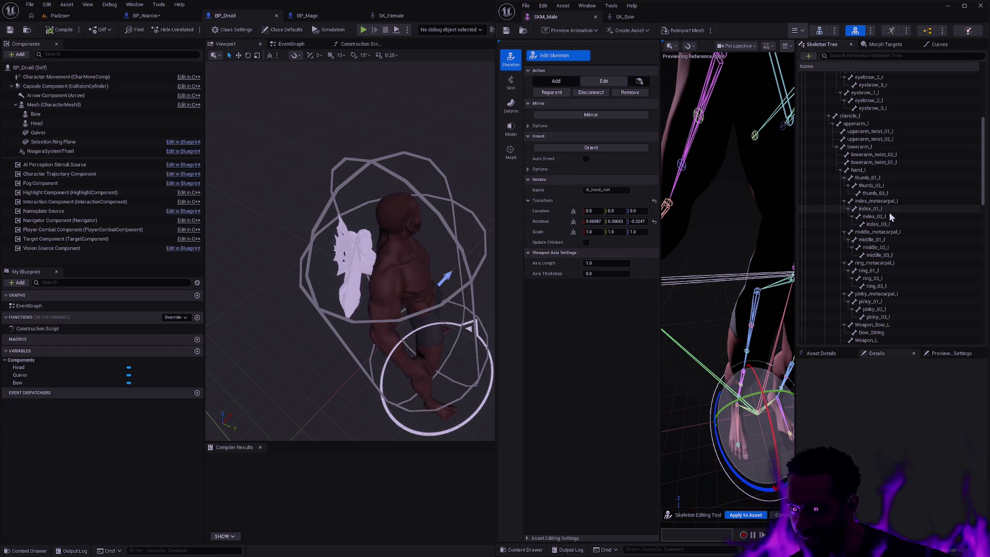
scroll("down", 3)
scroll("down", 3)
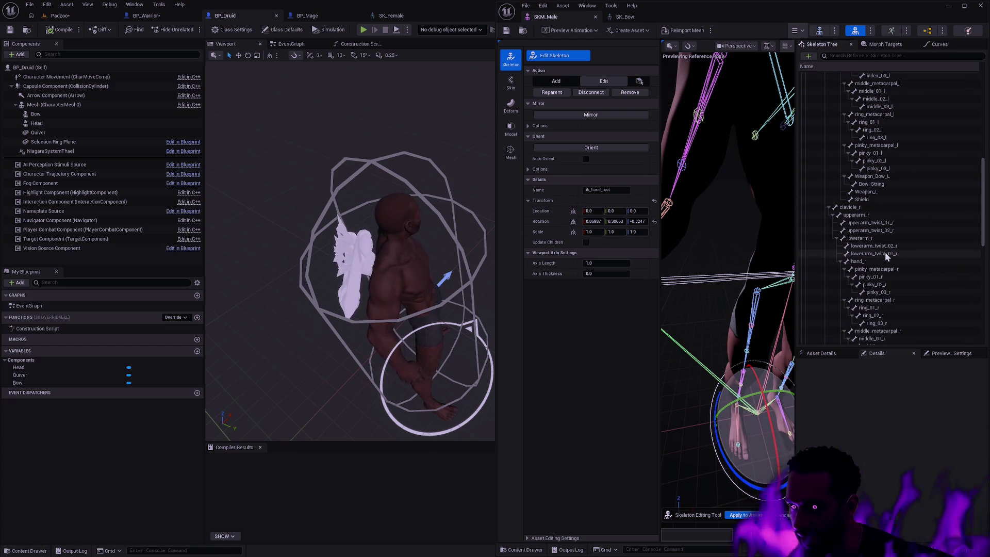
left_click(875, 262)
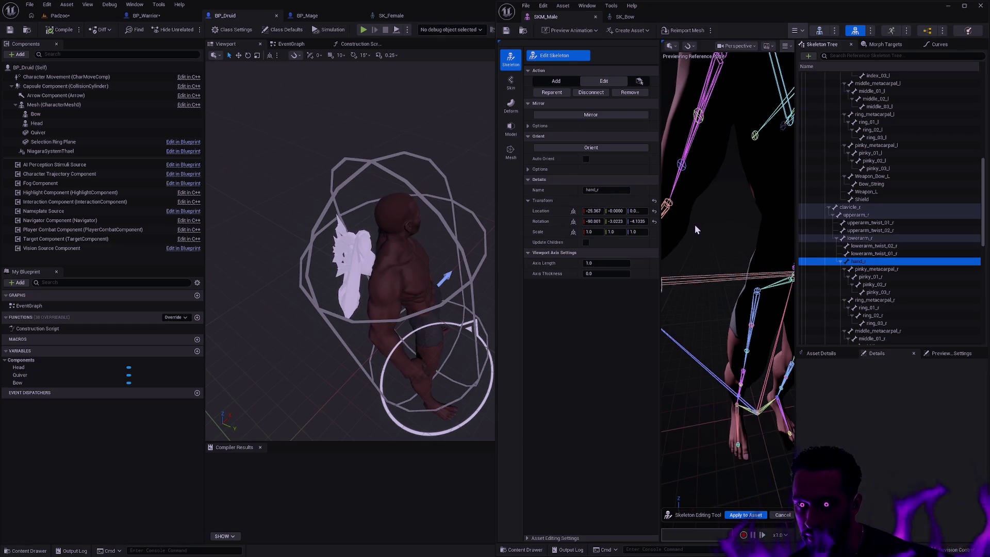
left_click(550, 222)
key("f")
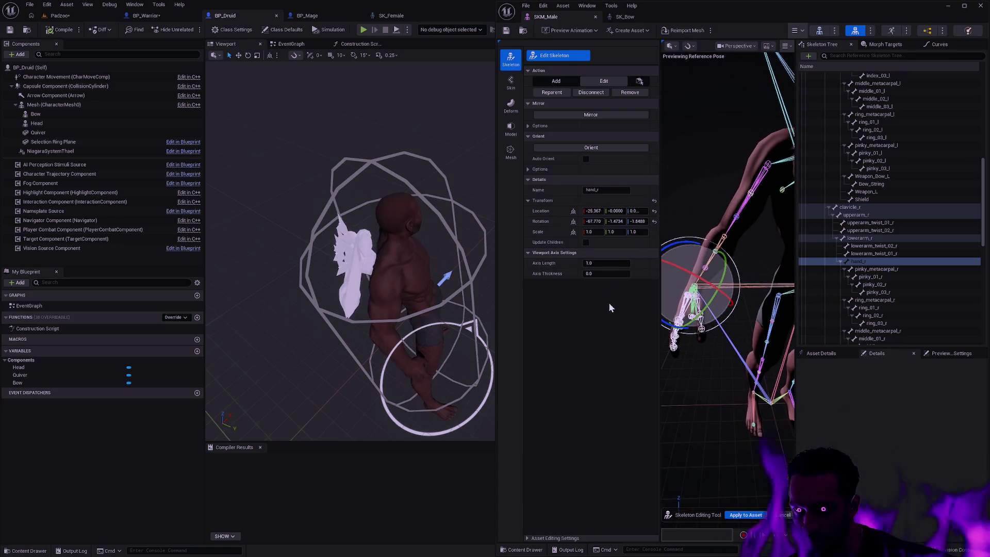
Step: Reapply hand_r's adjusted rotation and apply the skeleton edits to the SKM_Male asset
left_click(698, 384)
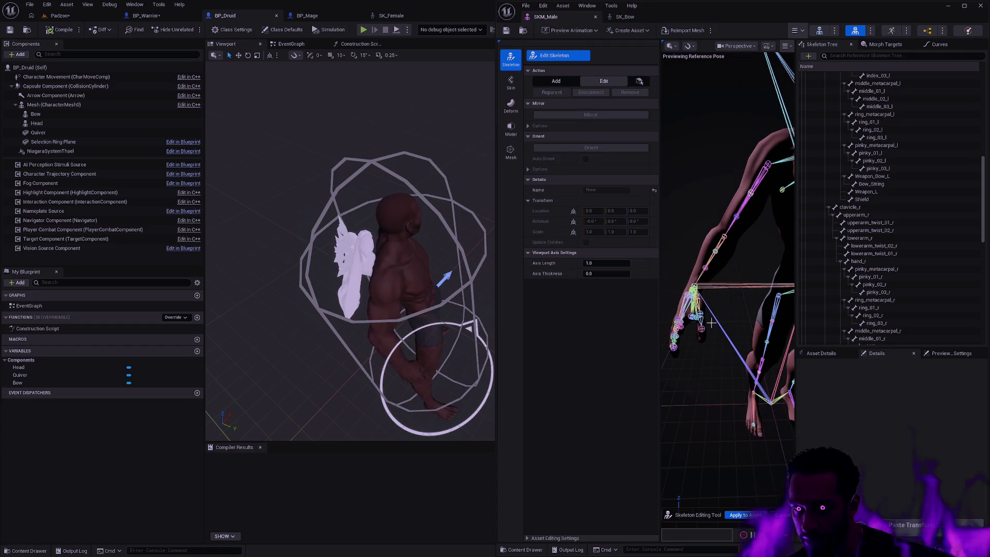
left_click(868, 260)
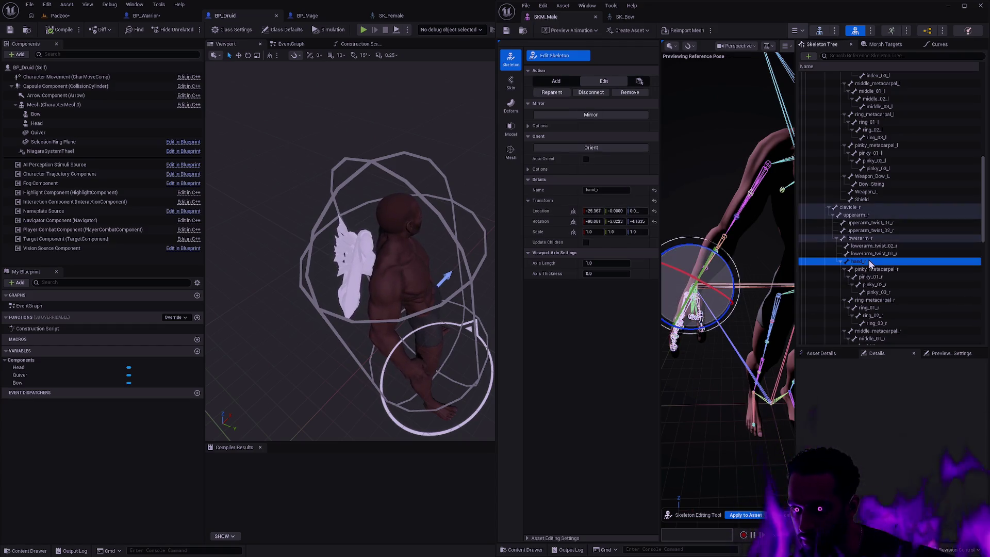
left_click(547, 221)
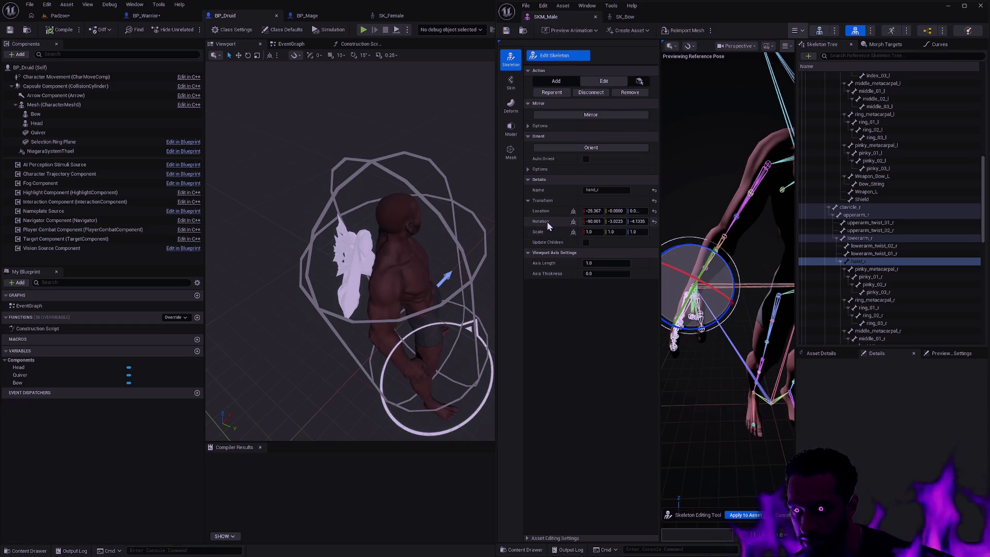
key("f")
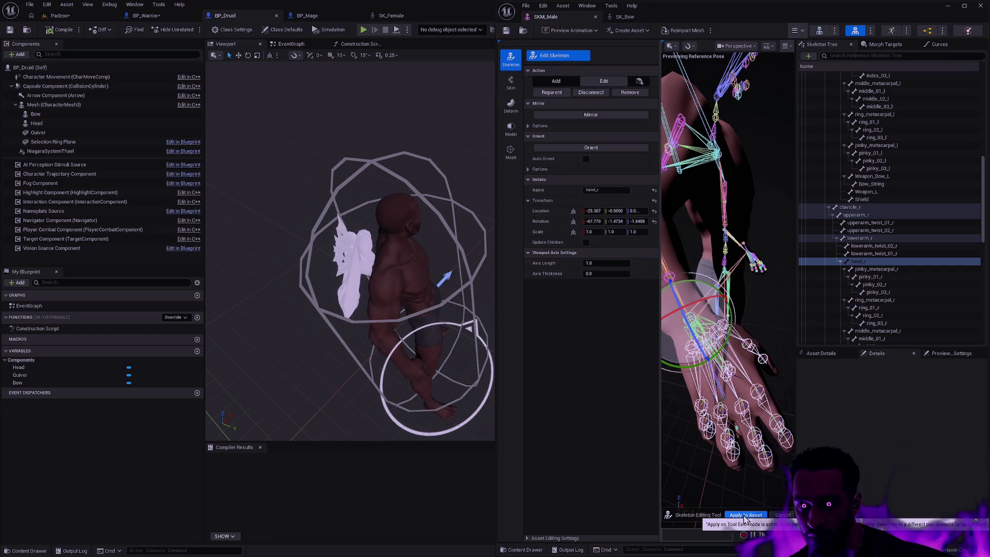
left_click(744, 515)
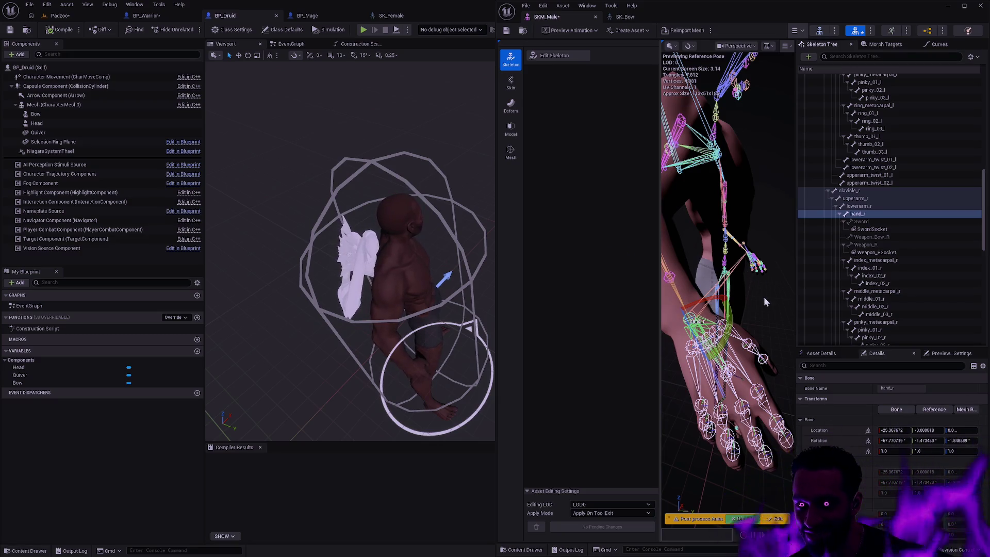
Step: Toggle skeleton editing and compare the hand_l and hand_r bones up close
left_click(557, 55)
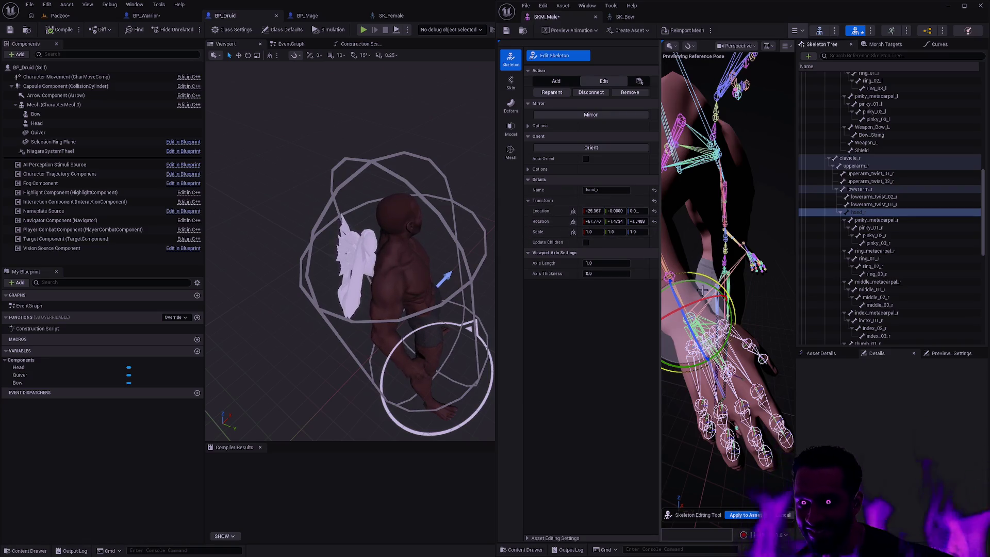
left_click(783, 515)
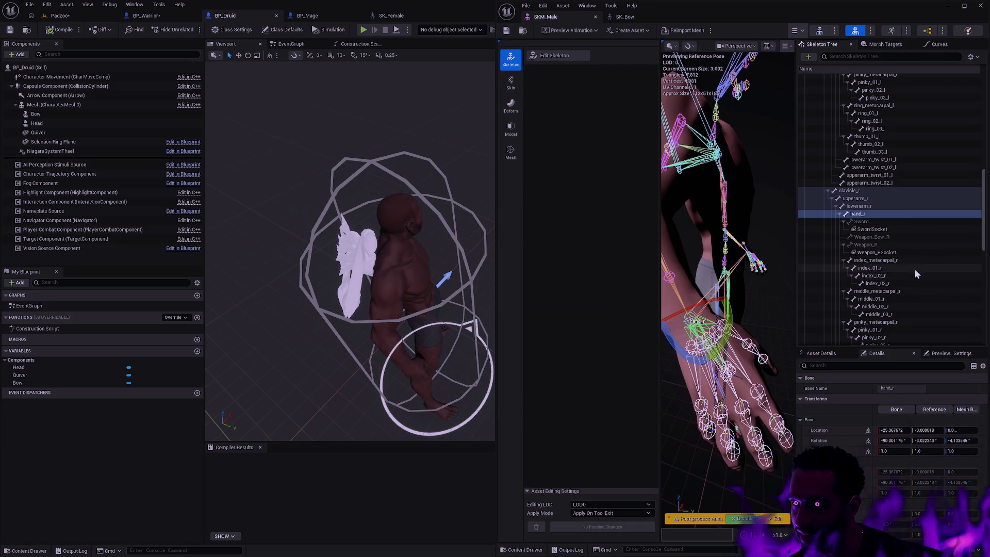
scroll("up", 3)
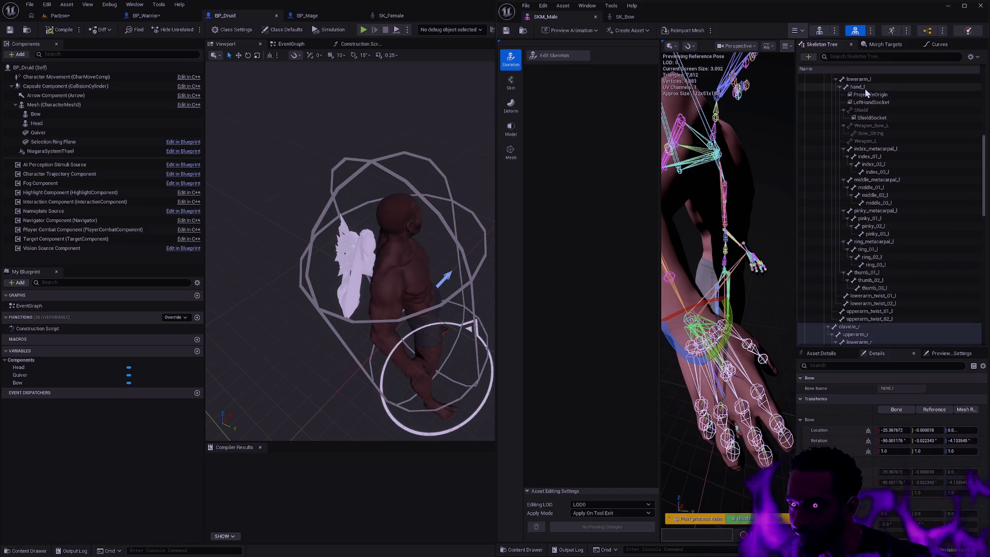
left_click(864, 87)
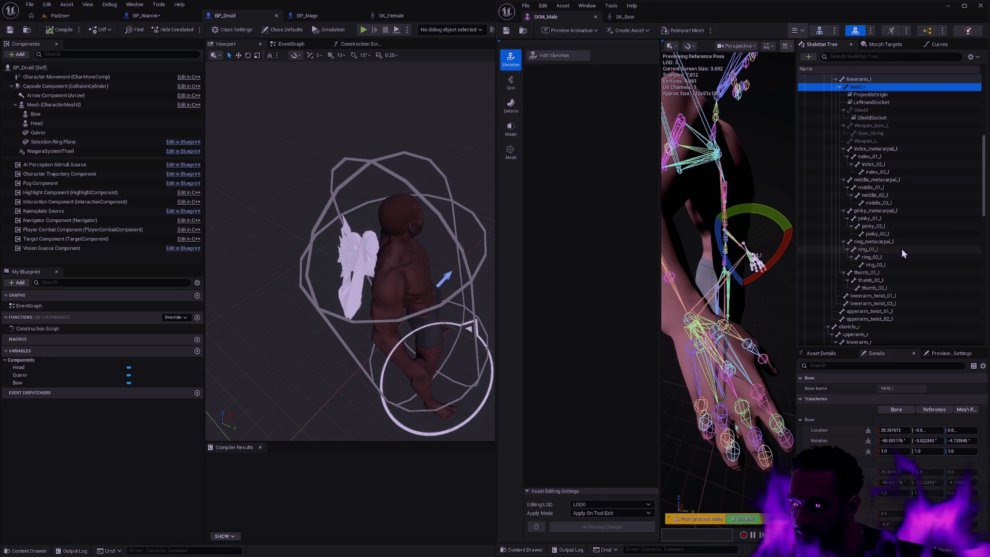
scroll("down", 3)
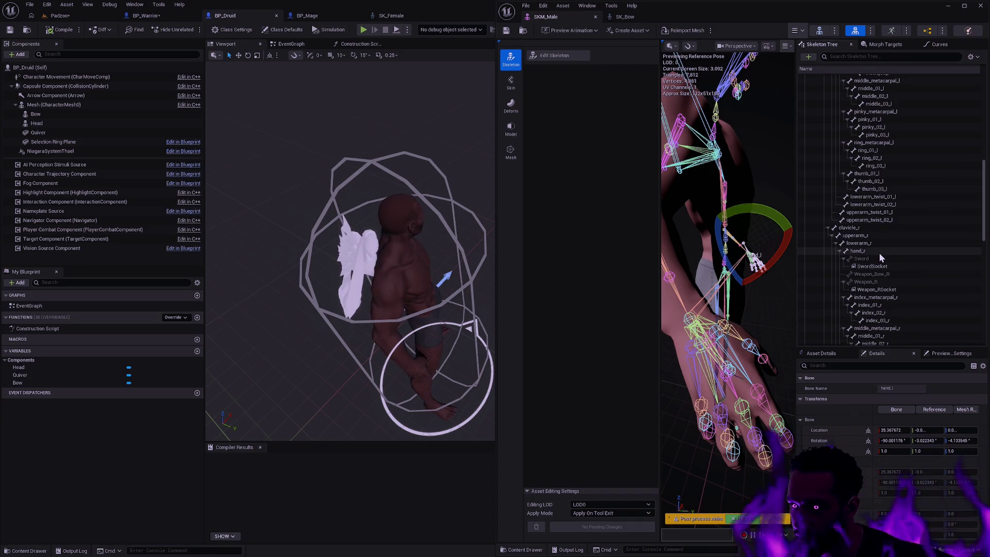
left_click(879, 251)
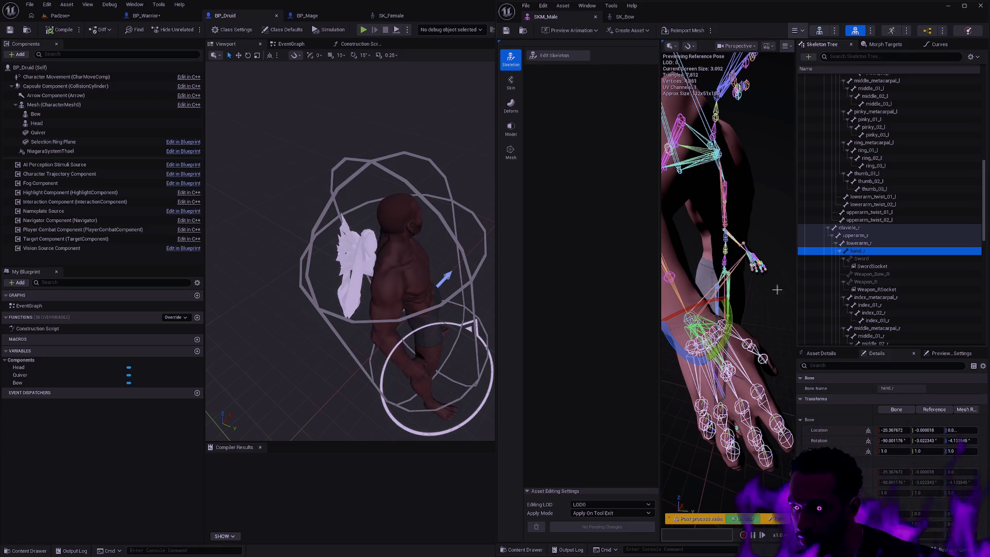
left_click_drag(778, 298, 728, 253)
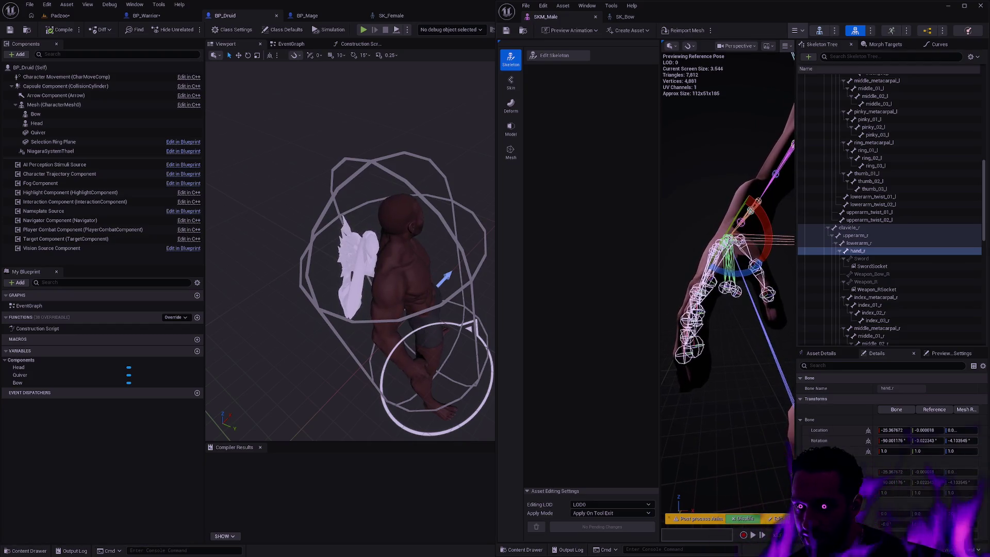
Step: Inspect Weapon_R, Sword and Weapon_Bow_R, trying a 48° Weapon_Bow_R rotation, then undo it
left_click(740, 292)
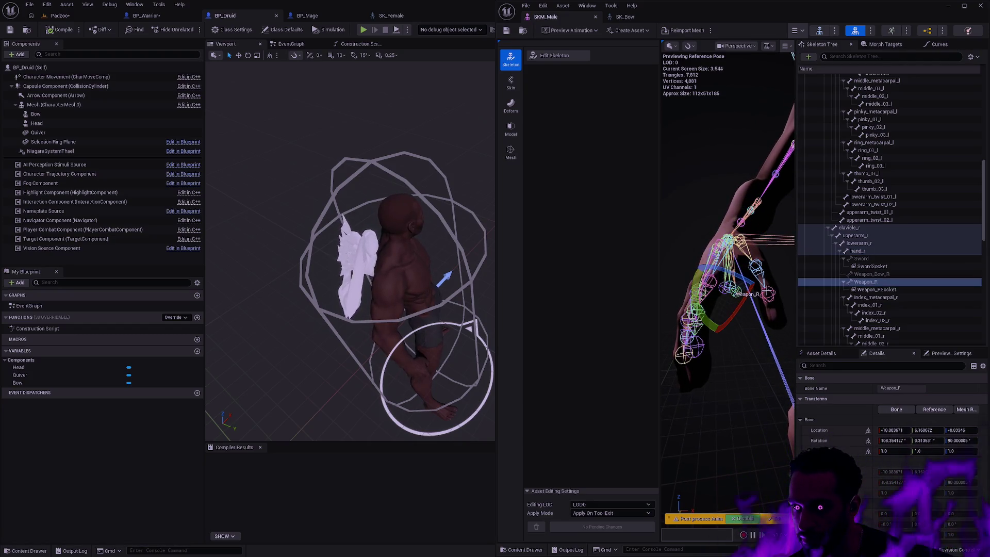
left_click(726, 293)
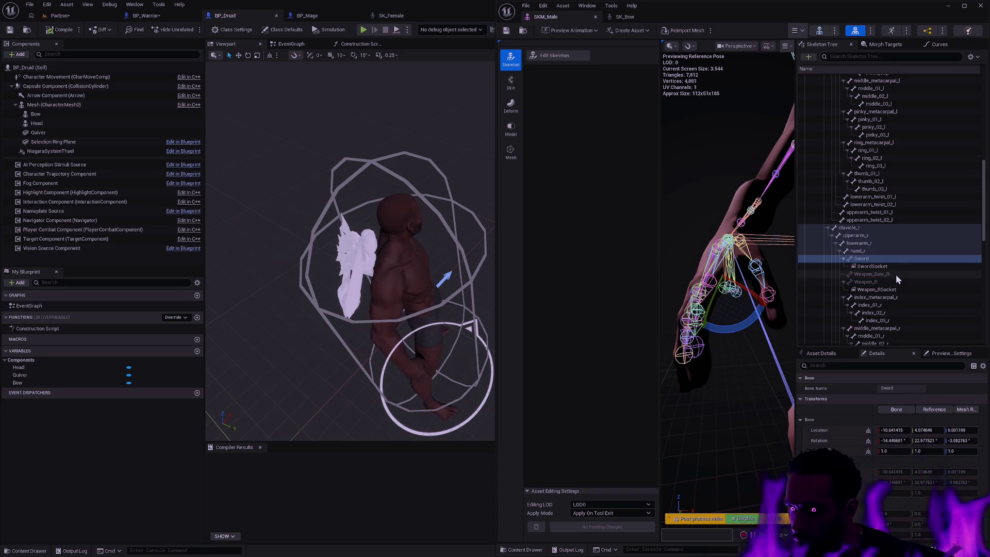
left_click(895, 274)
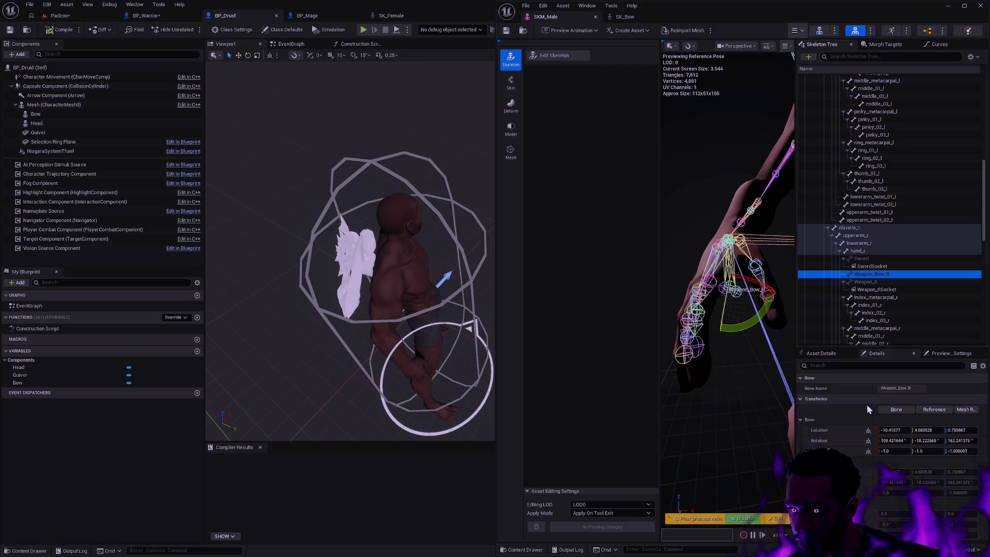
left_click(838, 441)
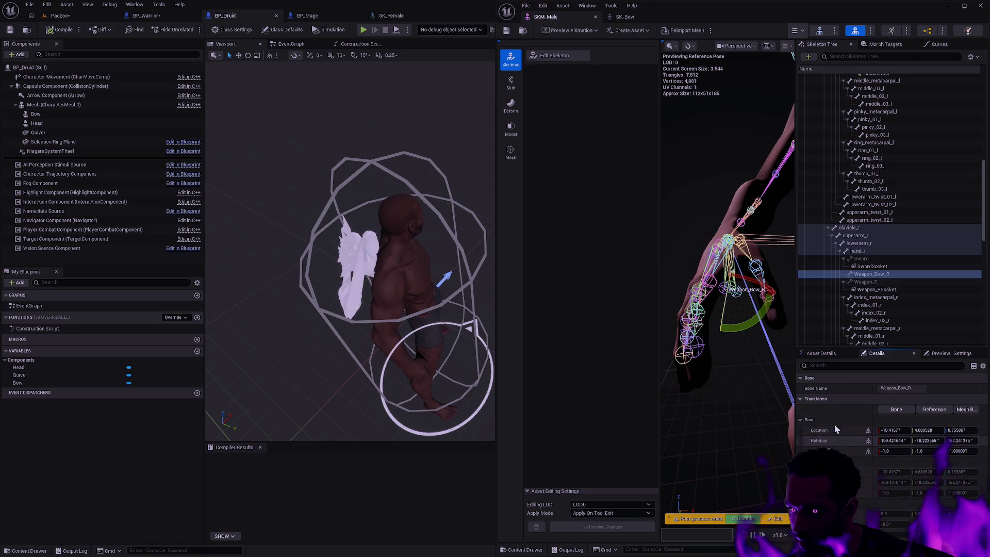
left_click_drag(727, 297, 723, 327)
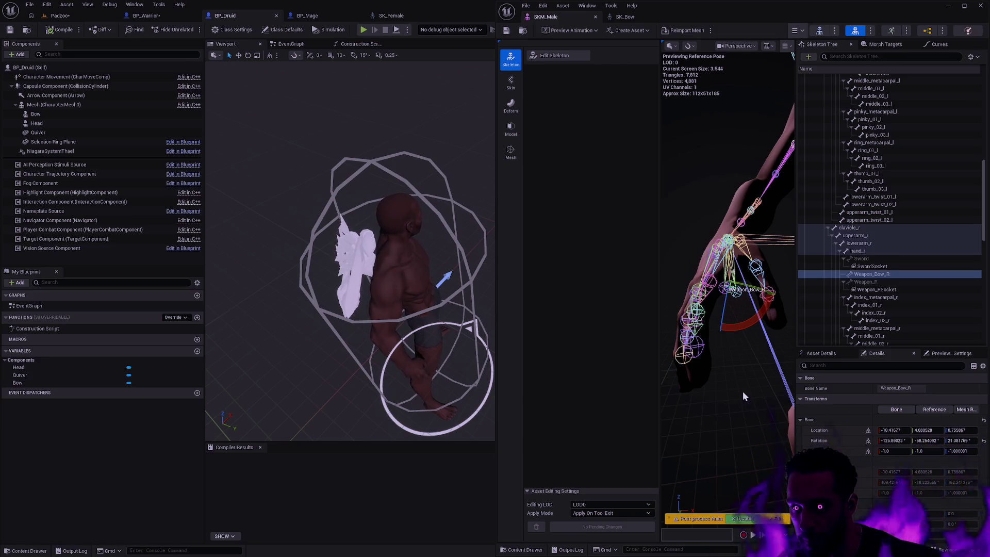
left_click(748, 383)
key("ctrl+z")
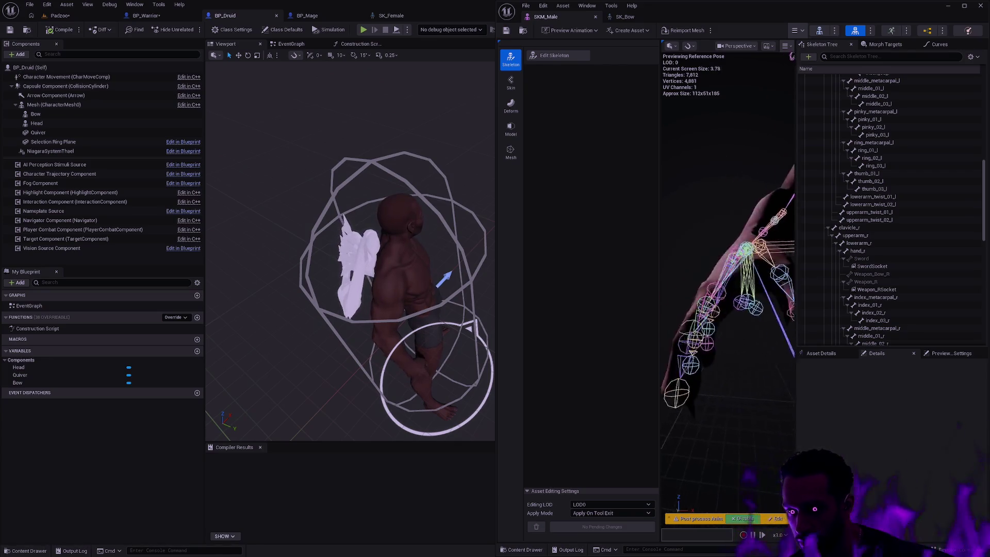
left_click(554, 55)
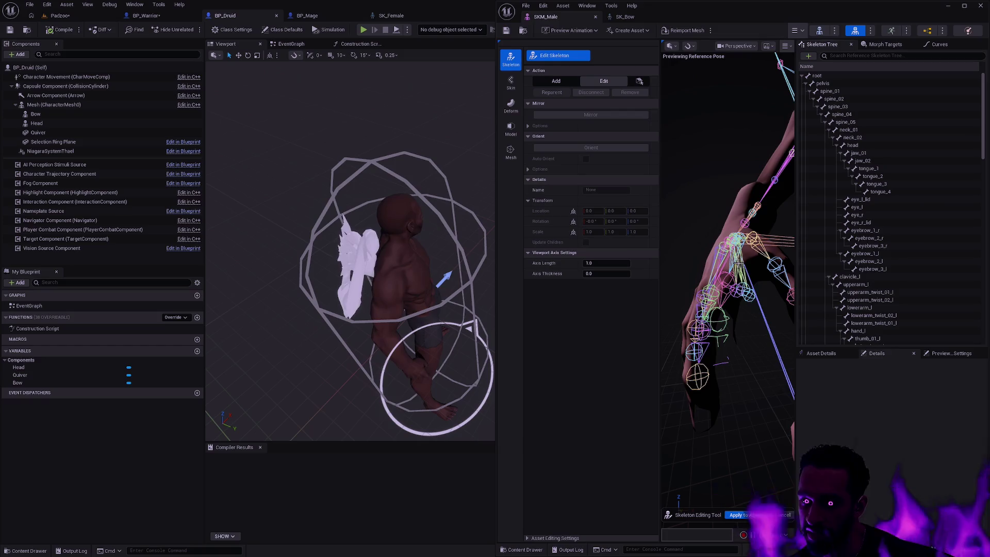
Step: Compare Weapon_R and Weapon_Bow_R with the druid's bow, then re-snap SKM_Male right
left_click(749, 303)
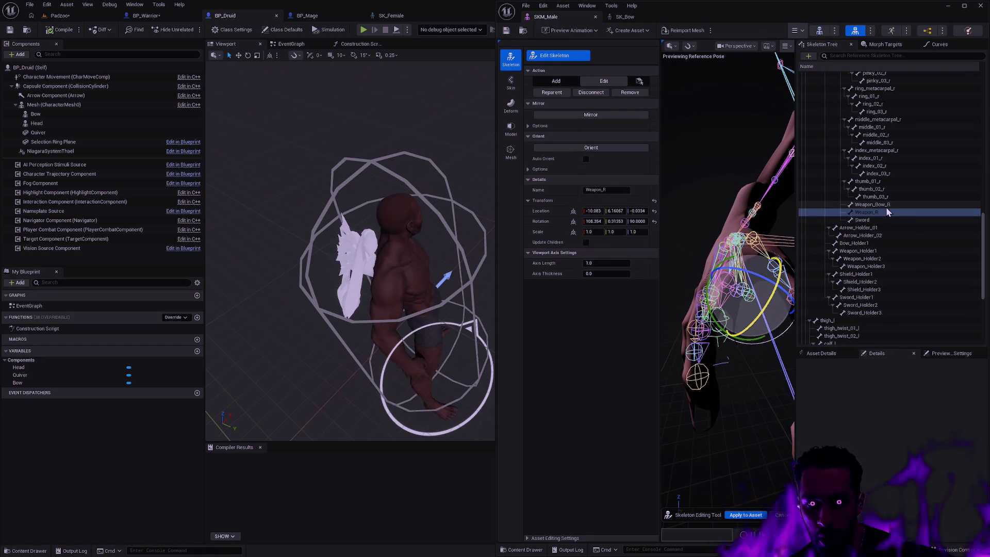
left_click(887, 207)
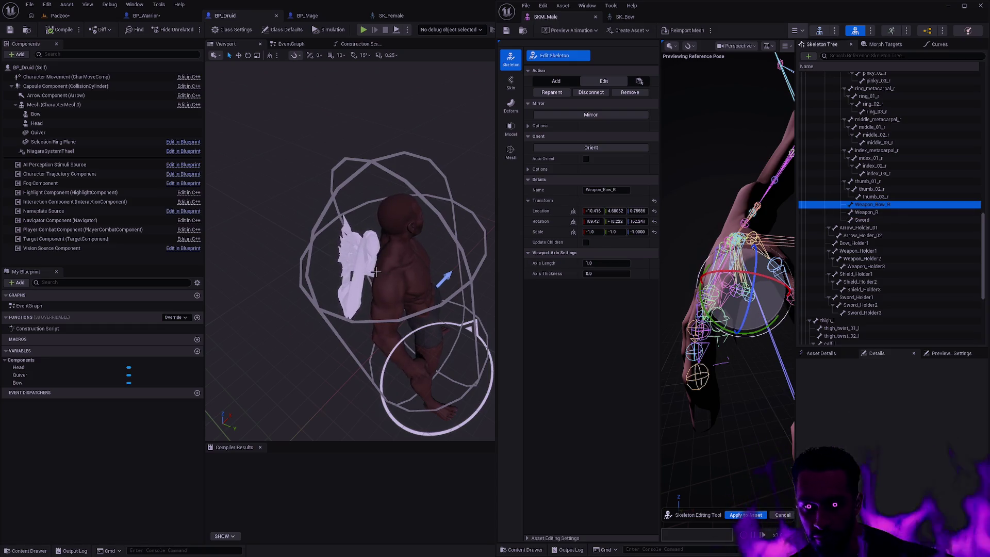
left_click(360, 295)
left_click_drag(571, 3, 635, 292)
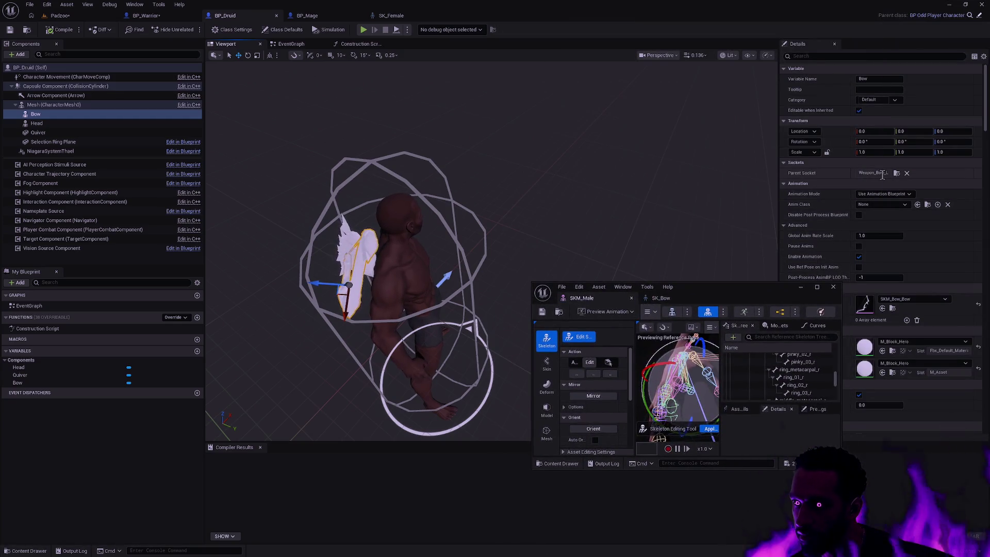
left_click_drag(725, 291, 989, 177)
left_click(769, 200)
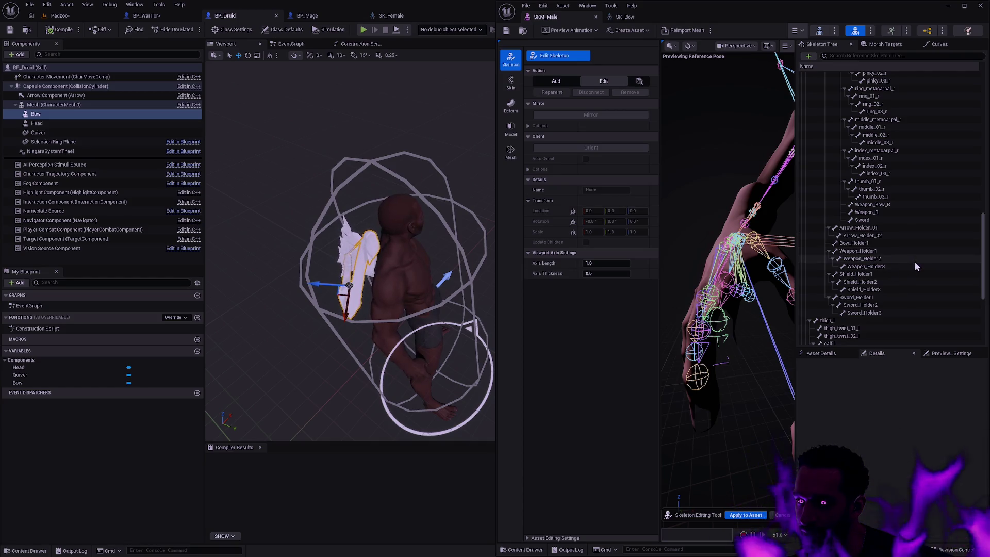
Step: Try a roll change on Weapon_Bow_L, then exit editing with its rotation still -97.01
scroll("up", 3)
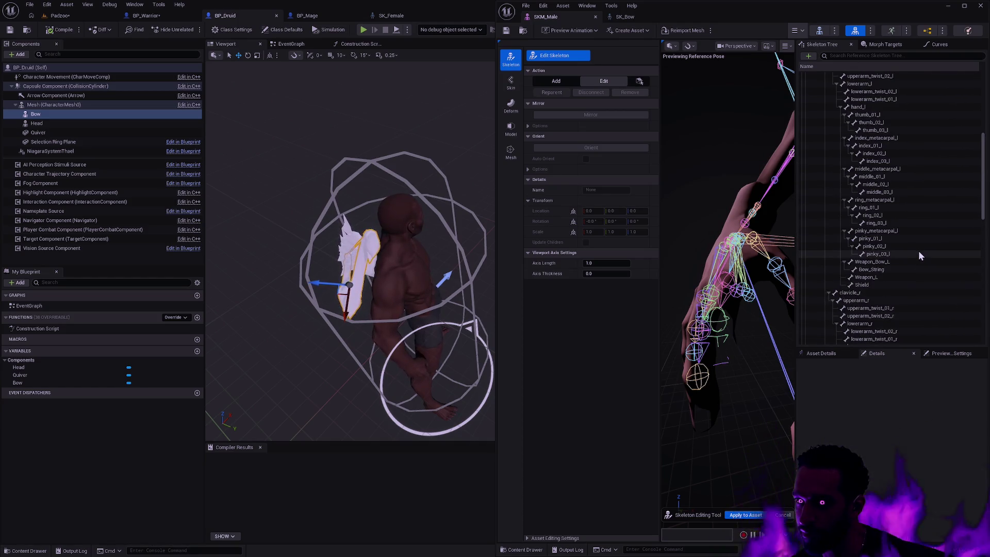
left_click(888, 261)
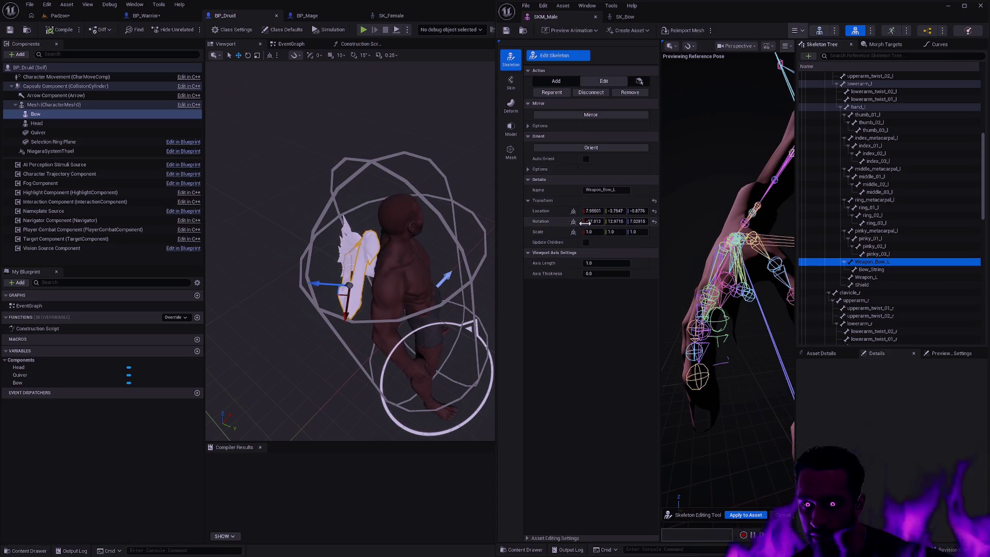
left_click_drag(585, 223, 672, 216)
key("Escape")
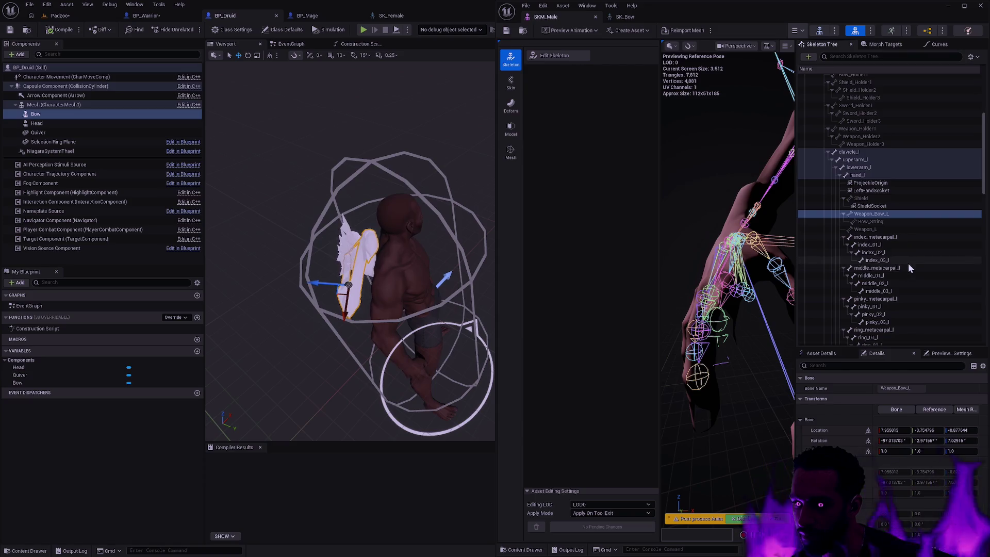
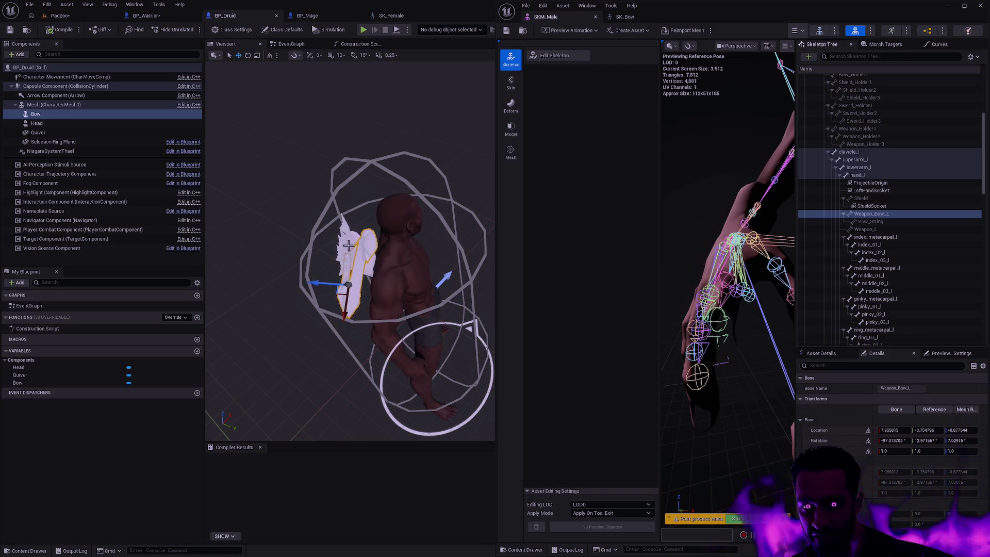
Step: Rotate the Weapon_Bow_L bone upright, then orbit BP_Druid's viewport to check the bow
left_click_drag(771, 372, 738, 463)
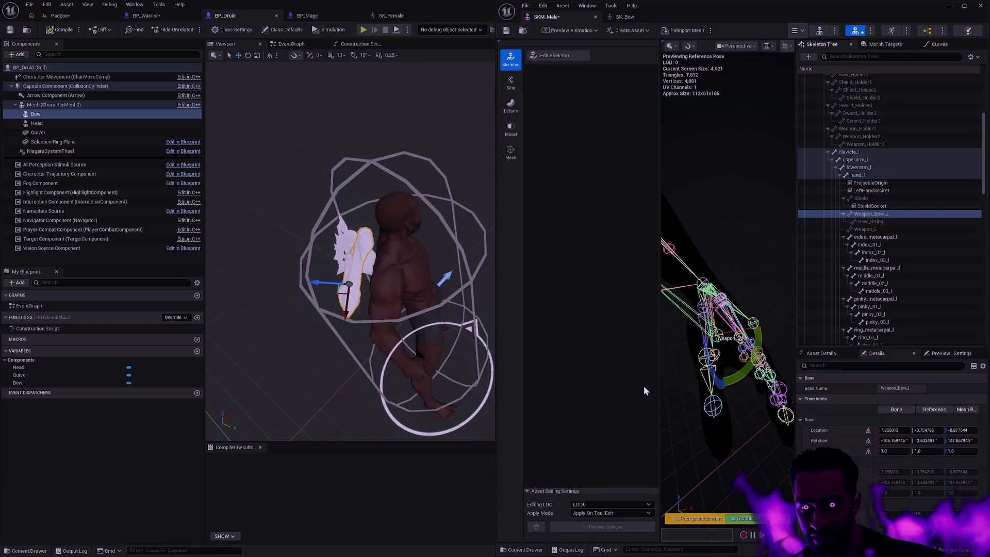
scroll("up", 3)
left_click_drag(351, 247, 296, 228)
left_click_drag(362, 335, 361, 336)
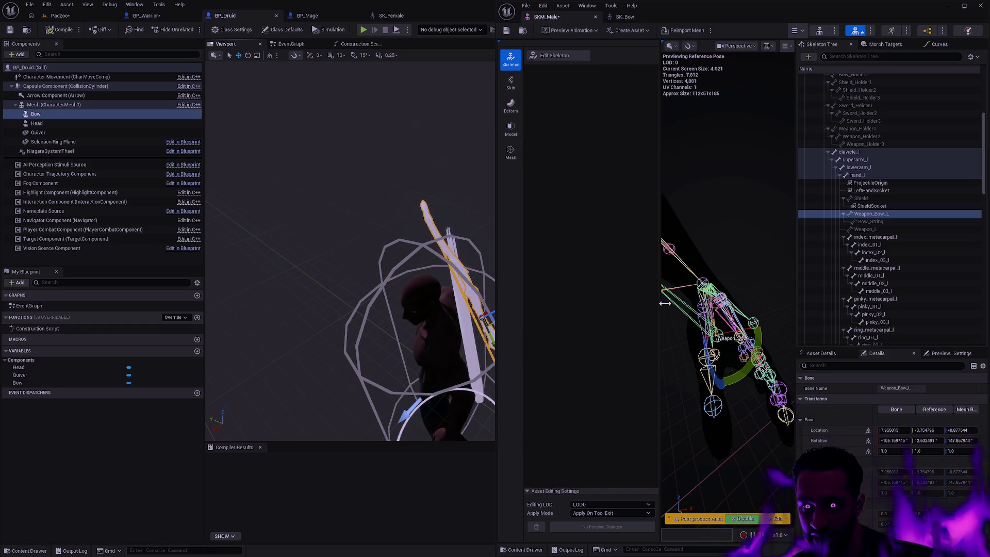
left_click_drag(756, 268, 759, 283)
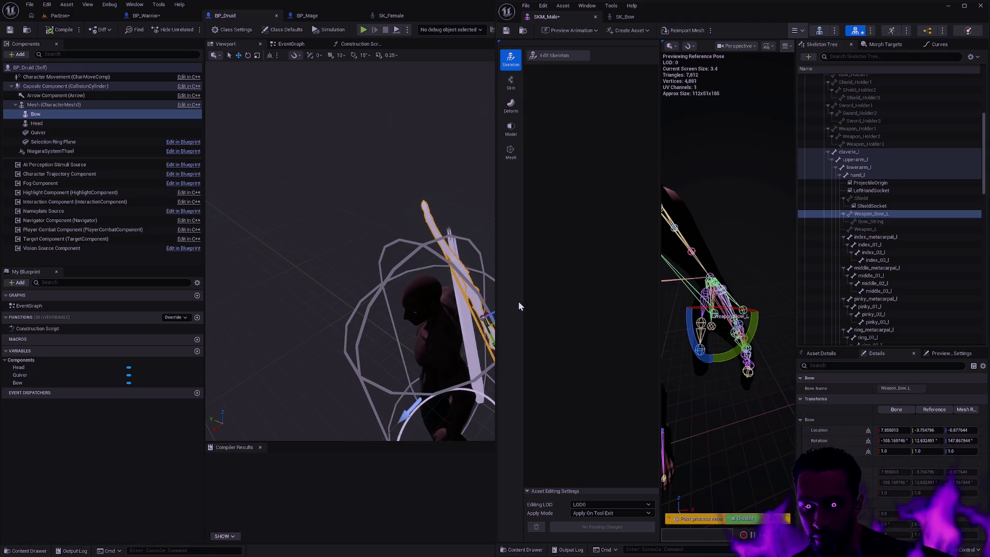
left_click_drag(668, 13, 606, 350)
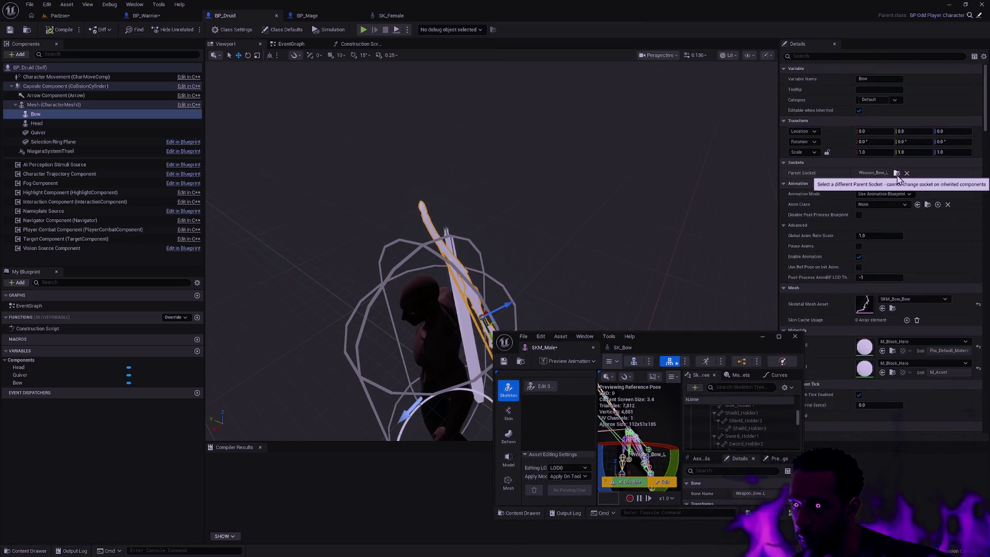
Step: Move Weapon_Bow_L to about -5.03, -27.43, 6.25 and apply it to SKM_Male
left_click_drag(752, 335, 989, 253)
left_click(781, 246)
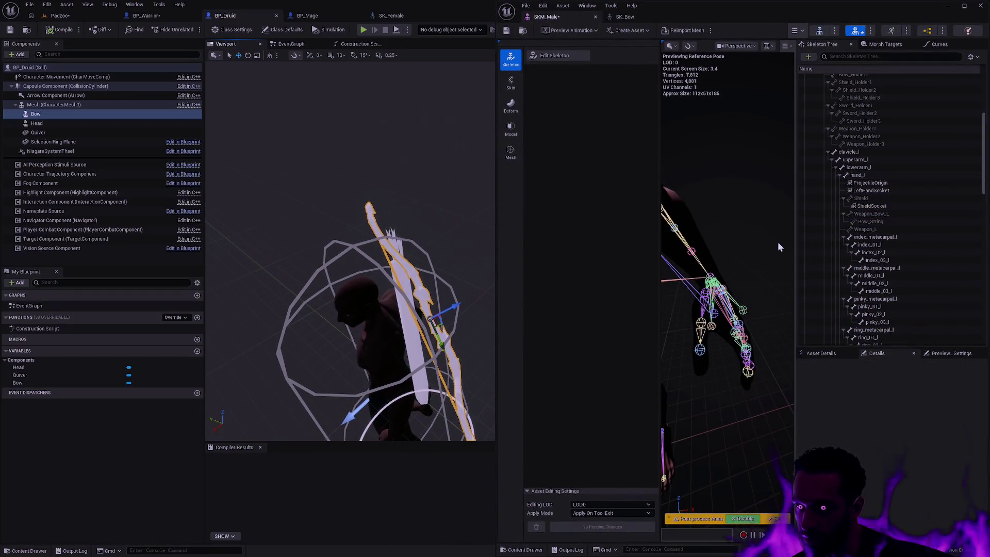
left_click(893, 214)
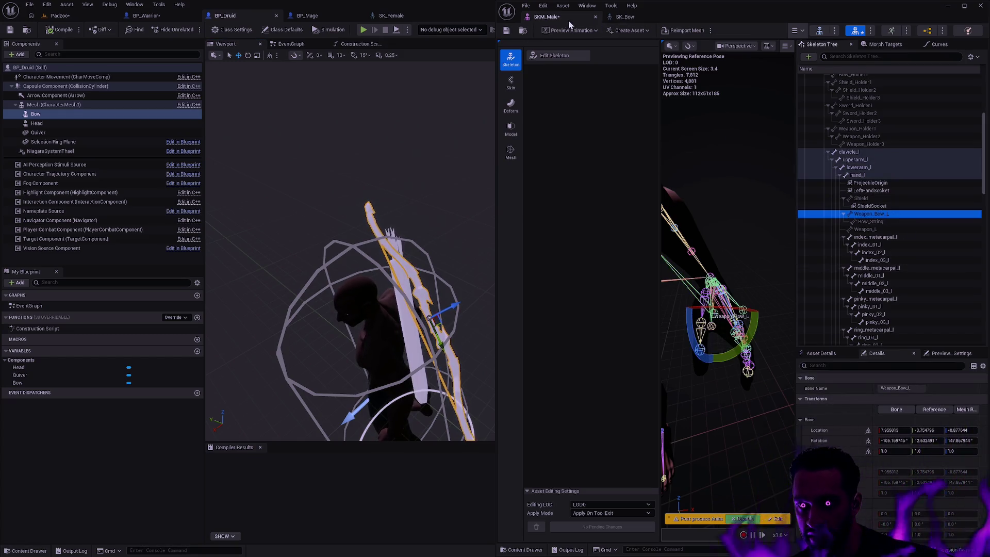
left_click(553, 55)
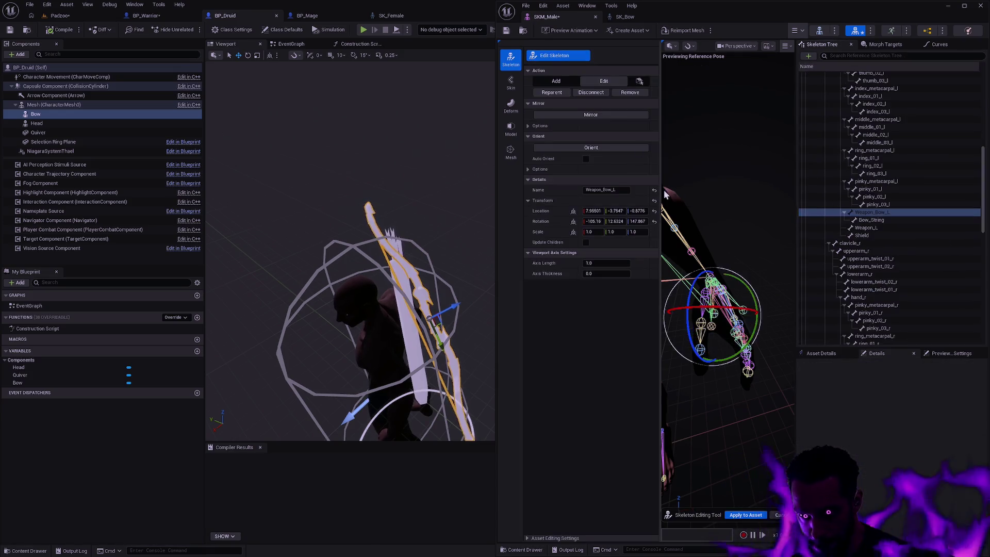
left_click_drag(758, 308, 610, 325)
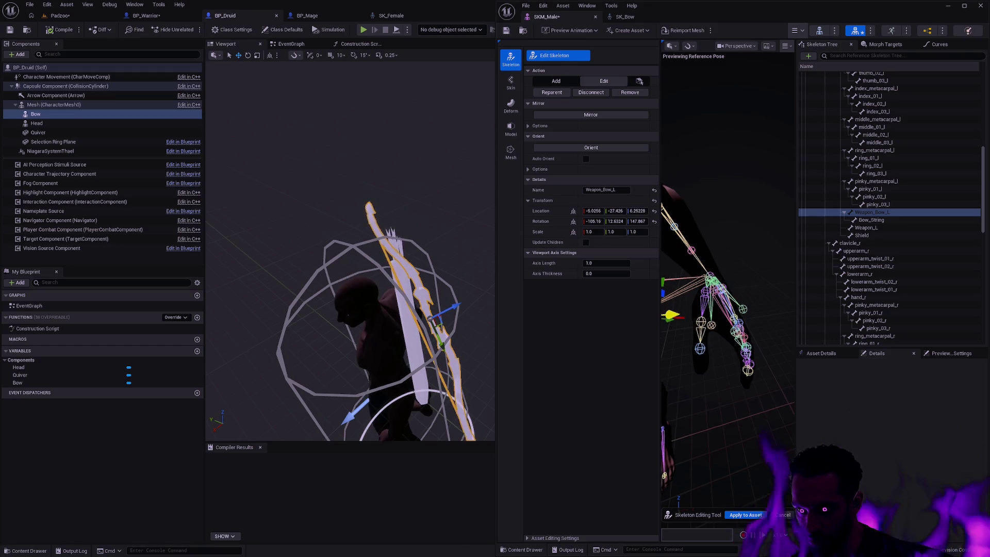
scroll("down", 3)
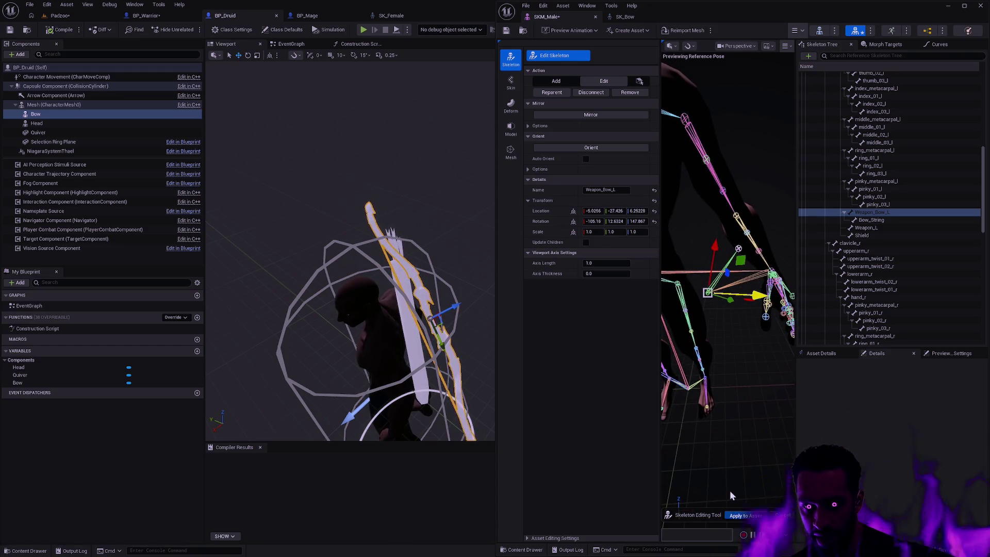
left_click(746, 515)
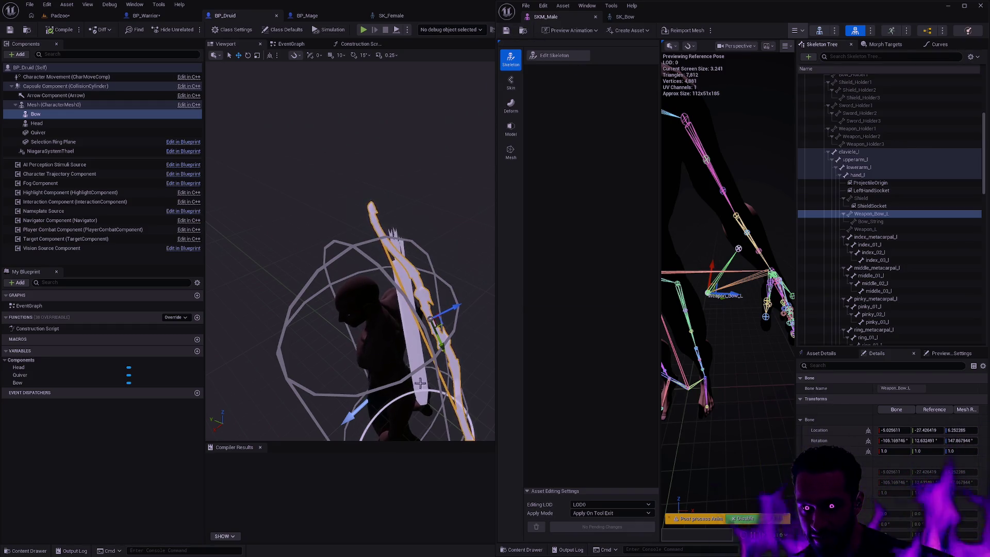
left_click_drag(463, 358, 428, 320)
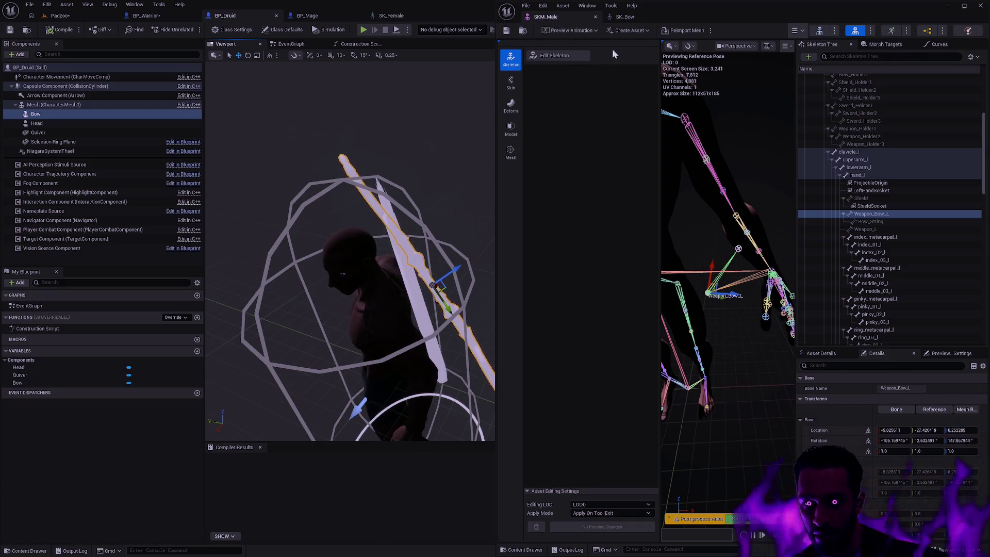
left_click_drag(712, 15, 611, 339)
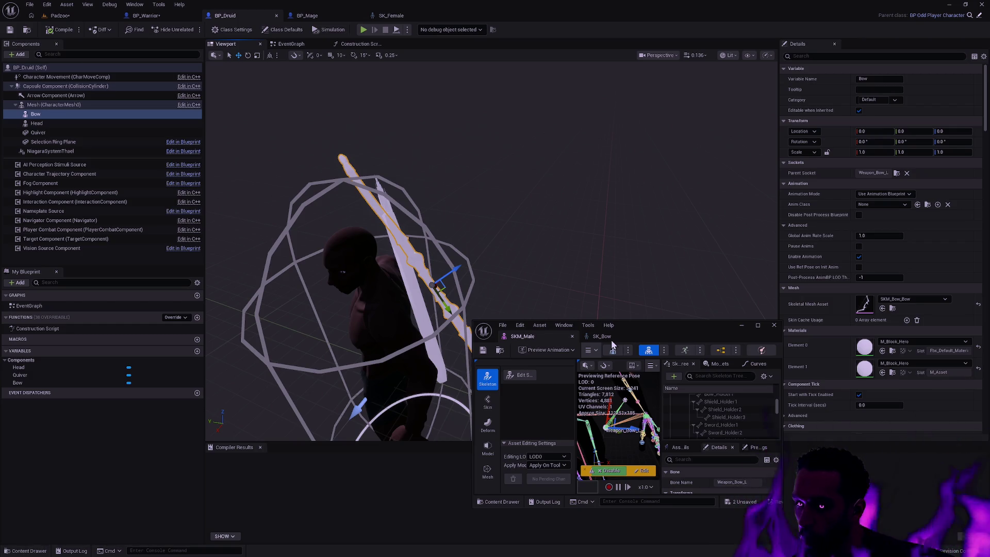
left_click_drag(611, 339, 635, 300)
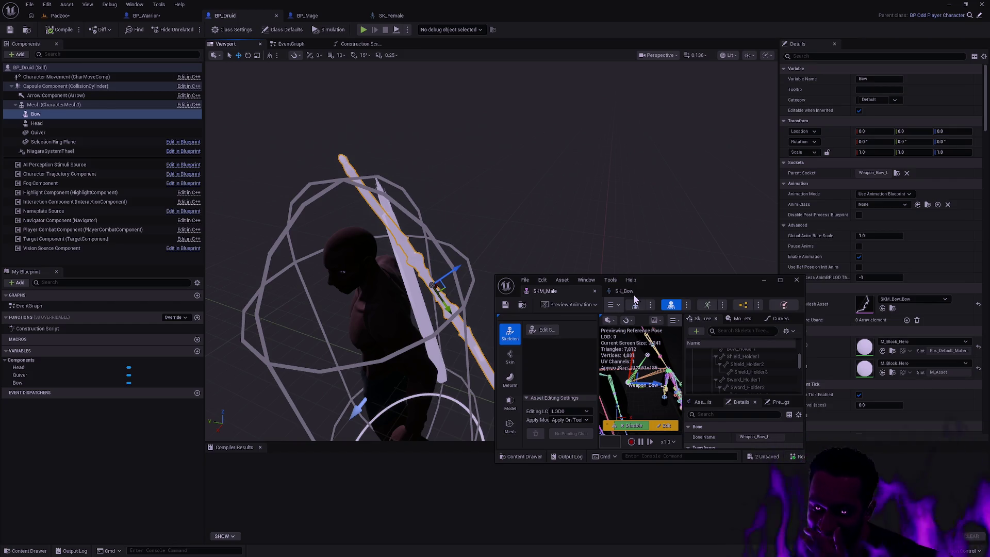
left_click_drag(635, 299, 678, 186)
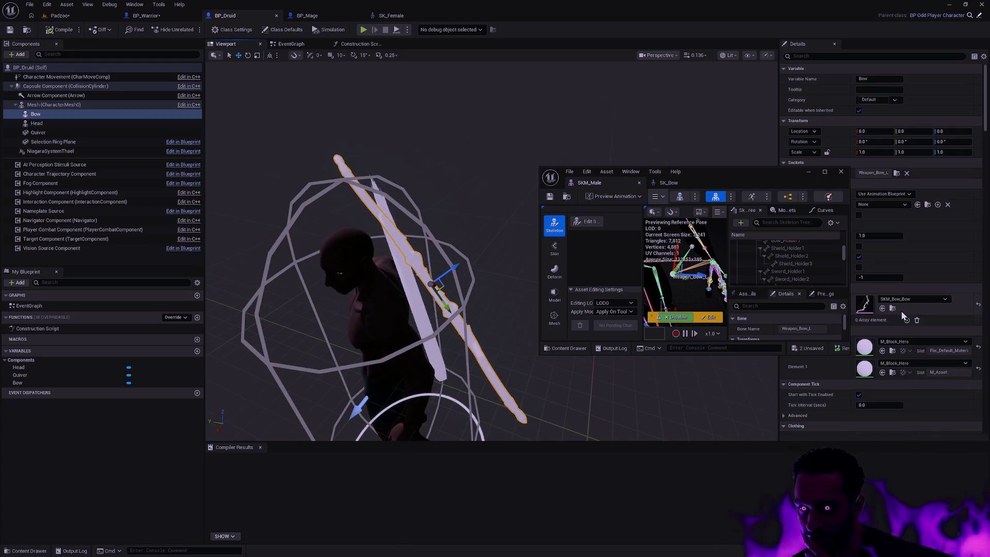
left_click_drag(757, 177, 720, 156)
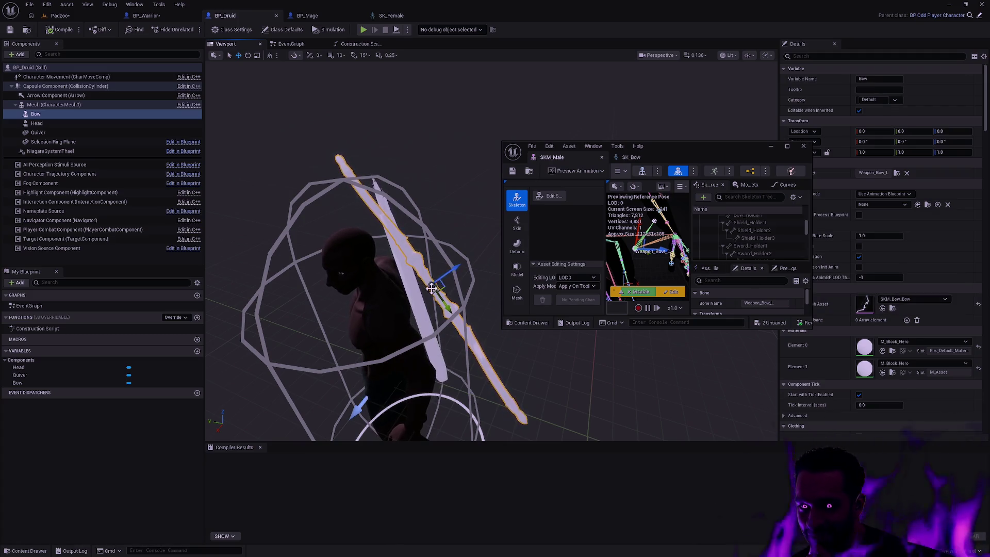
left_click_drag(670, 146, 989, 155)
left_click(766, 185)
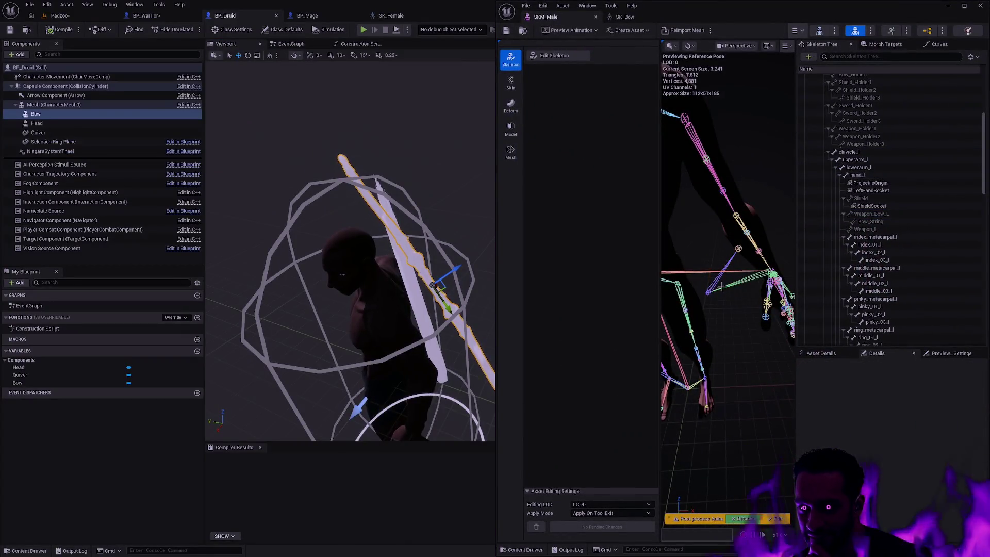
Step: Move Weapon_Bow_L to about 69.26, -112.91, -80.62, apply it, and save SKM_Male
key("ctrl+z")
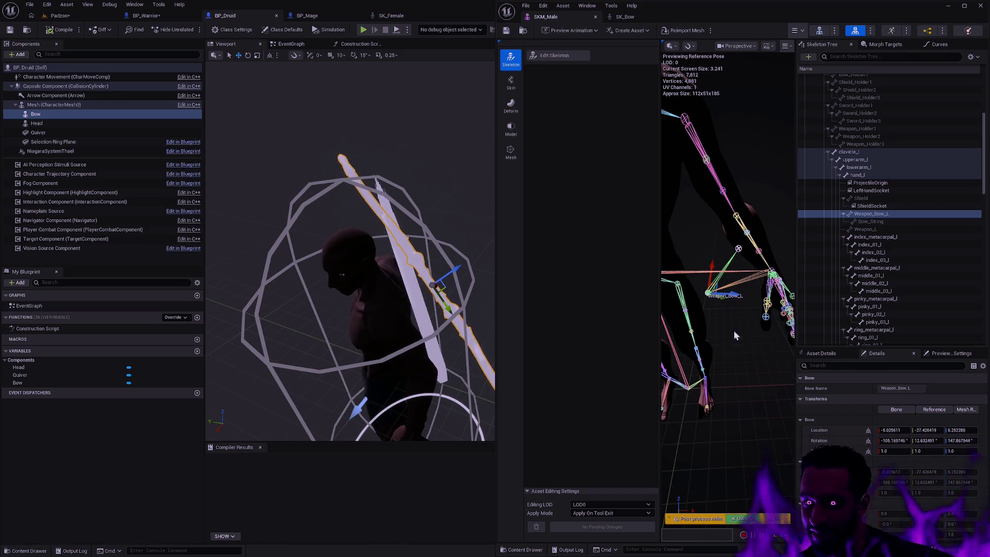
scroll("down", 3)
left_click_drag(772, 273, 665, 374)
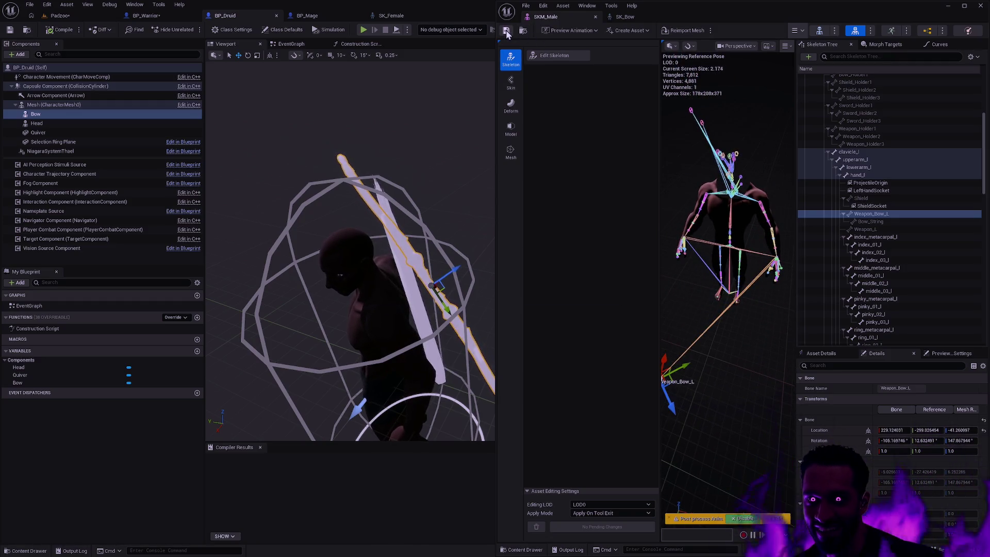
left_click(761, 401)
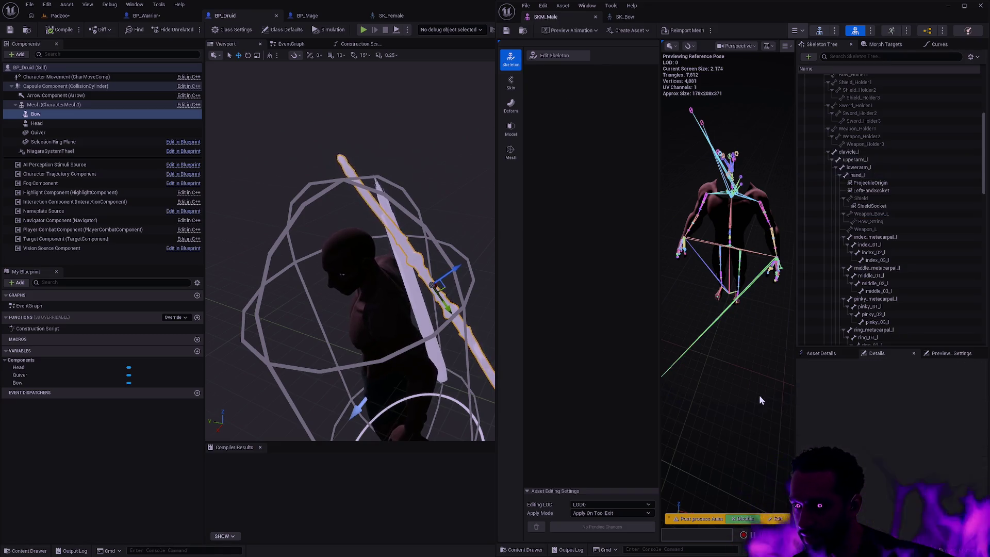
left_click(554, 56)
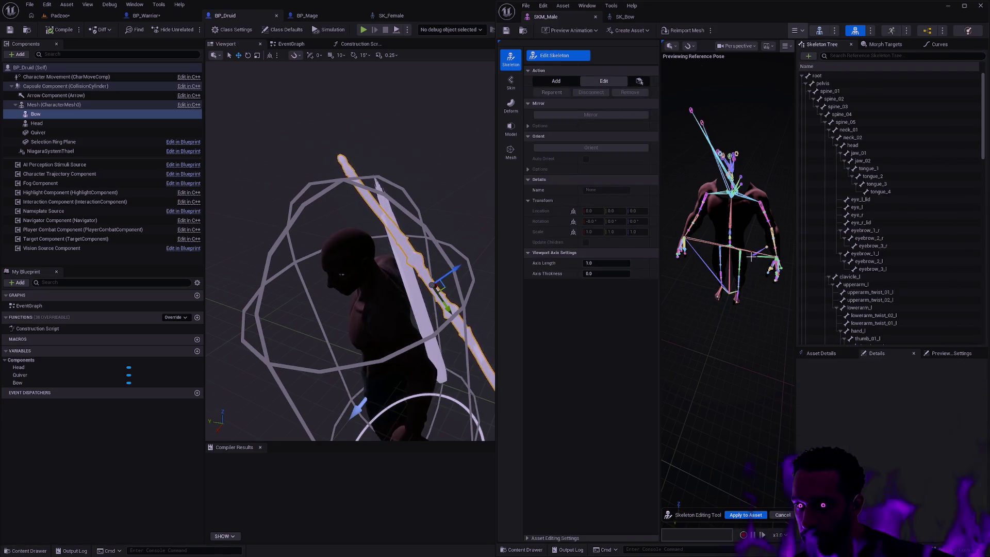
left_click(771, 251)
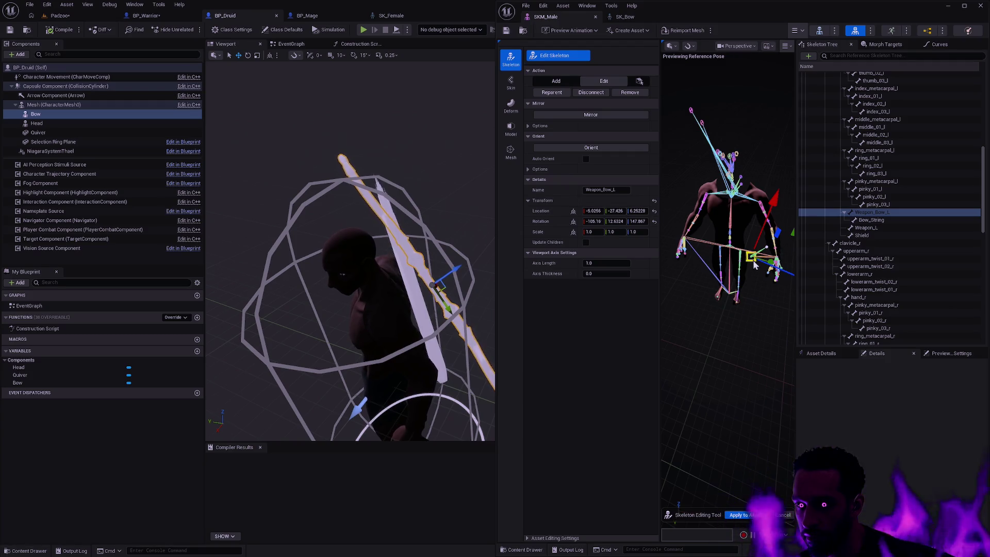
left_click_drag(755, 266, 679, 291)
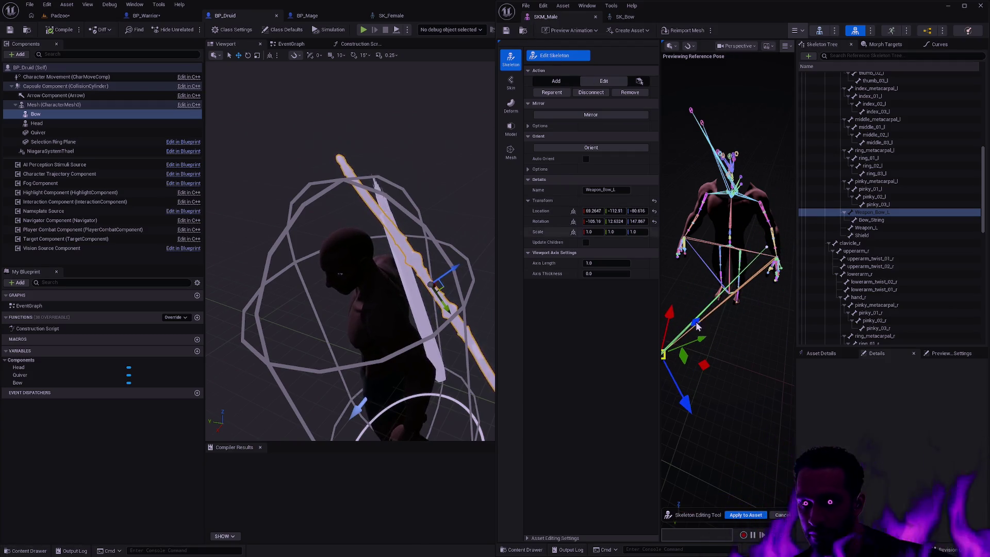
left_click(745, 514)
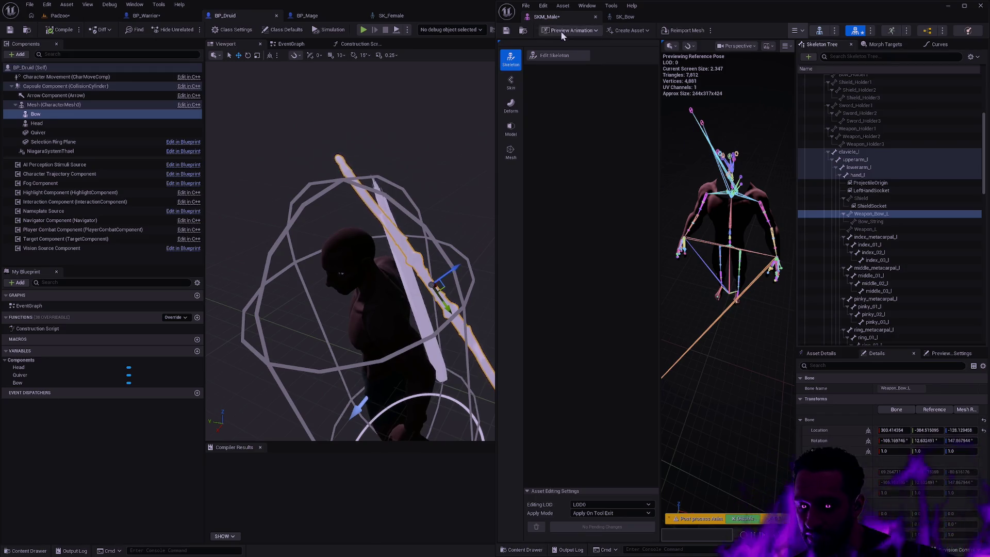
left_click(505, 30)
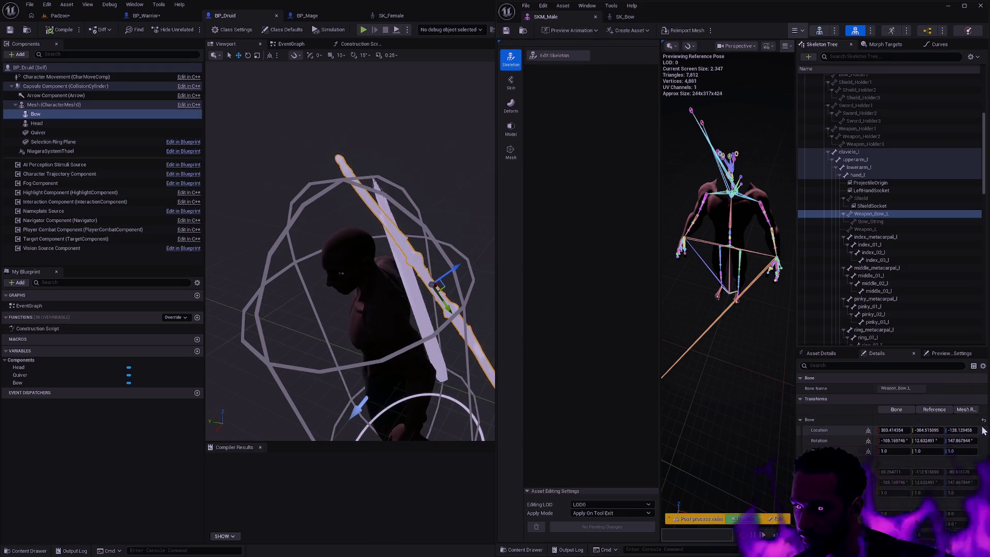
Step: Check the bow placement, then dock the SKM_Male and SK_Bow editors in the main window
left_click(715, 309)
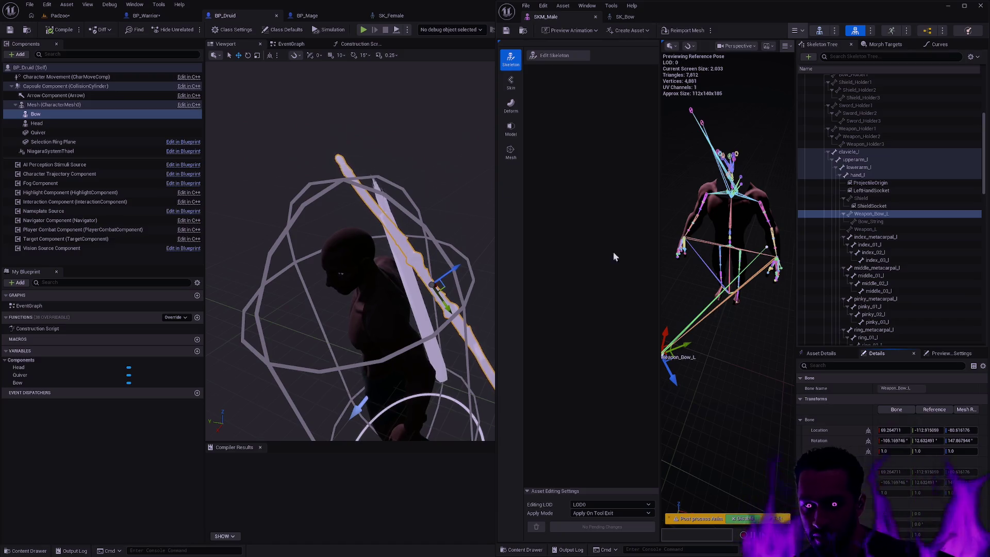
left_click_drag(351, 258, 371, 263)
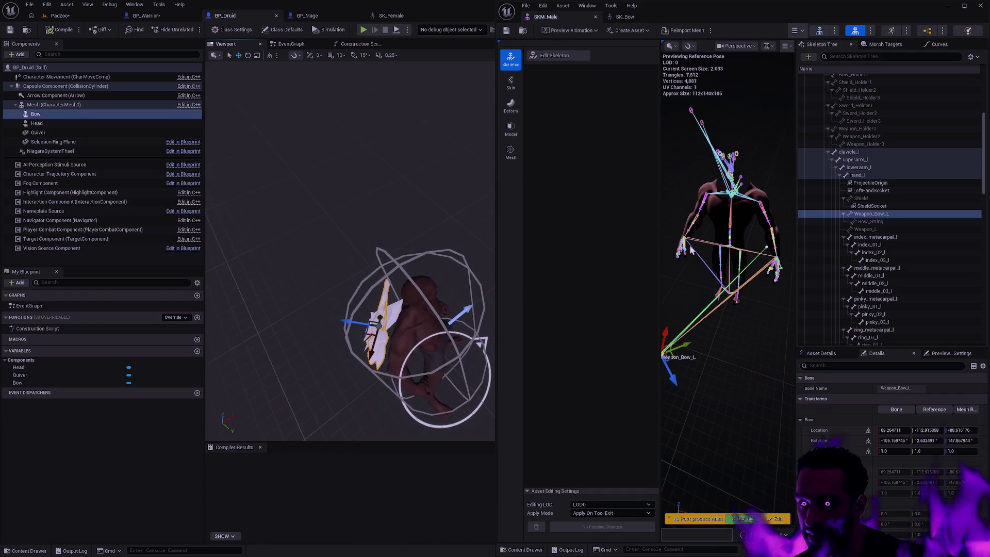
left_click_drag(697, 335, 764, 338)
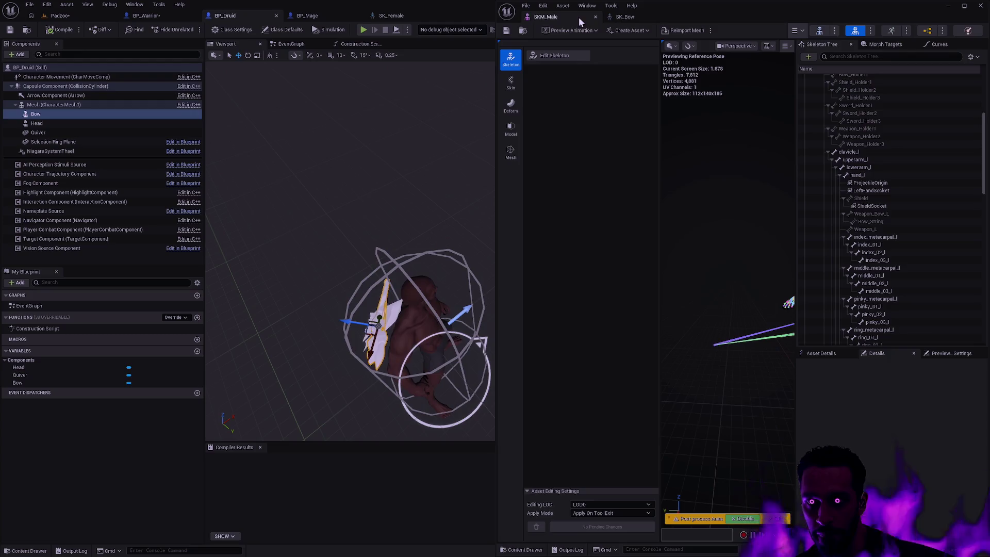
left_click_drag(579, 17, 483, 17)
left_click_drag(595, 15, 578, 17)
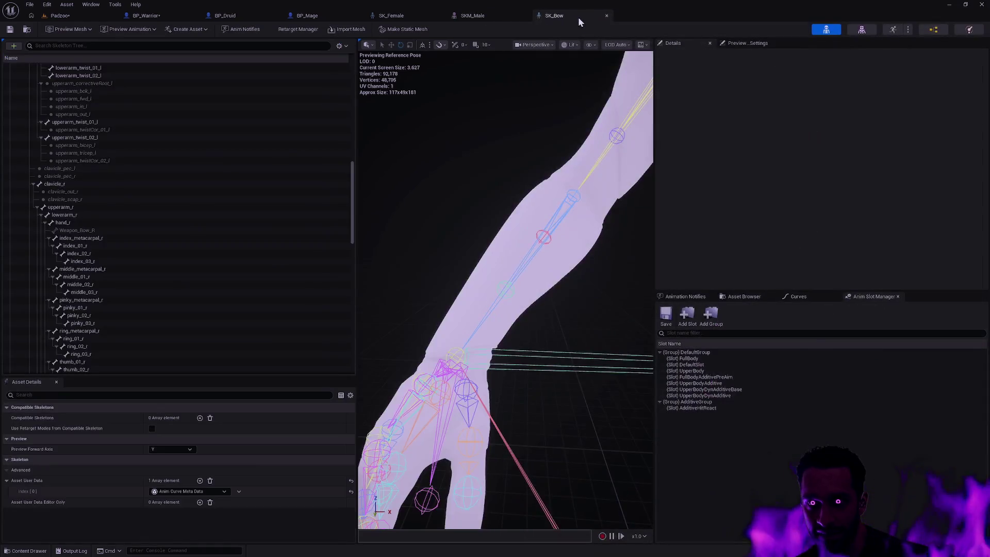
Step: Go from BP_Druid to the Padzoo level and launch Play-in-Editor
left_click(227, 15)
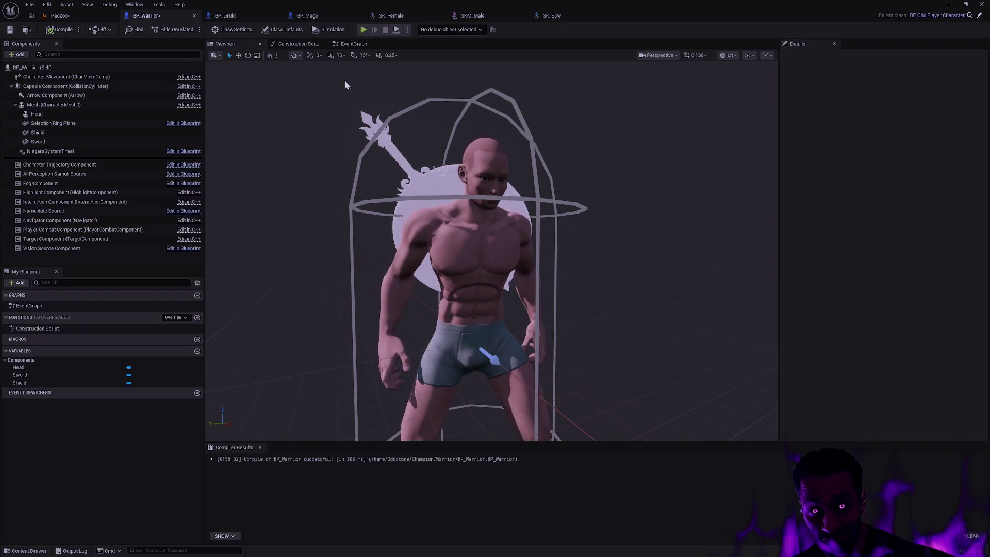
left_click(86, 15)
left_click(212, 30)
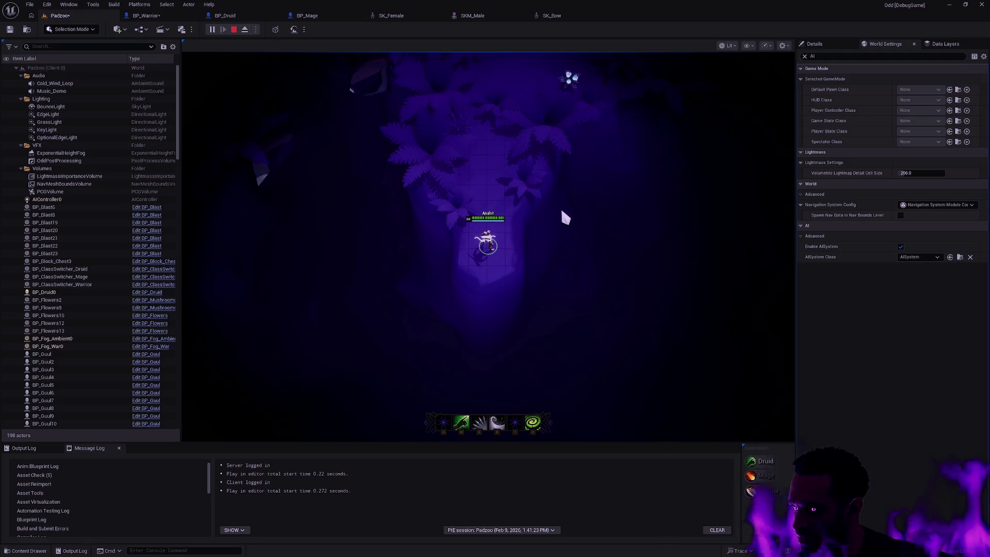
Step: Walk the Druid around and fire Q and E skillshots in fullscreen play
left_click(509, 174)
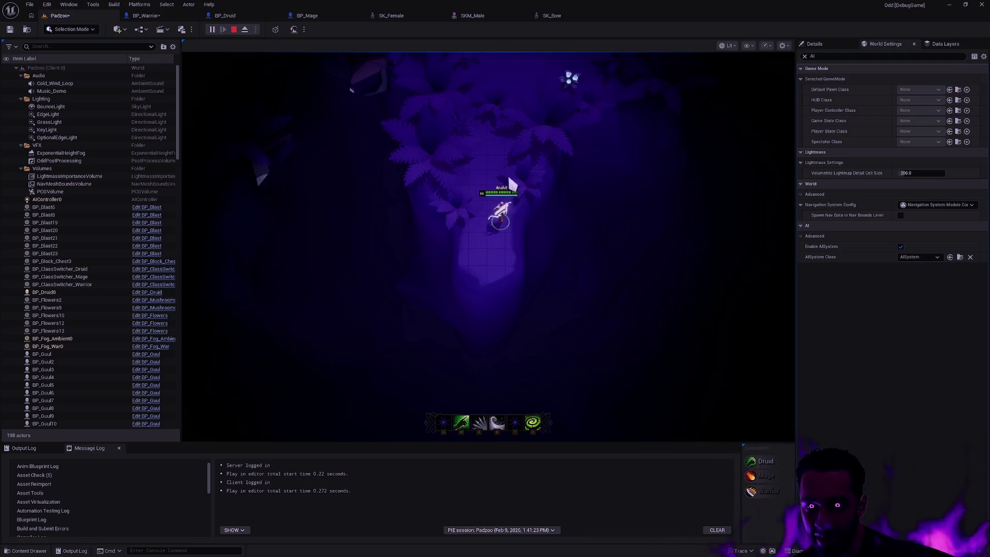
left_click(513, 165)
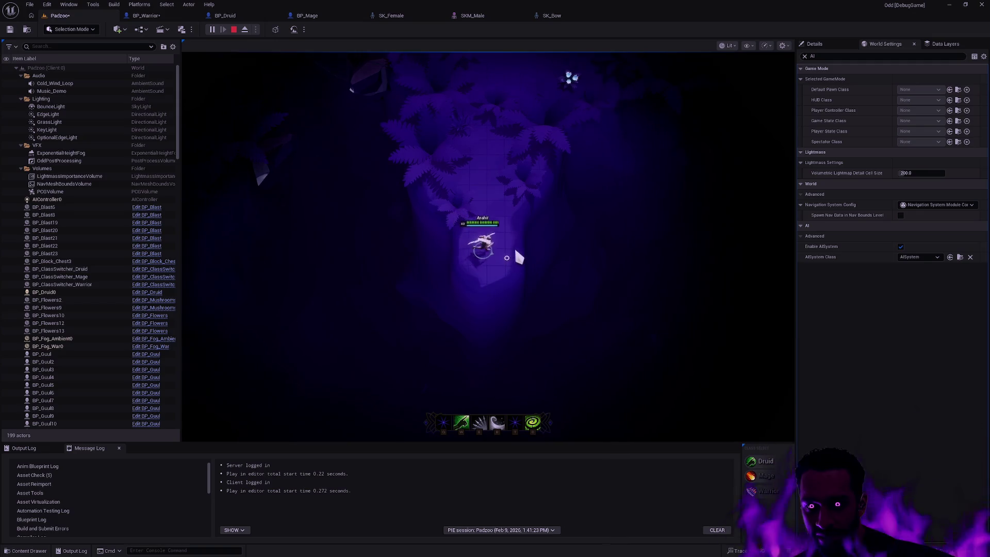
left_click(496, 212)
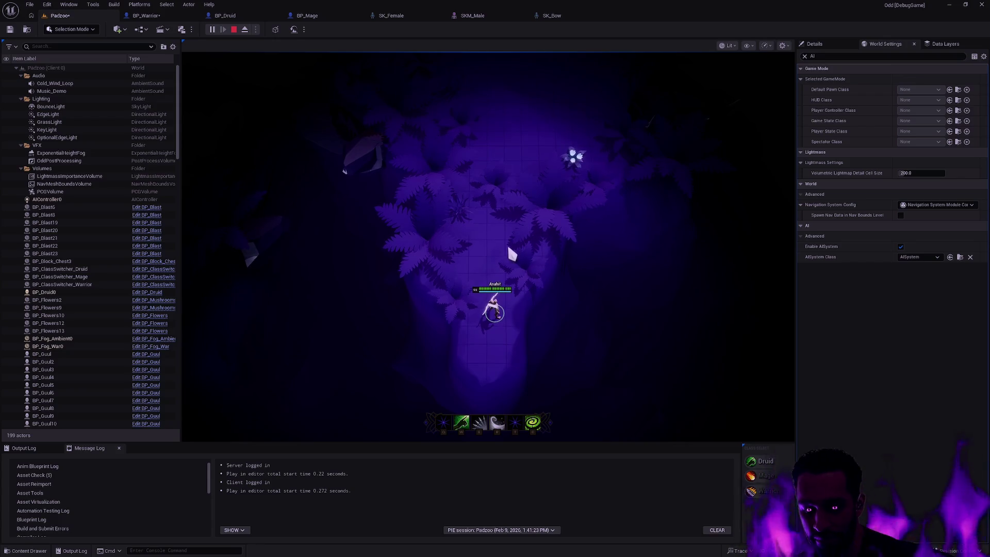
key("F11")
left_click(490, 431)
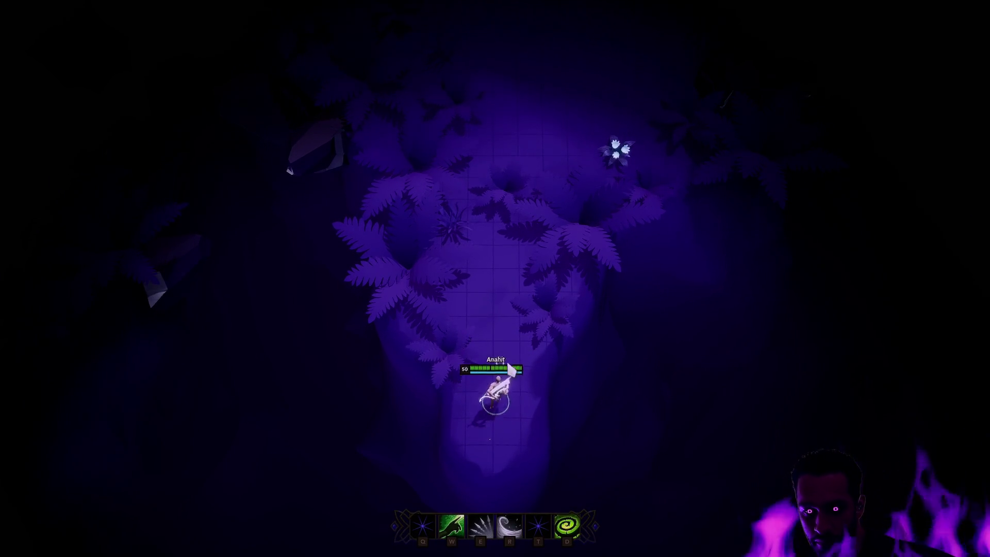
left_click(501, 303)
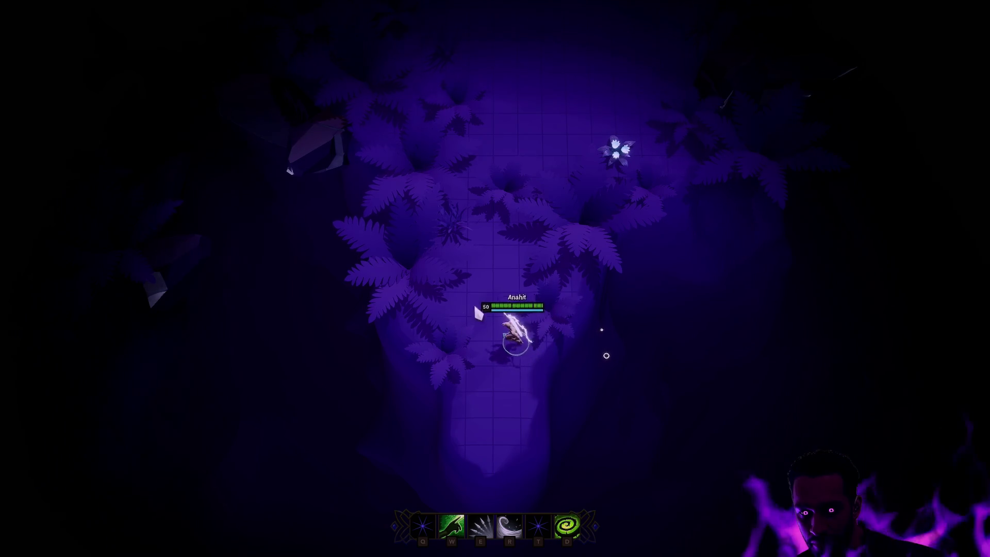
key("q")
left_click(357, 395)
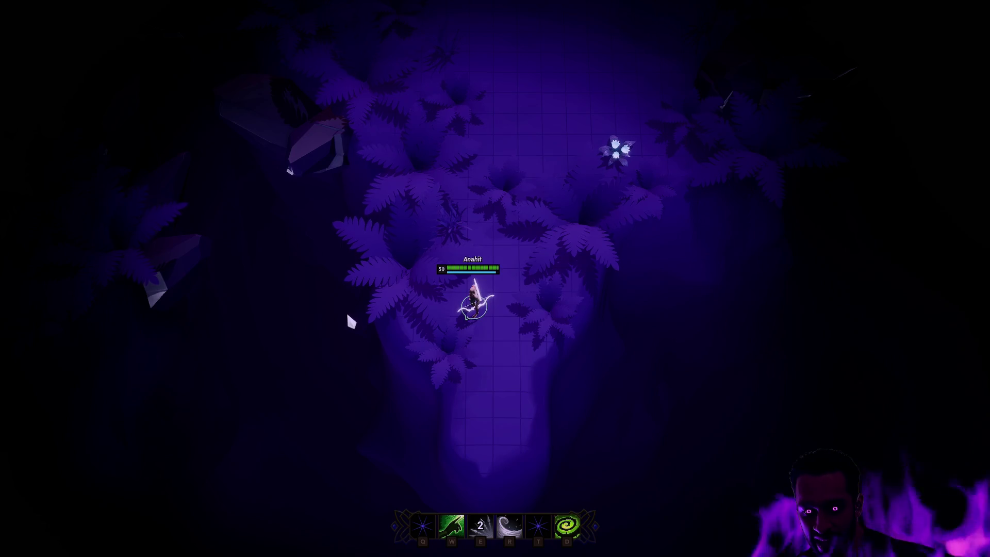
key("e")
left_click(291, 334)
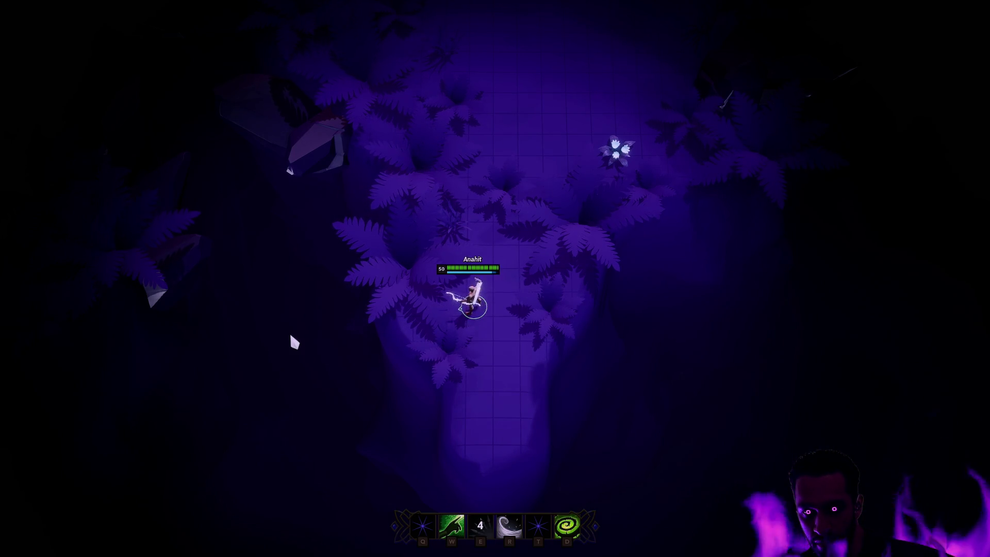
right_click(416, 376)
right_click(482, 350)
Step: Stop the play session and return to the SK_Bow skeleton viewport
key("F11")
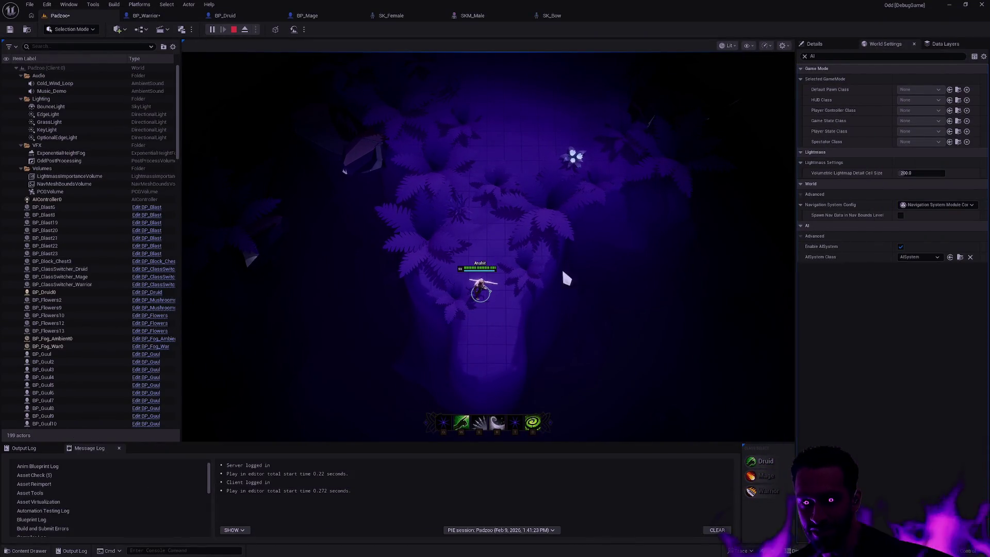
key("Escape")
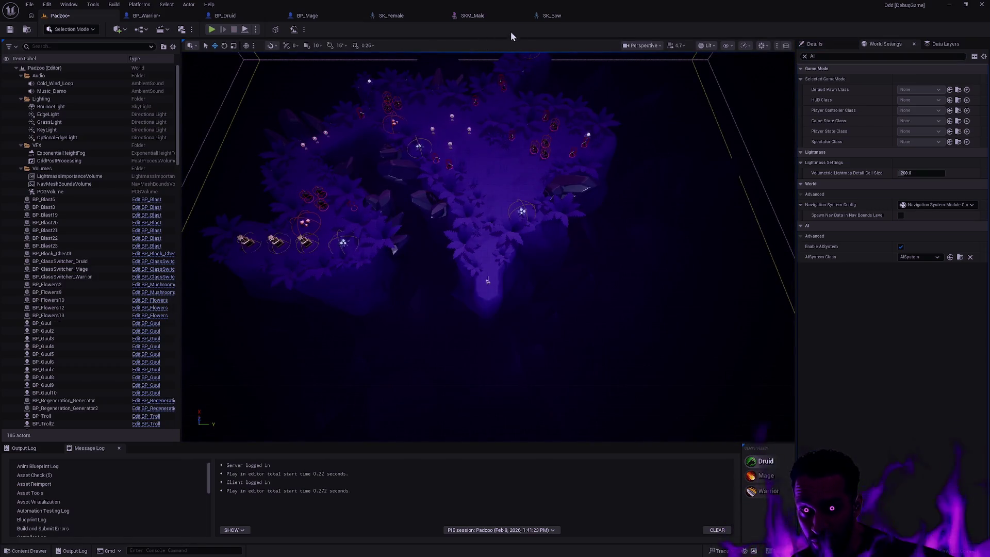
left_click(557, 17)
left_click_drag(446, 87, 512, 187)
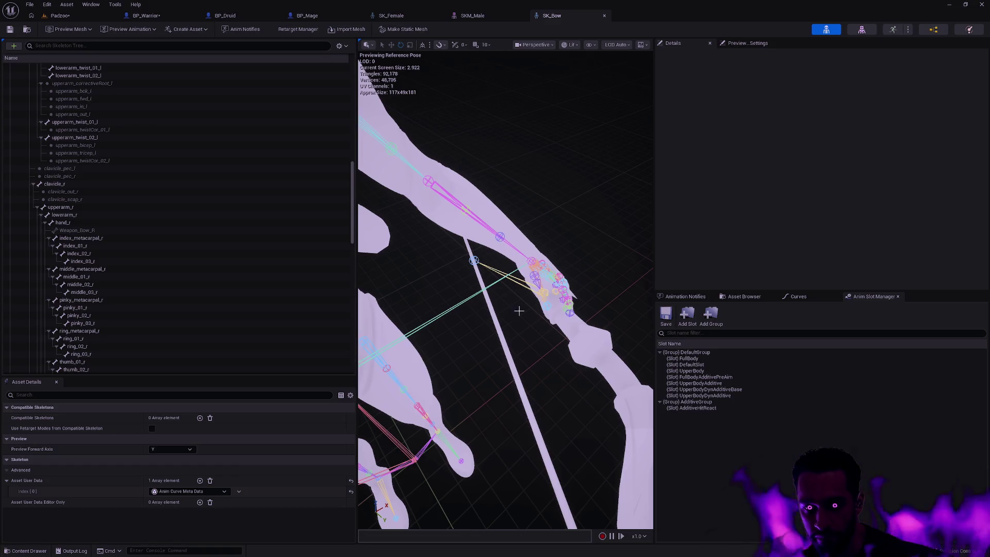
Step: Frame the Bow_String bone in SK_Bow and inspect the bow up close
left_click(474, 260)
key("f")
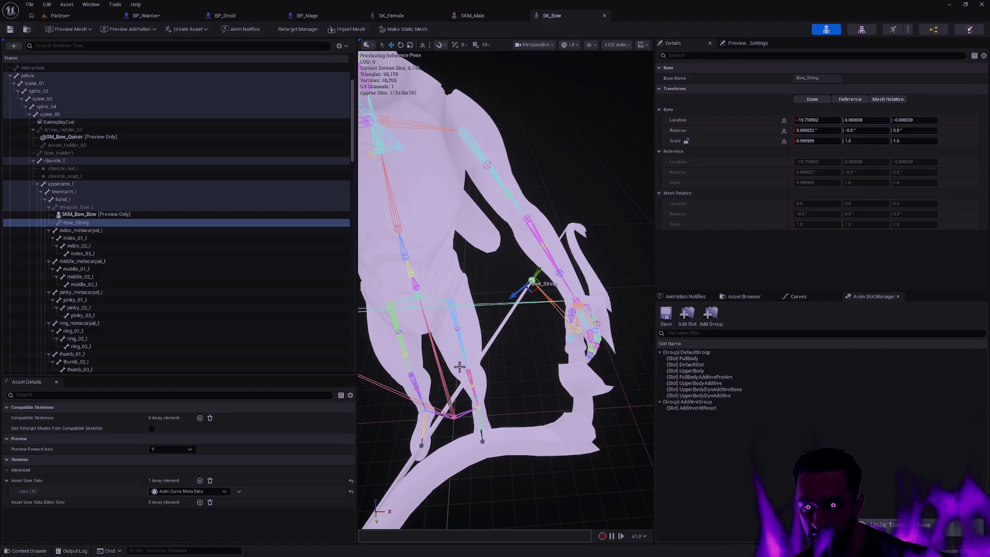
left_click(533, 322)
left_click_drag(533, 323, 542, 357)
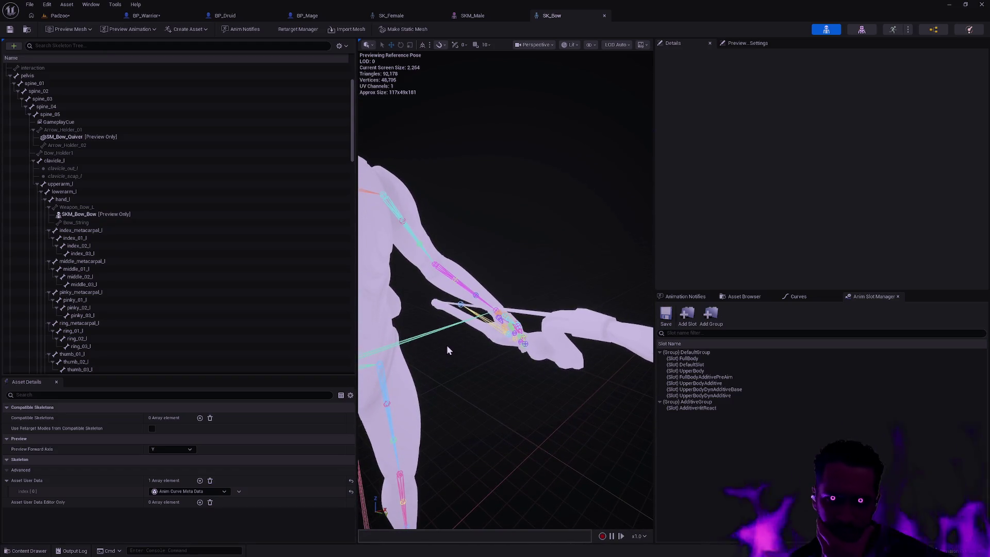
Step: Compare the bow on SK_Female, BP_Mage and SKM_Male, then reopen SK_Bow's tree display options
left_click(391, 15)
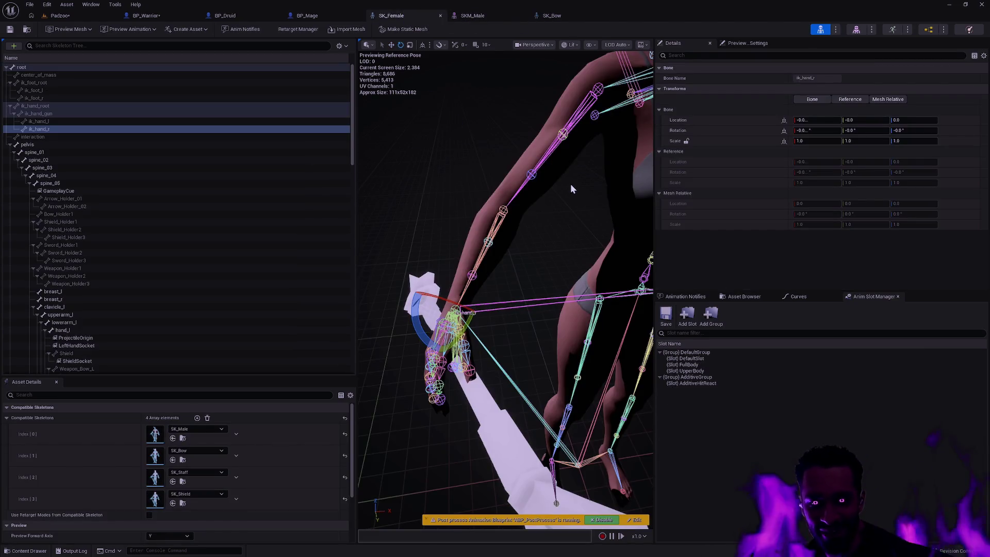
left_click_drag(583, 193, 479, 201)
left_click(306, 15)
left_click_drag(351, 108, 590, 195)
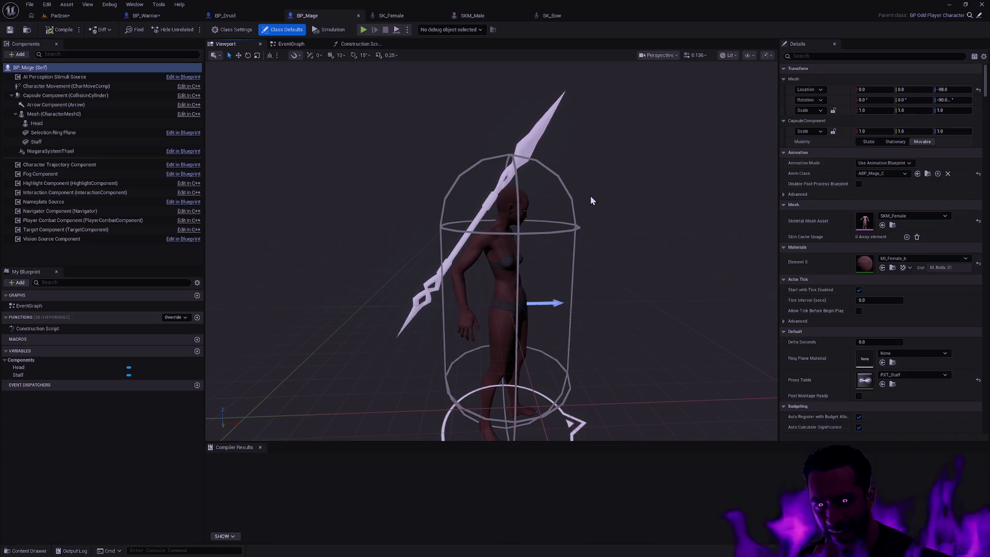
left_click(503, 8)
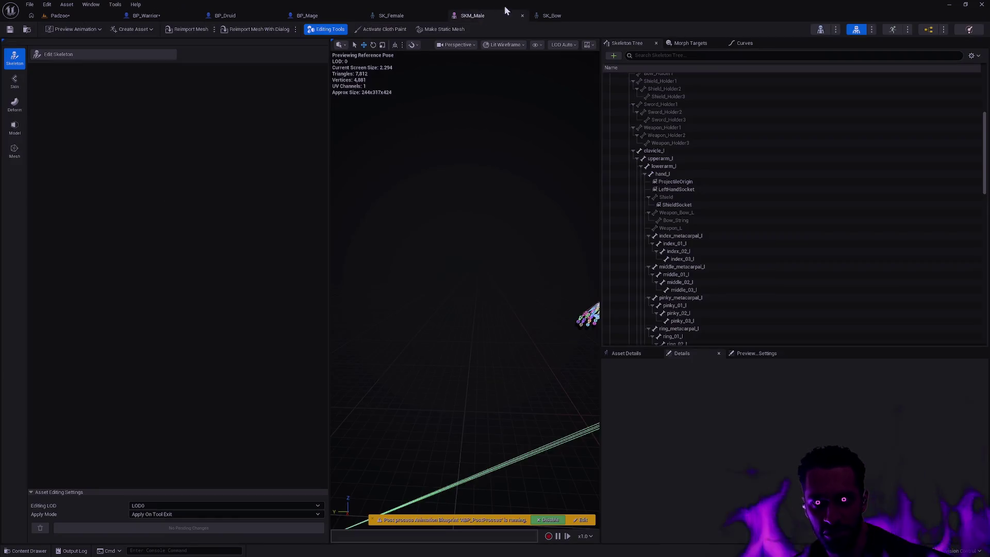
left_click(558, 15)
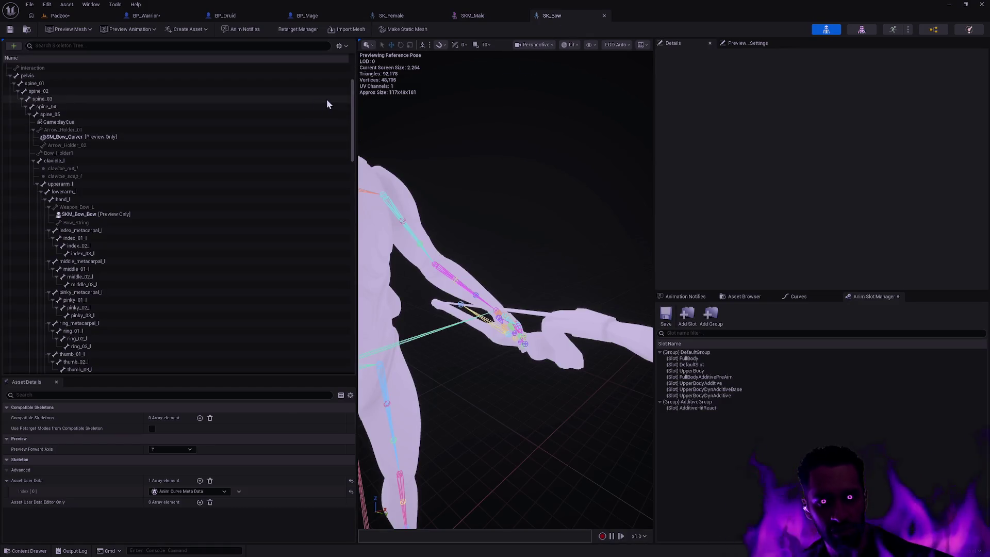
left_click(340, 45)
Step: Display the UpperBodyMask blend profile weights in the SK_Bow bone tree
mouse_move(381, 76)
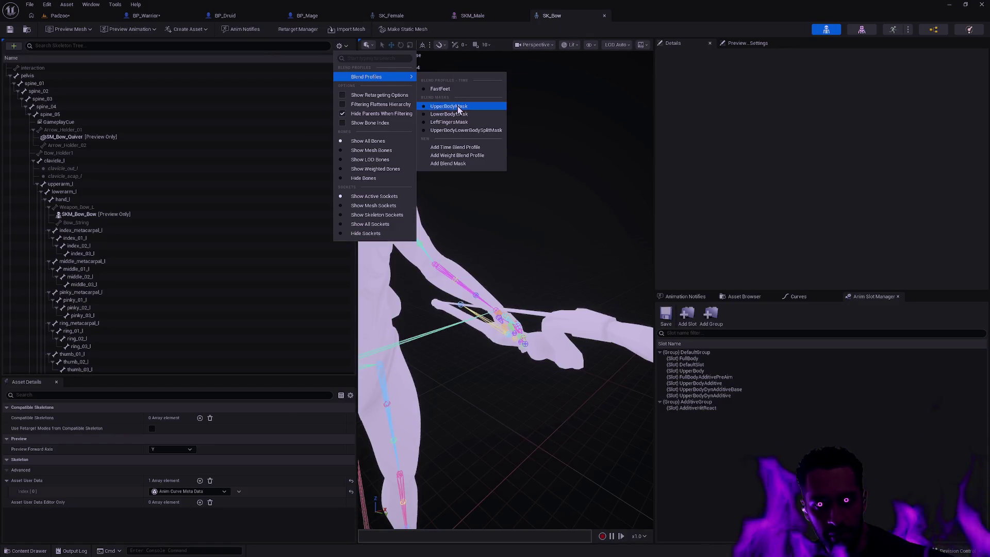
left_click(458, 107)
left_click_drag(352, 123, 339, 215)
scroll("up", 3)
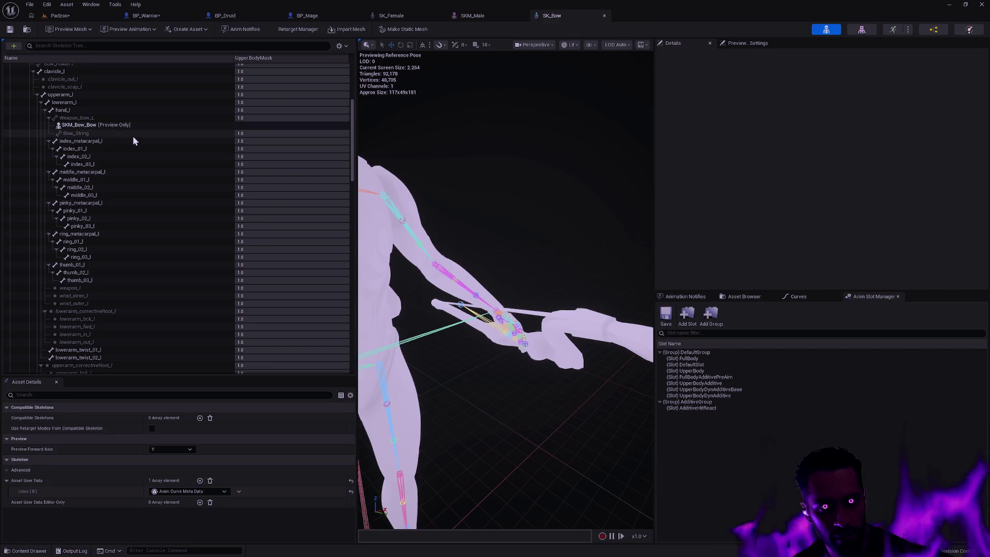
scroll("up", 3)
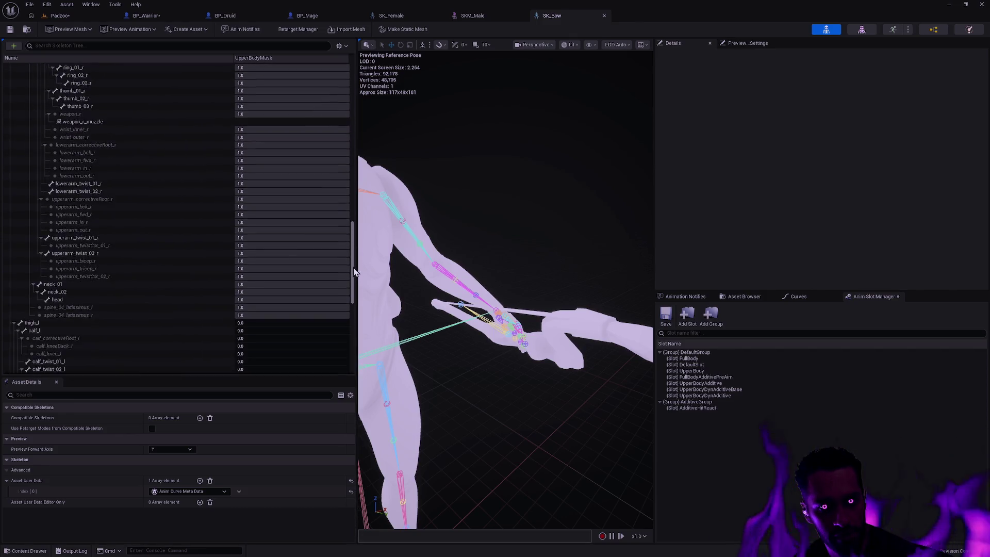
Step: Turn on Show Retargeting Options to add the Translation Retargeting column
left_click(338, 46)
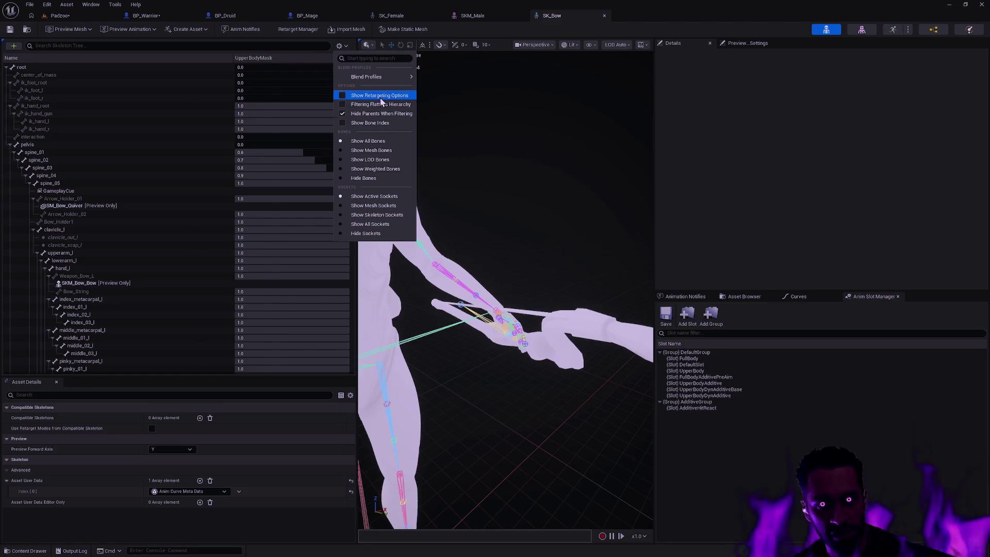
left_click(379, 95)
left_click(339, 45)
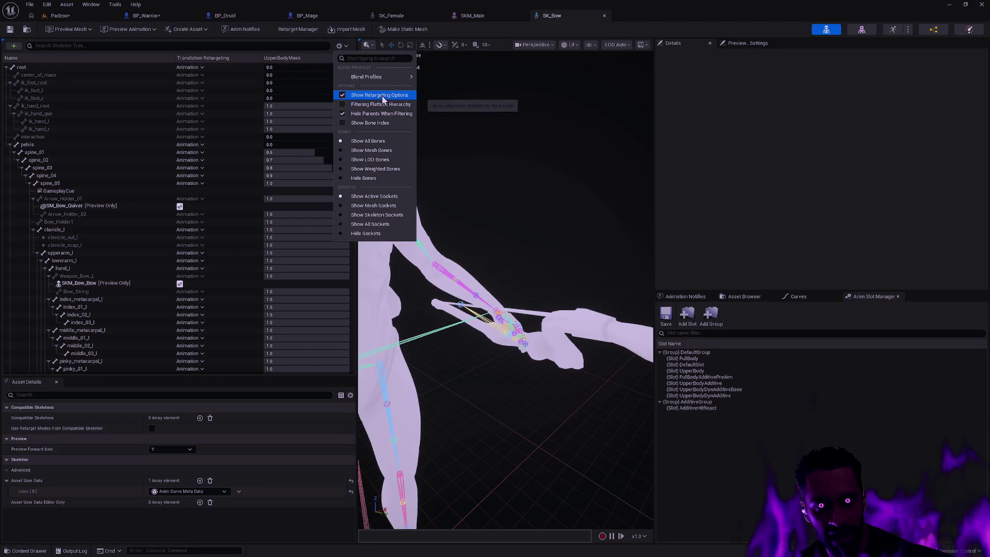
mouse_move(386, 79)
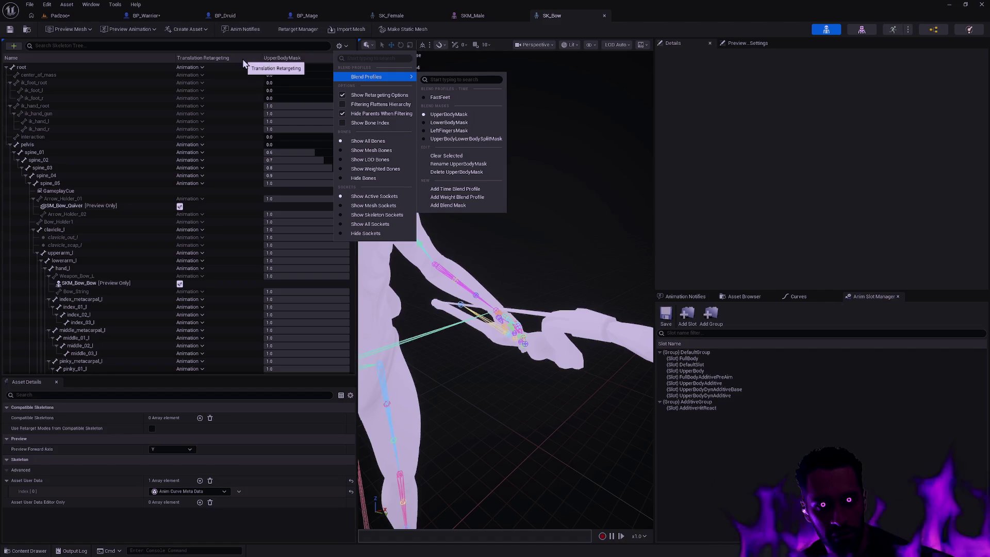
left_click(243, 60)
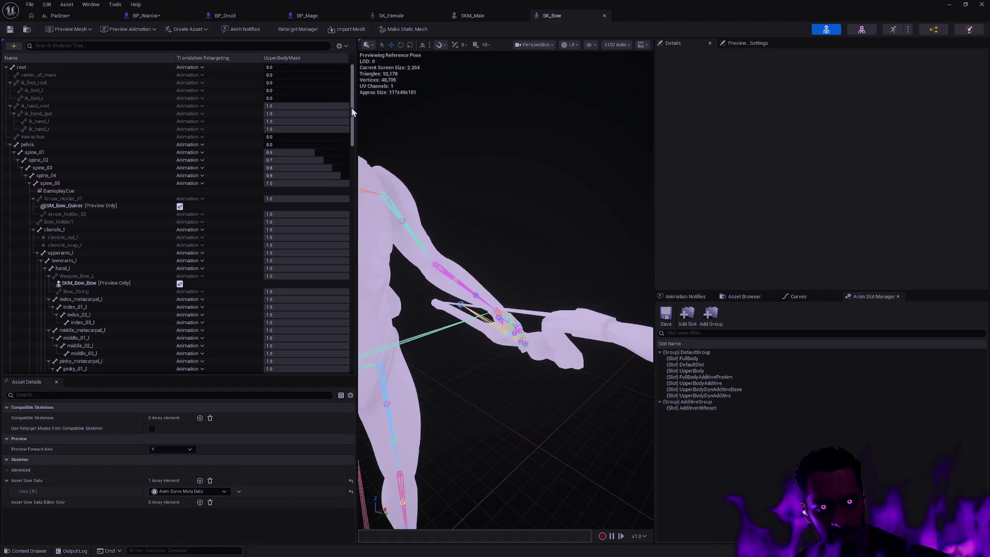
left_click_drag(352, 108, 354, 125)
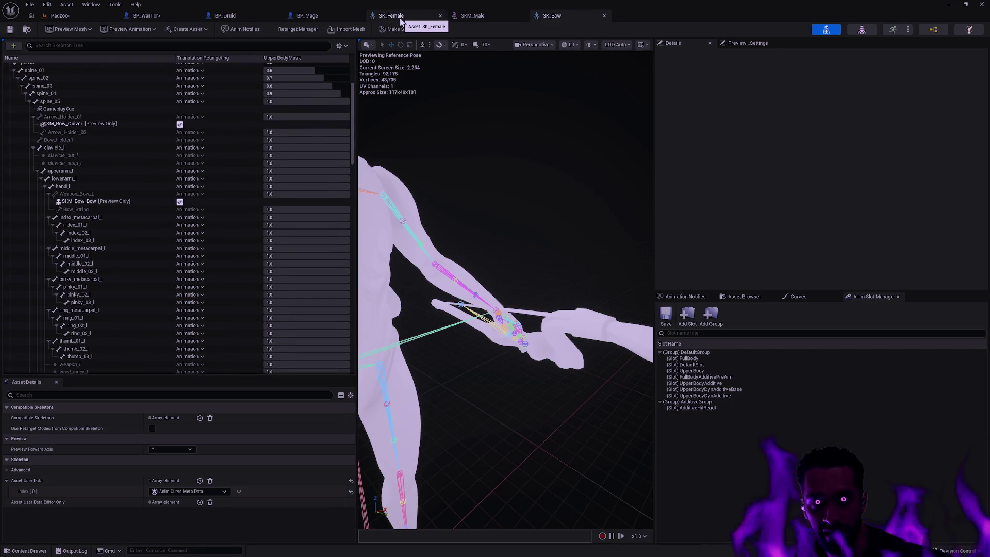
Step: Open the SK_Male skeleton via Ctrl+P search and show its UpperBodyMask weights
key("ctrl+p")
type("SK_Ma")
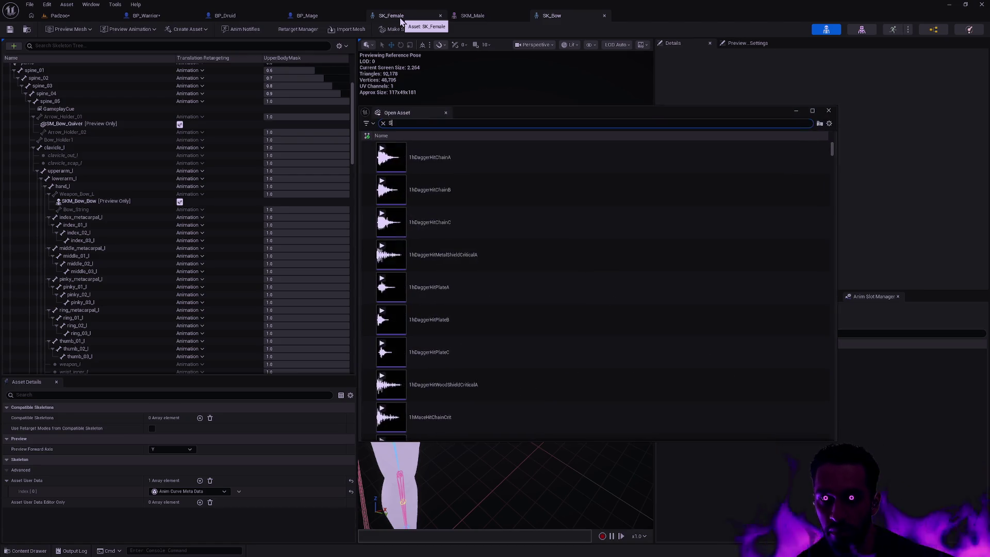
type("le")
left_click(449, 160)
double_click(486, 144)
left_click(339, 46)
mouse_move(365, 76)
left_click(467, 86)
scroll("down", 3)
scroll("down", 3)
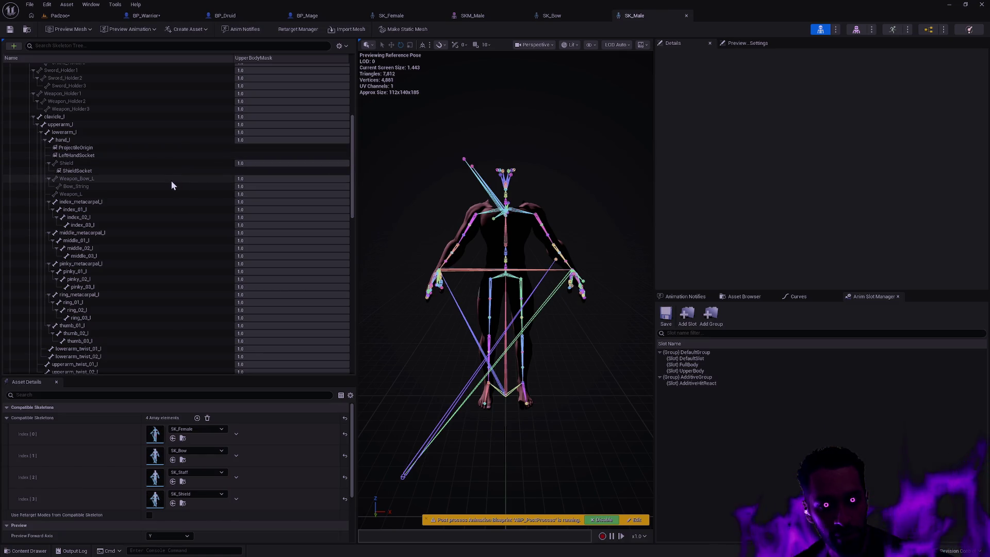
left_click_drag(351, 166, 345, 69)
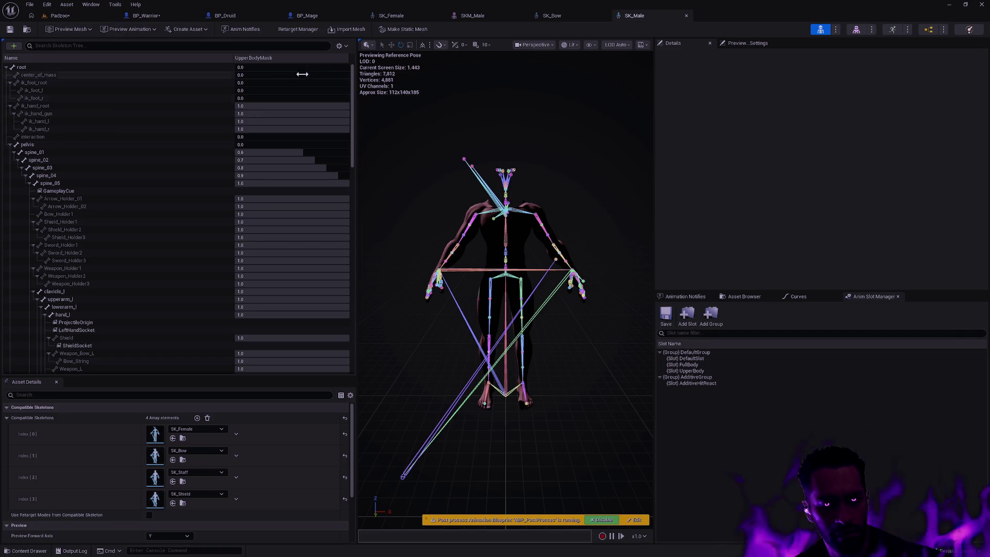
Step: Show SK_Male's Translation Retargeting column, then switch back to BP_Druid
left_click(339, 46)
left_click(376, 95)
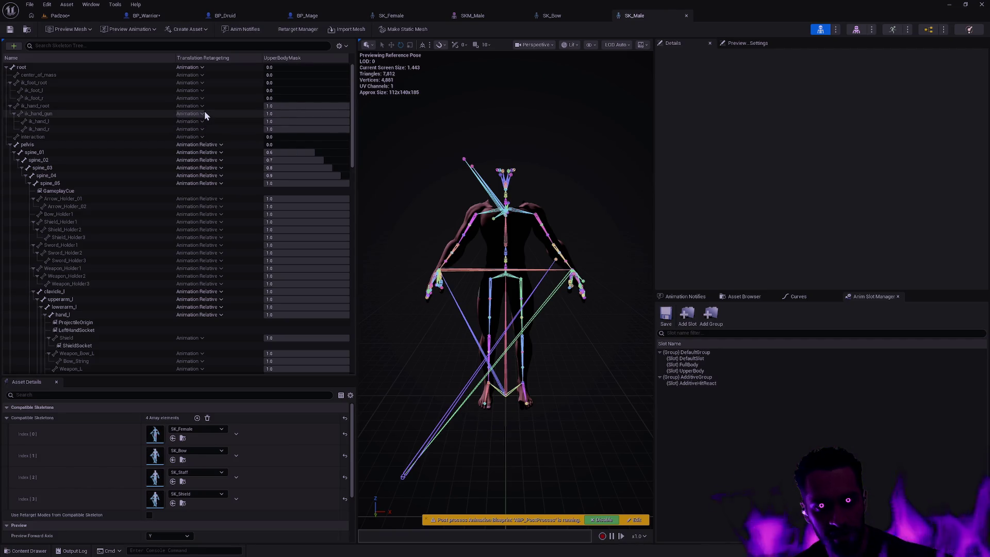
left_click(230, 18)
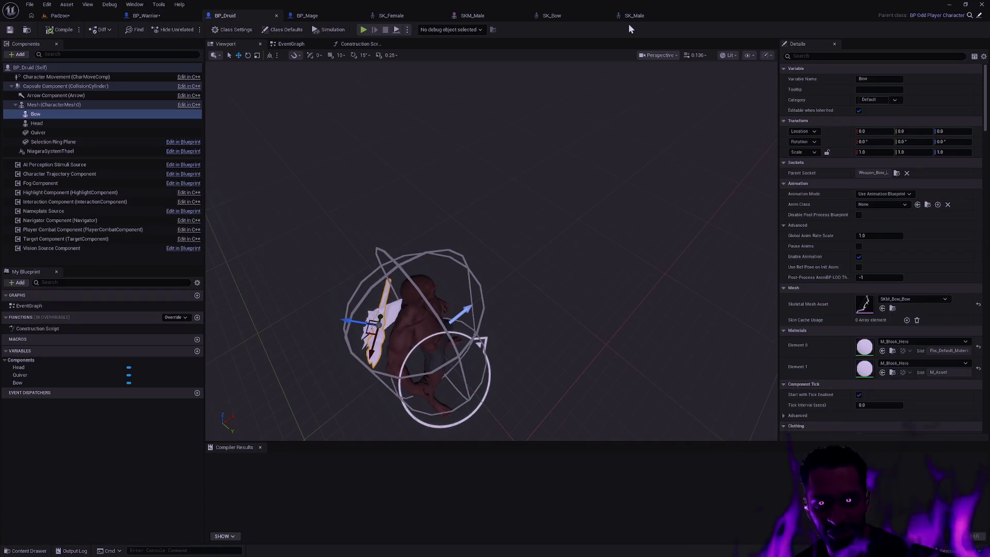
Step: Snap the SK_Male editor to the right half beside BP_Druid
left_click(647, 16)
left_click_drag(645, 14, 643, 137)
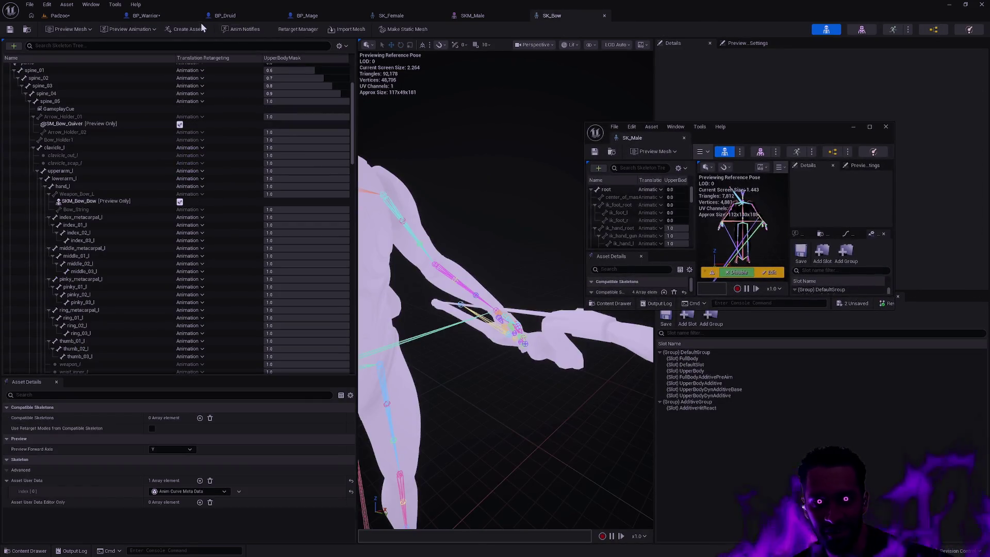
key("super+Right")
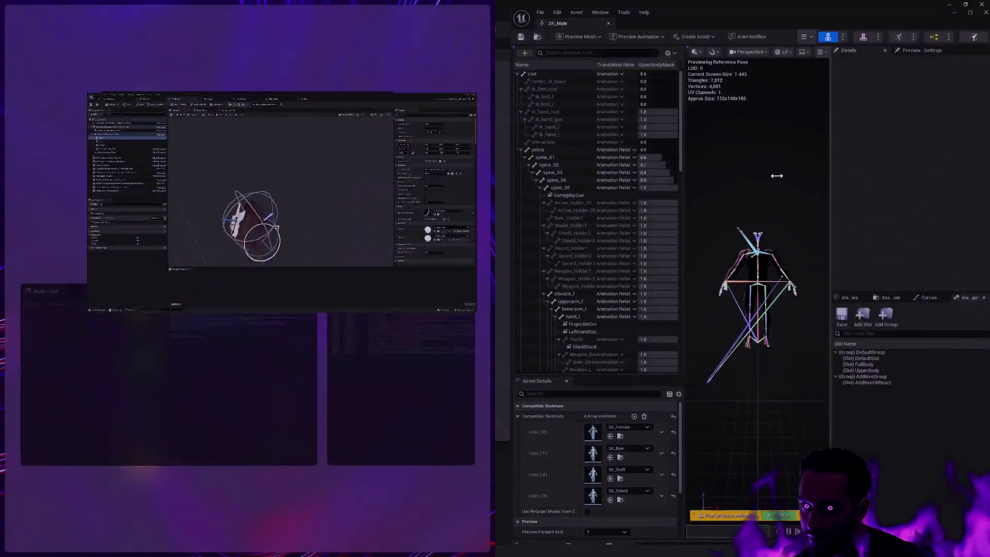
key("Return")
left_click(444, 271)
left_click_drag(444, 271, 394, 271)
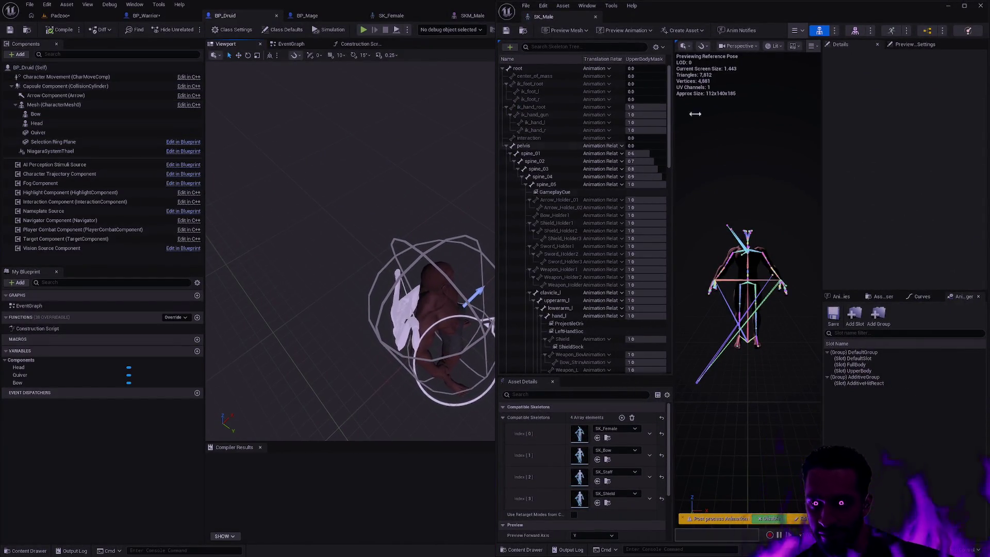
Step: Set ik_hand_root and, recursively, its child bones to Animation Relative retargeting
left_click(601, 107)
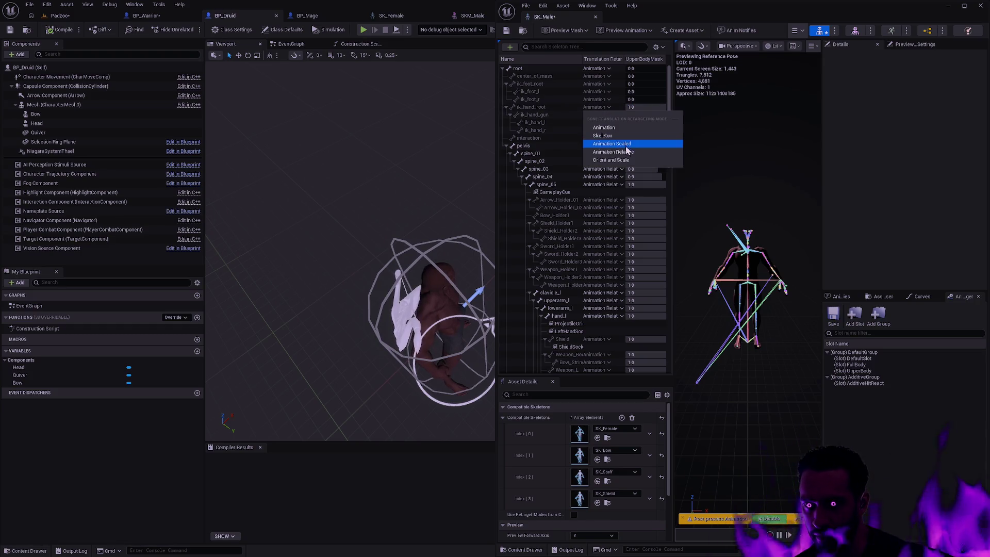
left_click(627, 150)
left_click(602, 107)
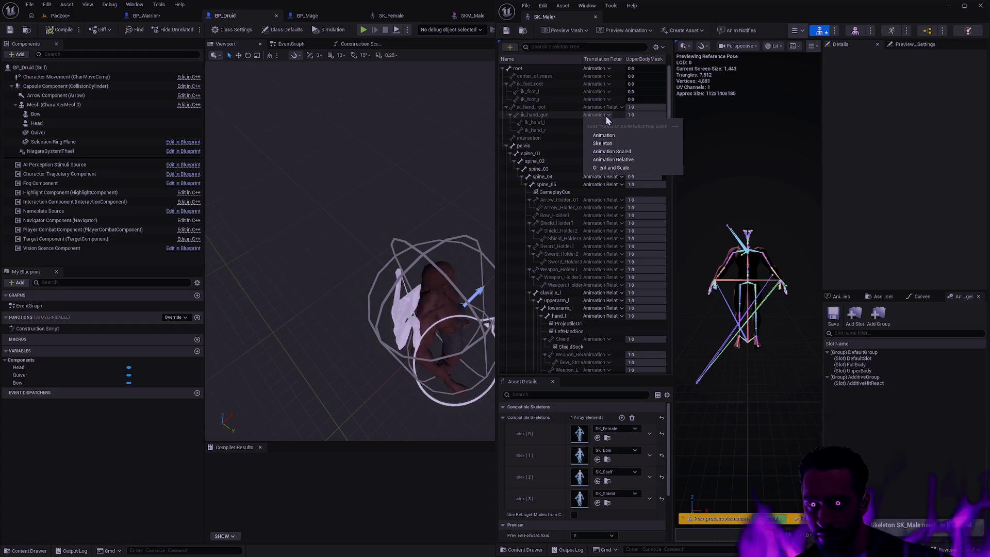
right_click(560, 107)
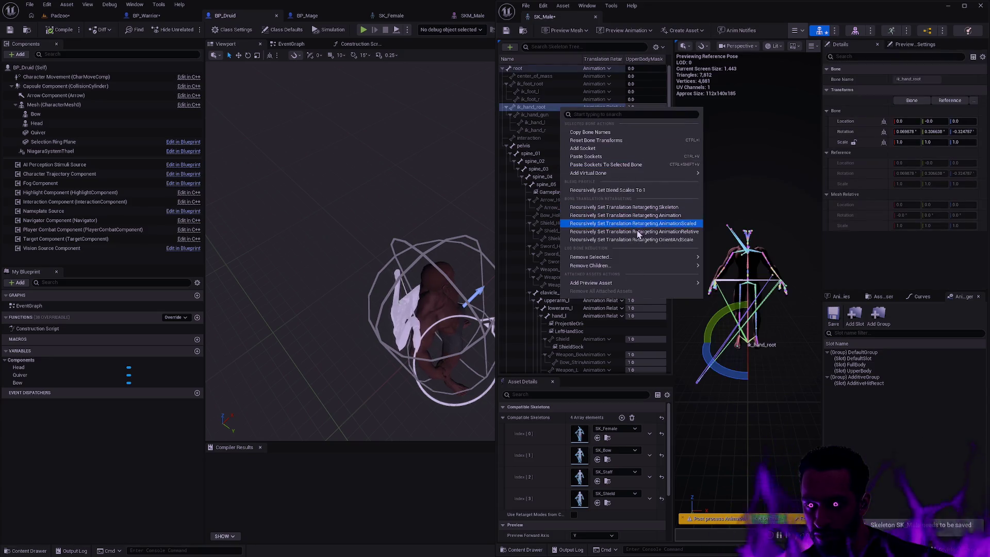
left_click(634, 224)
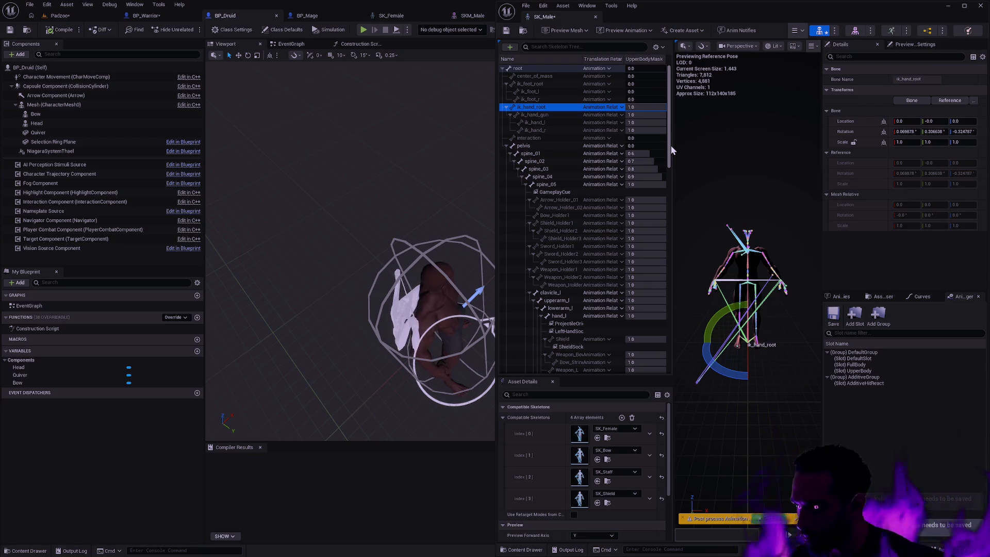
left_click_drag(670, 146, 671, 150)
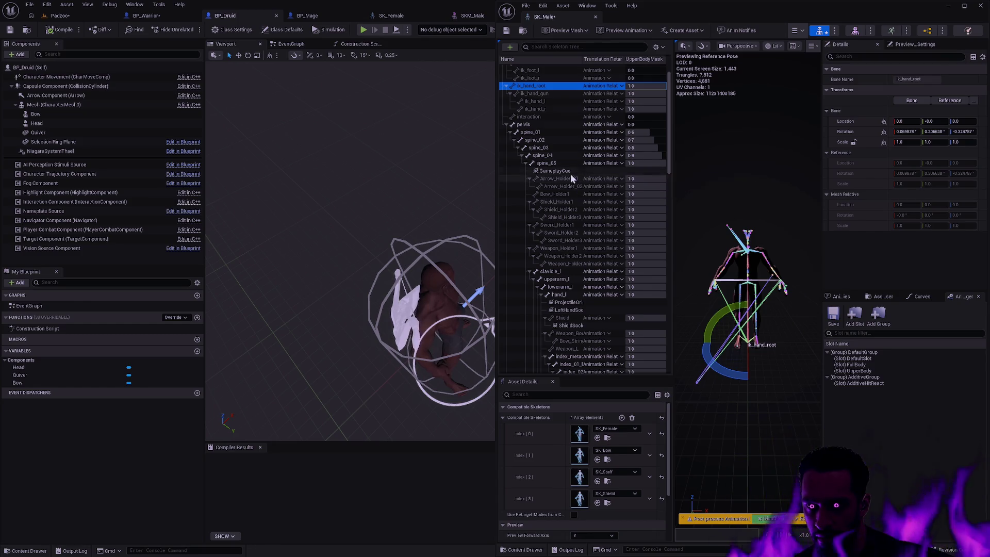
Step: Browse the SK_Male bone tree and widen its columns to read the retargeting modes
left_click(526, 164)
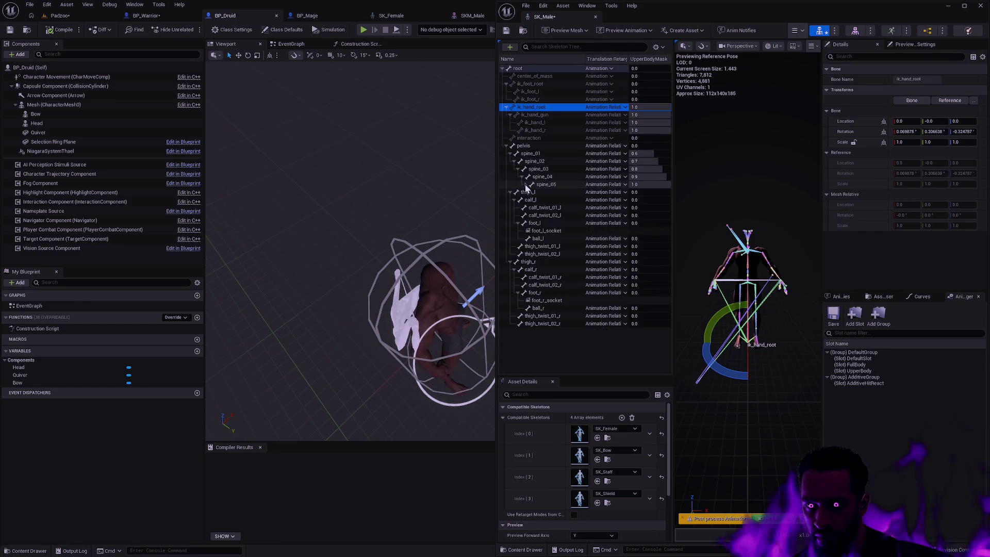
left_click(526, 184)
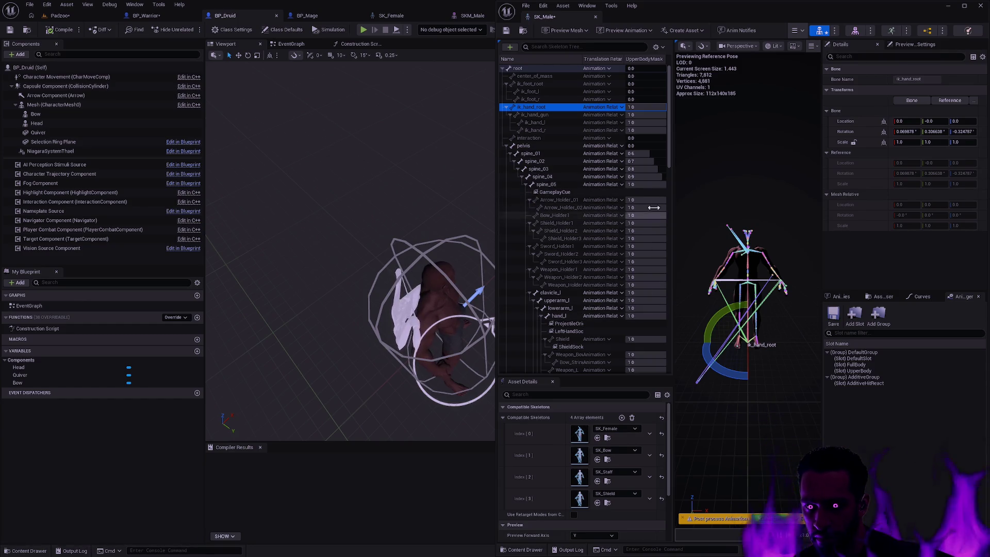
left_click_drag(668, 169, 672, 352)
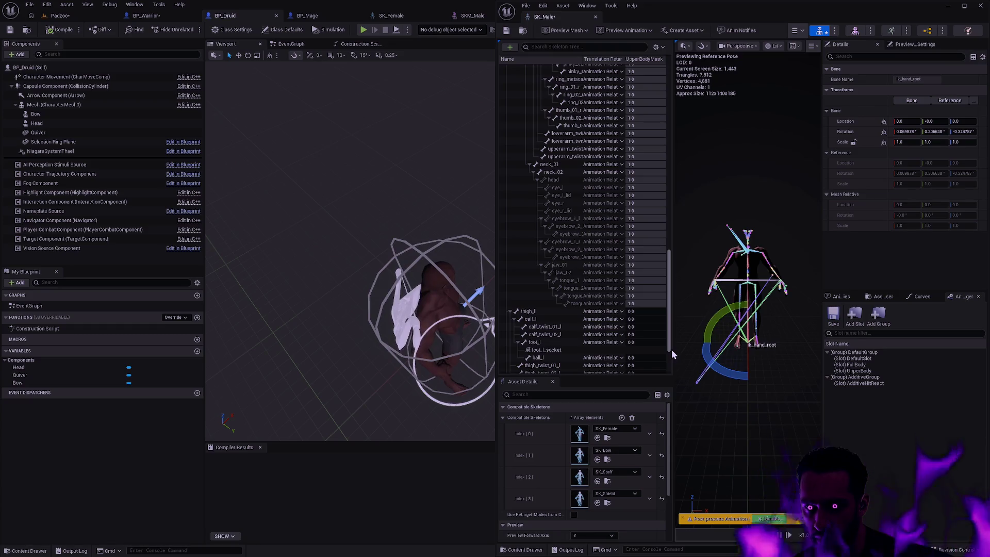
left_click_drag(672, 353, 672, 366)
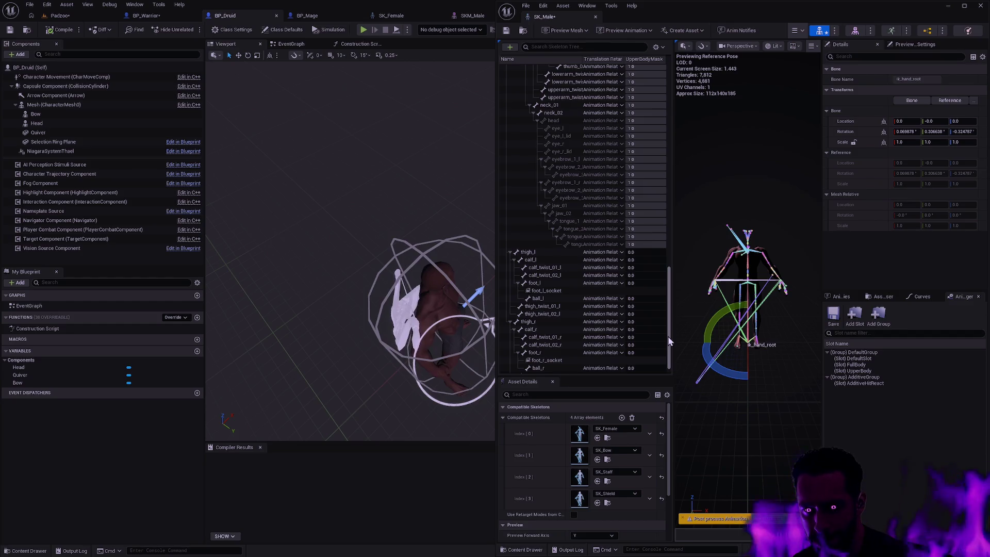
left_click_drag(667, 336, 668, 346)
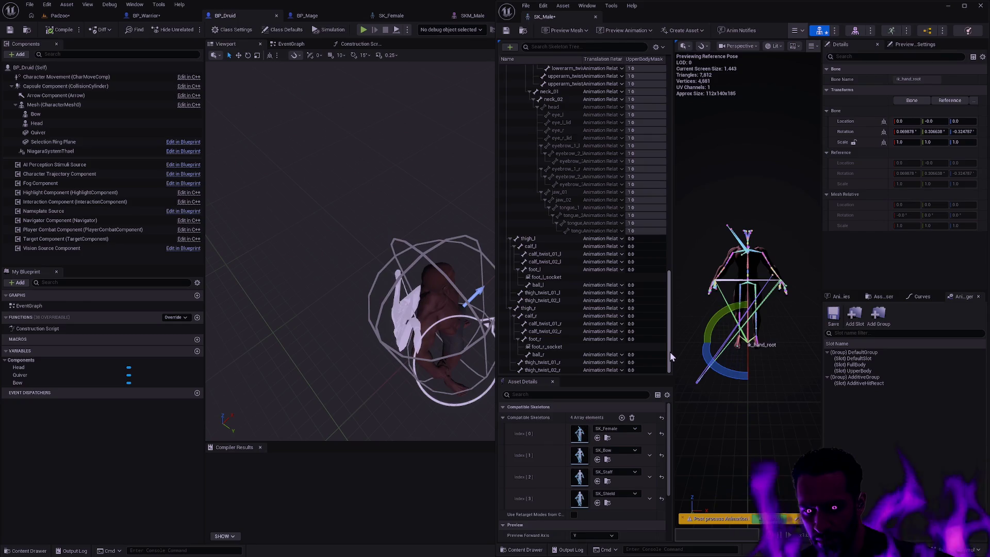
left_click_drag(670, 353, 664, 207)
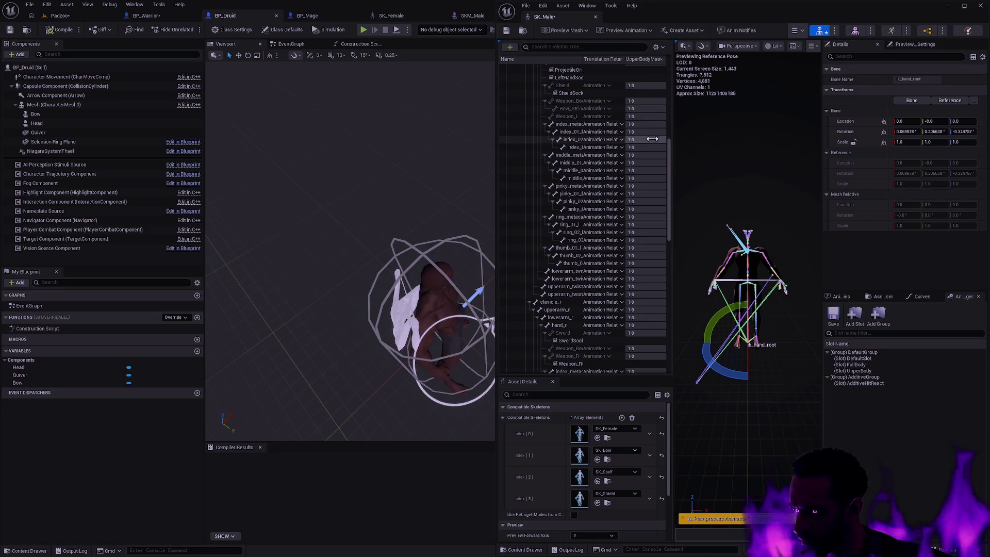
left_click_drag(669, 173, 672, 92)
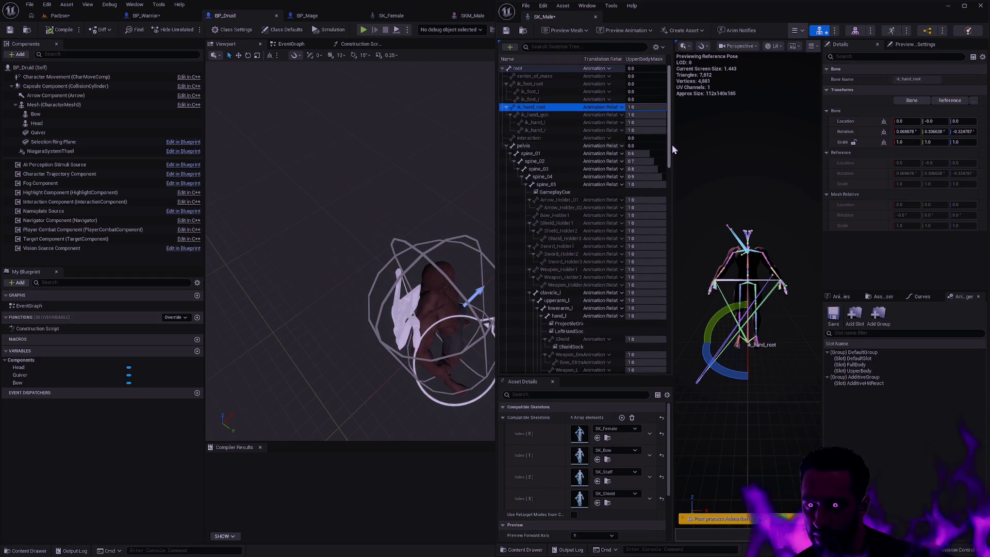
left_click_drag(673, 144, 744, 144)
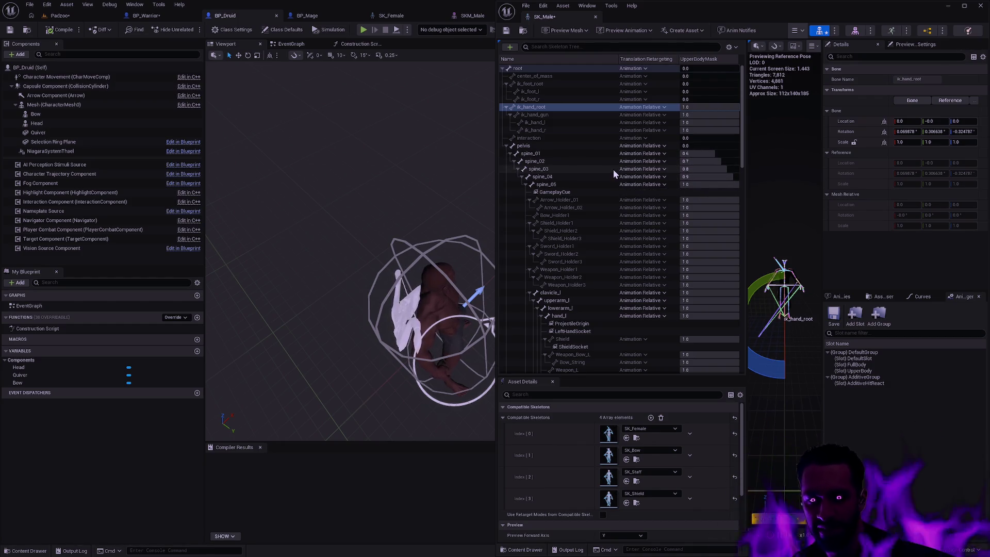
left_click_drag(468, 213, 392, 280)
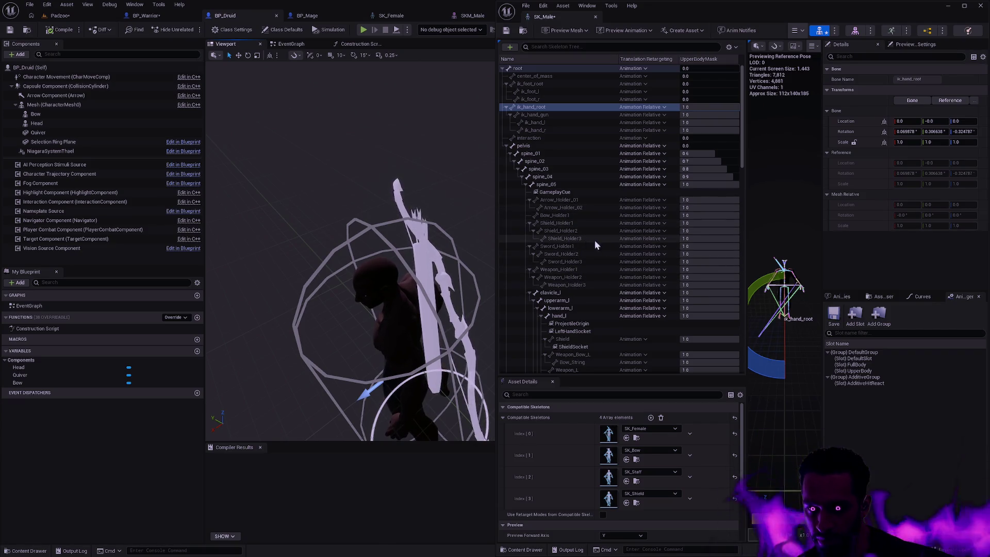
left_click_drag(744, 152, 739, 268)
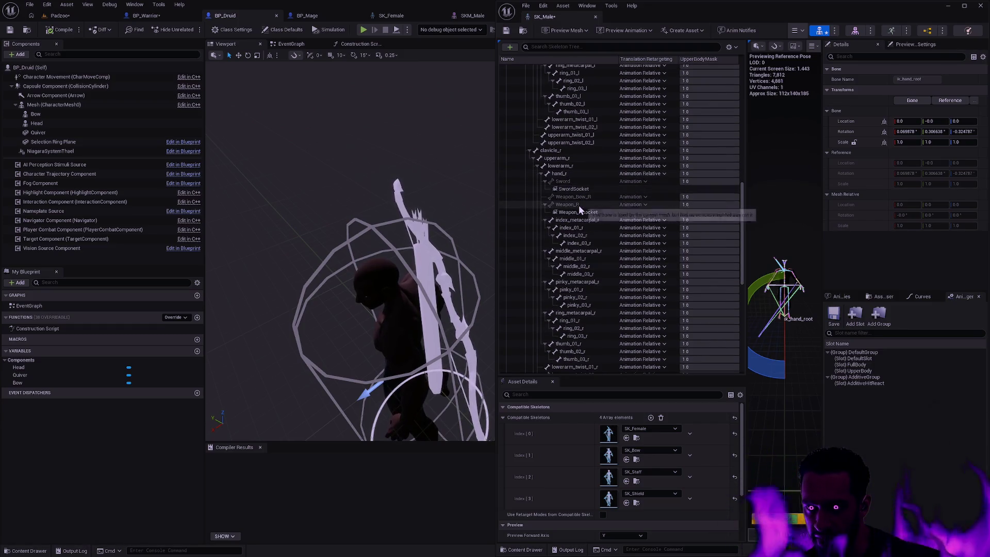
left_click_drag(744, 271, 743, 219)
Step: Change Weapon_Bow_L's translation retargeting to Skeleton
left_click(586, 133)
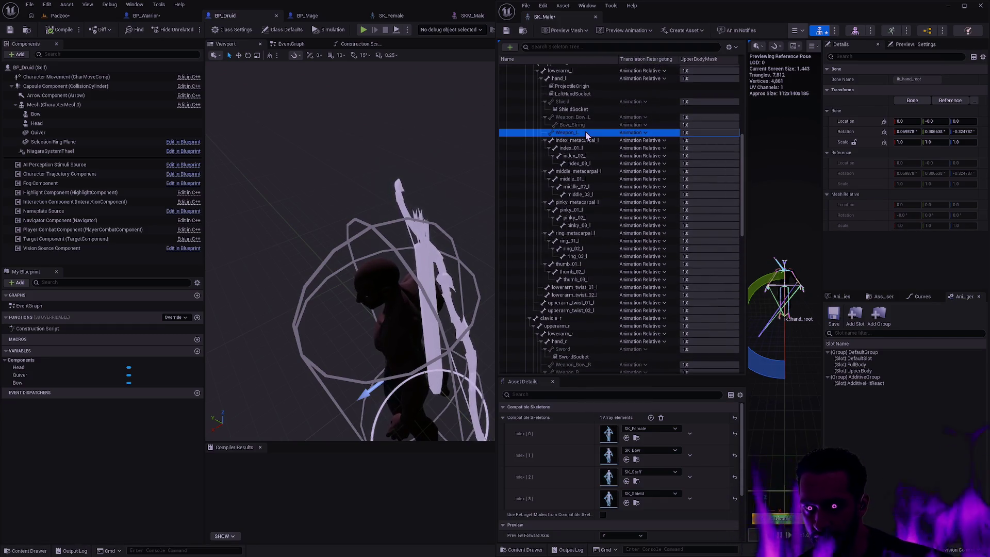
left_click(586, 119)
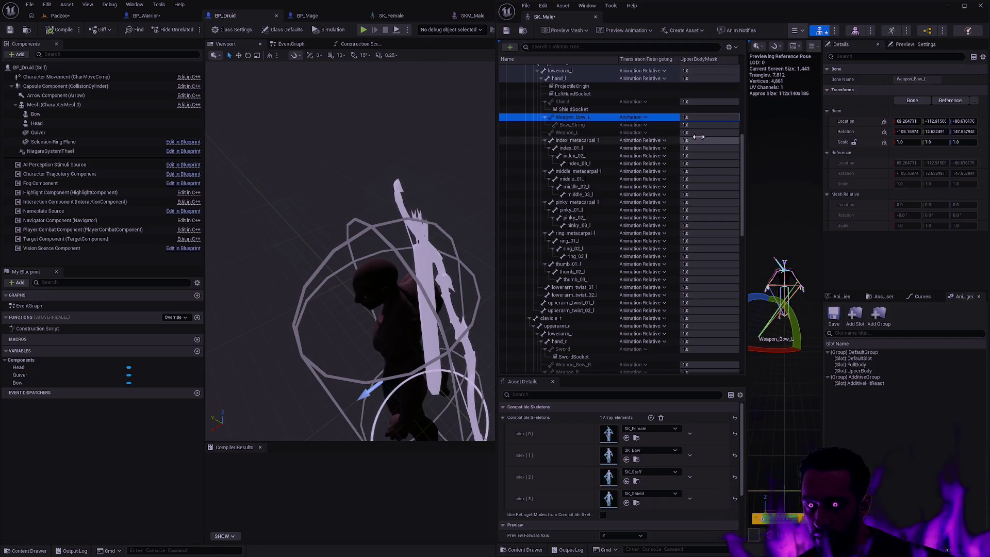
left_click(641, 116)
left_click(649, 148)
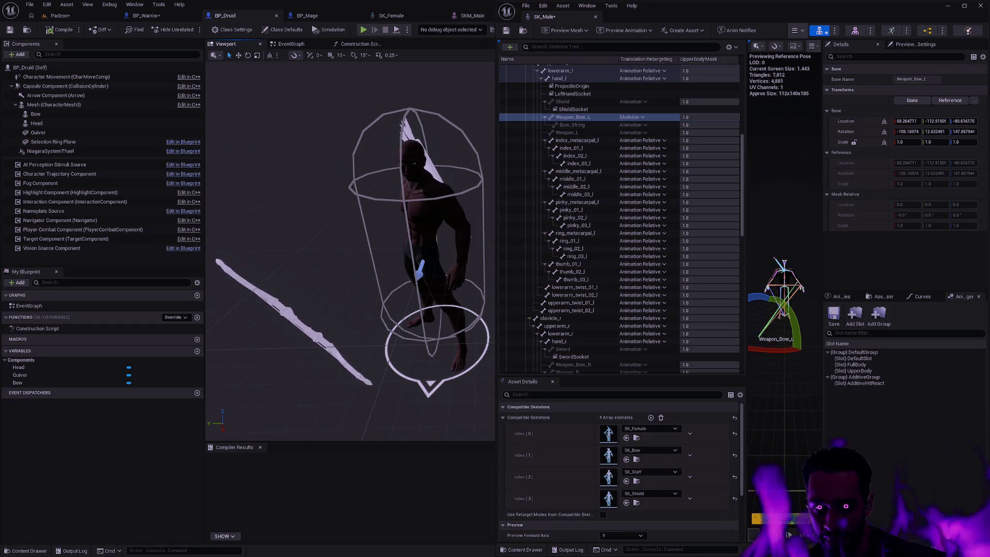
Step: Cycle Weapon_Bow_L through Animation Scaled and Animation, settle on Animation Relative, and leave SK_Male
left_click_drag(423, 236, 460, 236)
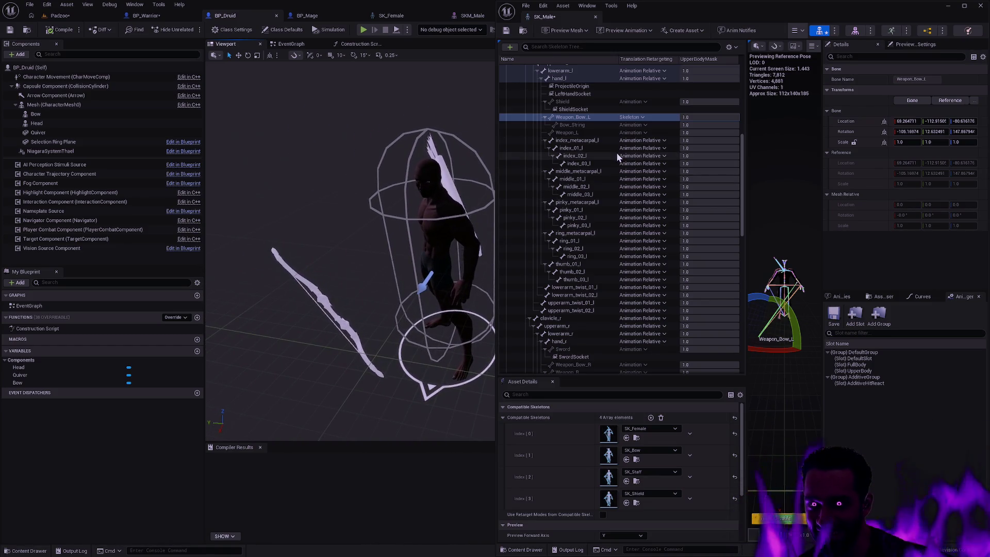
left_click(642, 118)
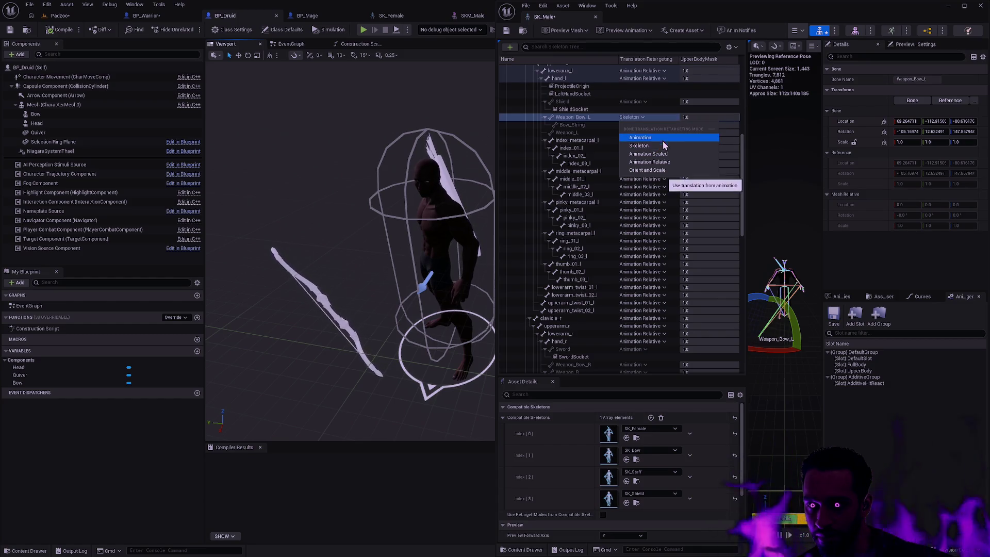
left_click(655, 153)
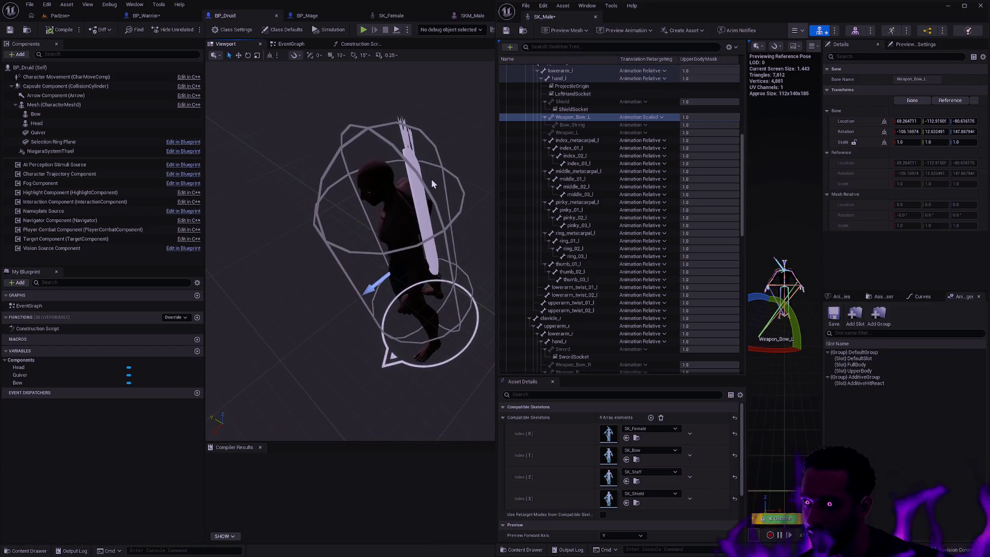
left_click(662, 118)
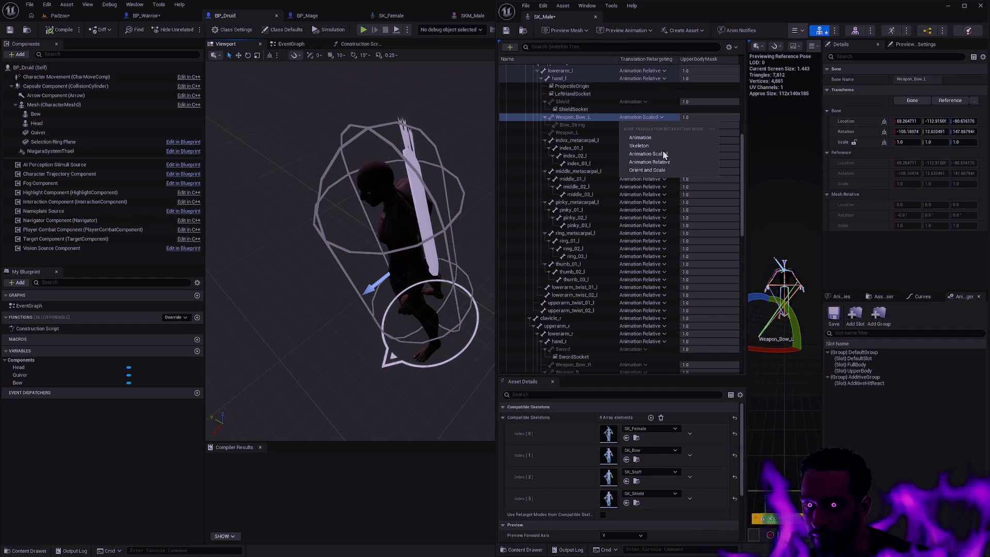
left_click(664, 171)
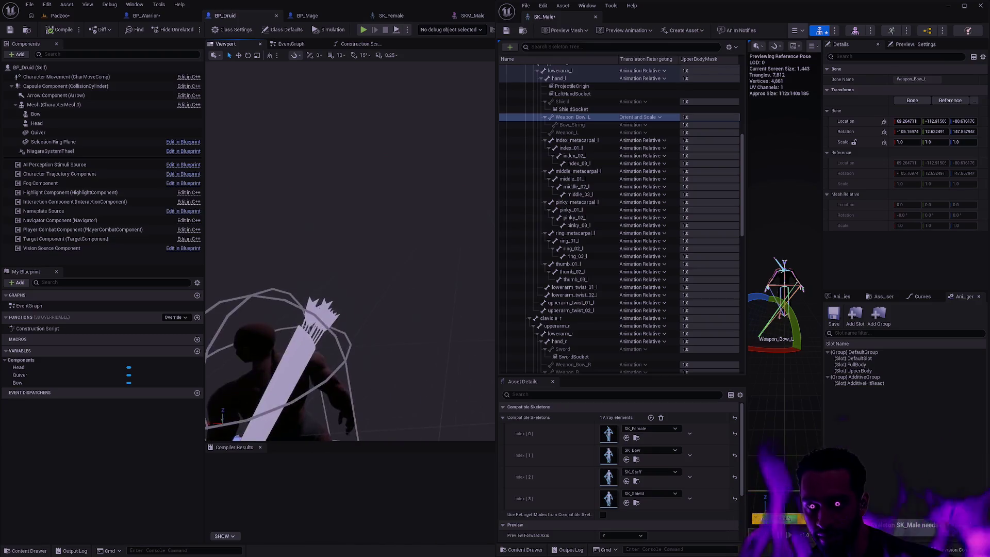
left_click(646, 119)
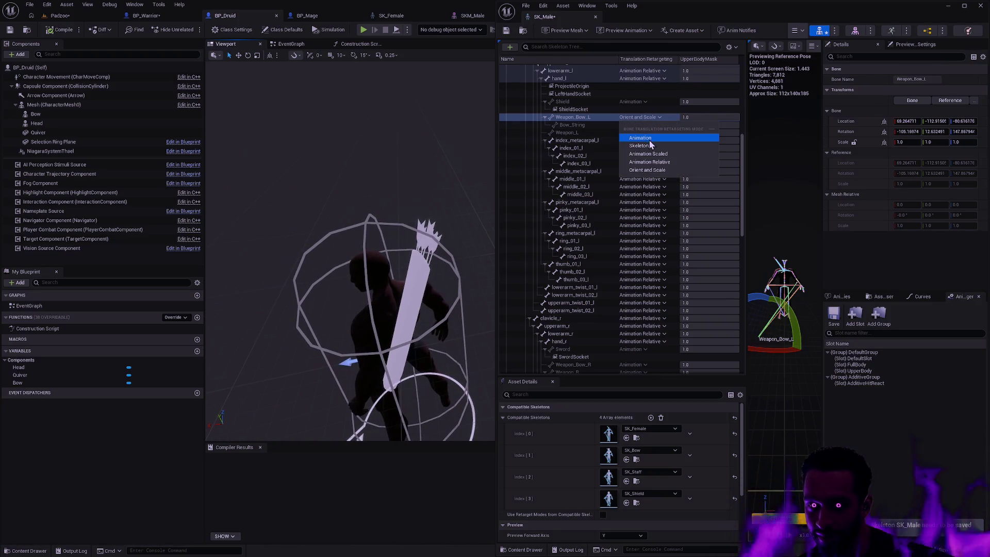
left_click(649, 138)
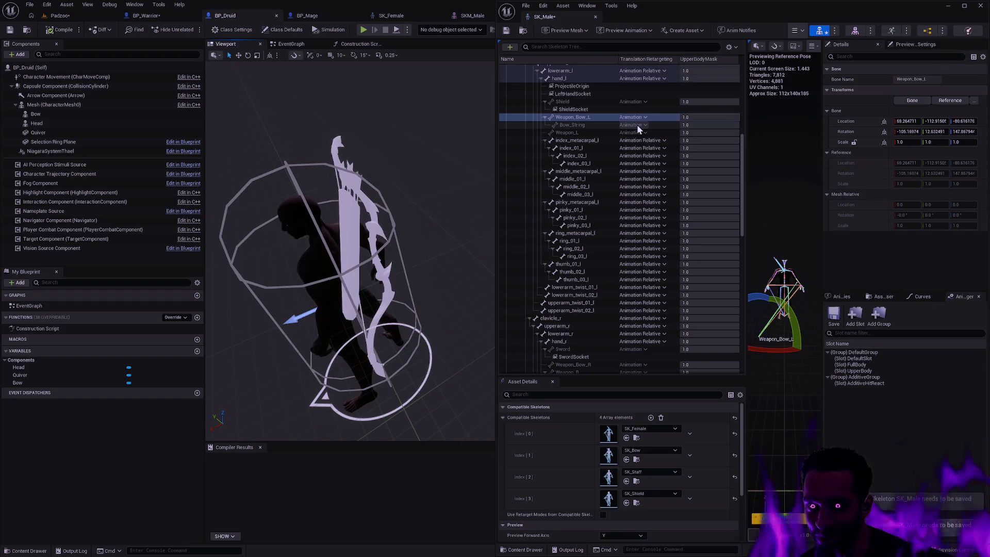
left_click(638, 118)
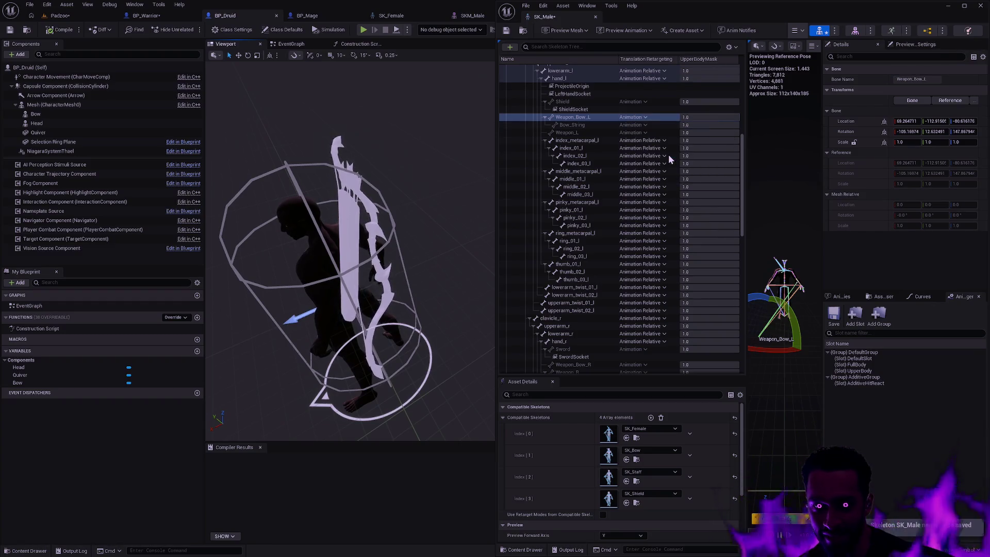
left_click(668, 153)
left_click(648, 119)
left_click(664, 168)
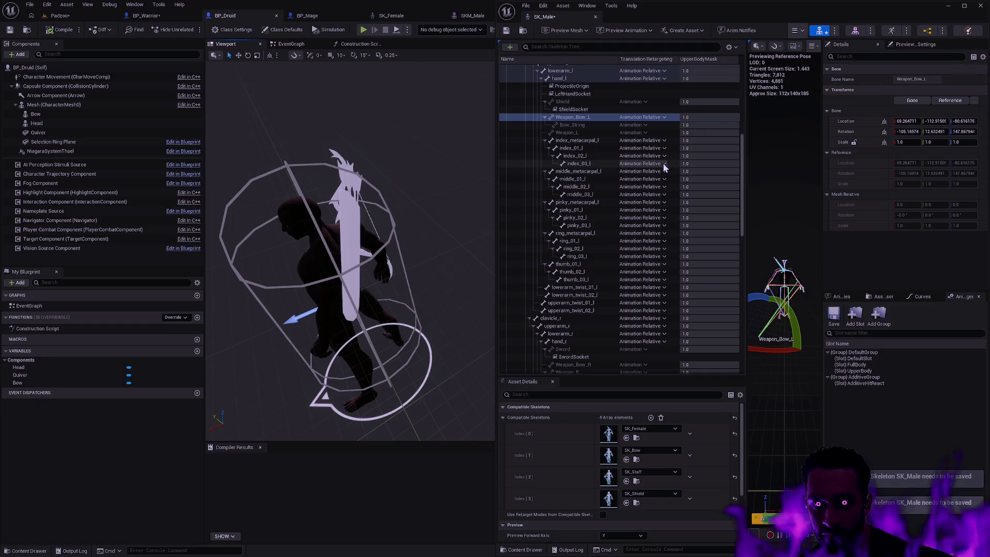
left_click_drag(466, 150, 446, 157)
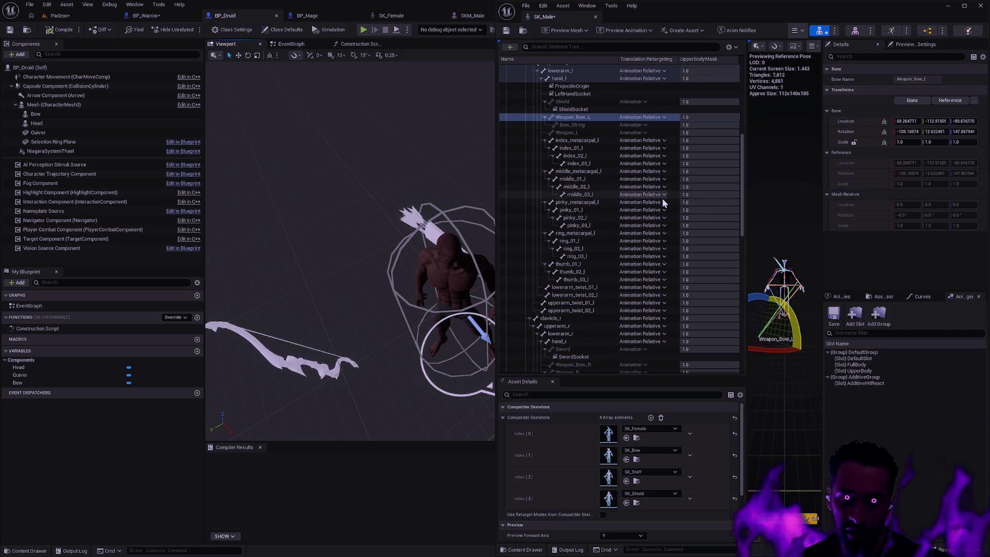
key("alt+Tab")
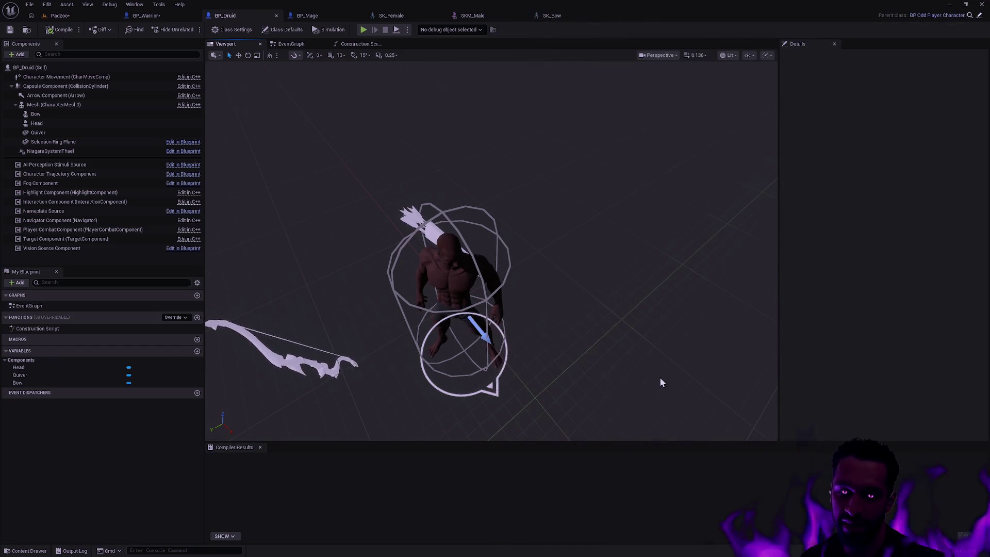
Step: Quit Unreal Editor, choosing Don't Save for BP_Warrior, Padzoo and SK_Male
key("ctrl+shift+s")
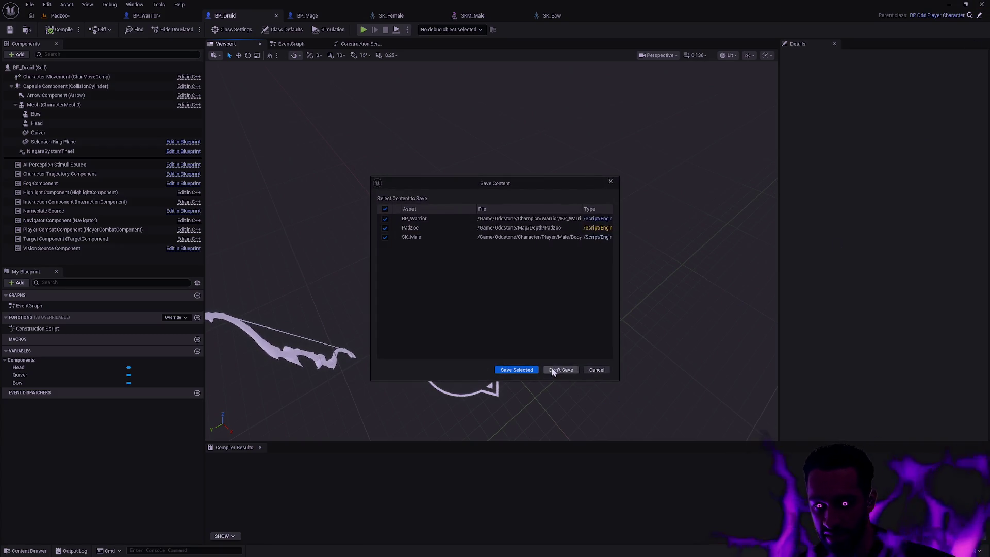
left_click(554, 370)
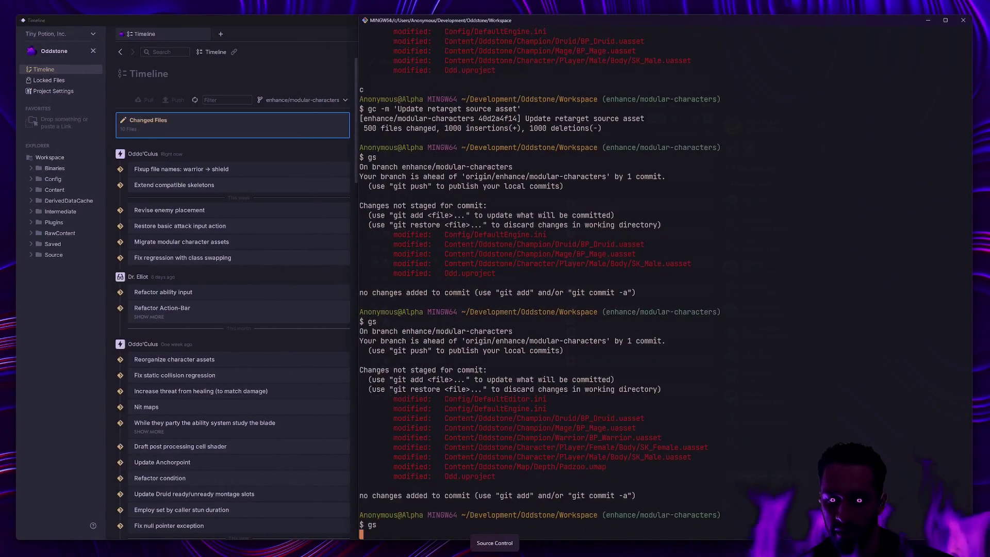
Step: Discard all changes under Content/Oddstone/Character/Player with git restore
type("git restore Conten")
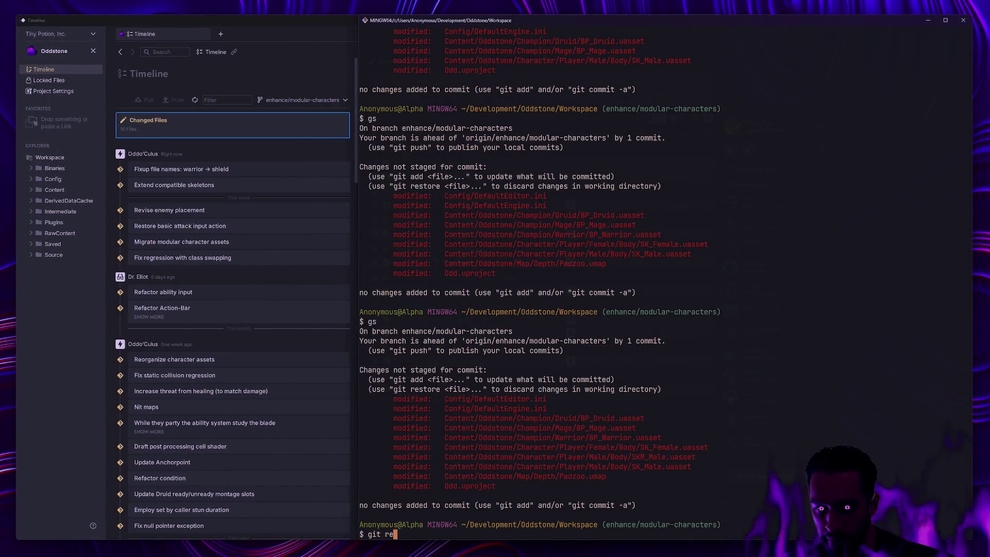
key("Tab")
type("ddstone/Character/")
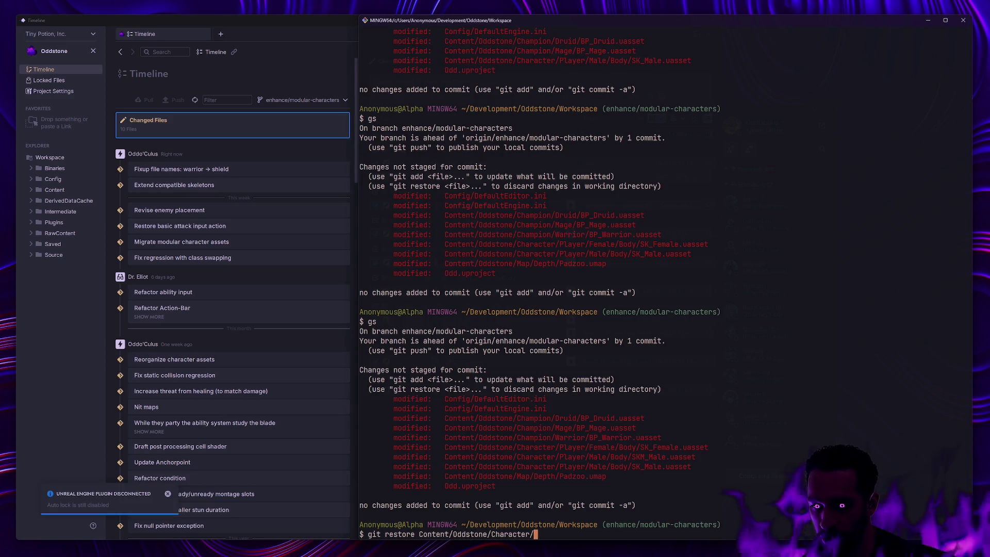
type("Player/")
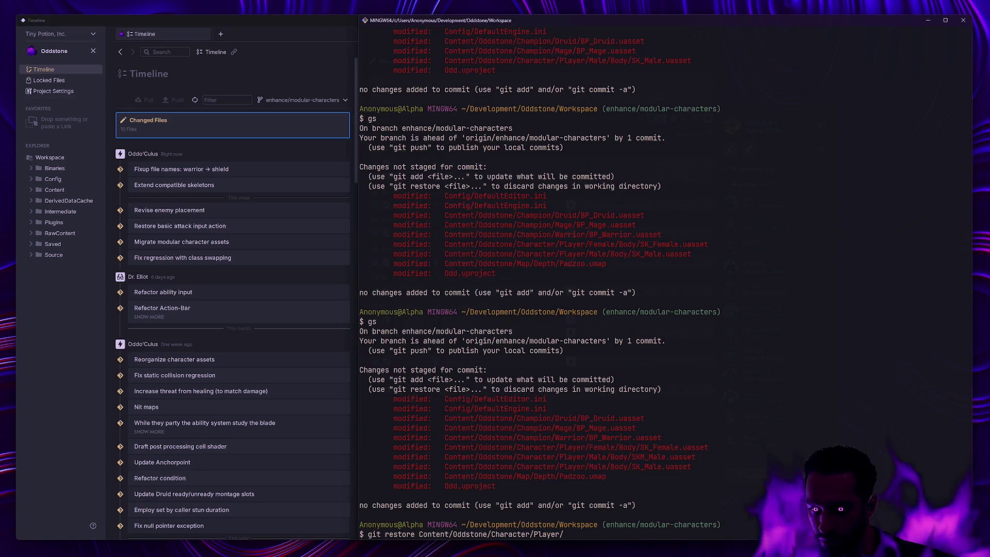
key("Return")
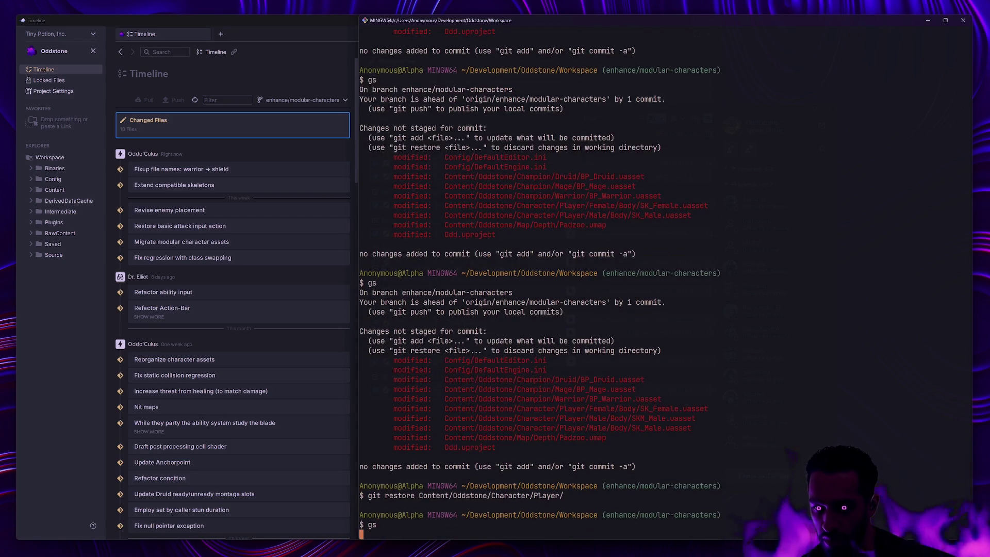
Step: Review the remaining changes with gs and git diff, then start restoring Config/DefaultEditor.ini
type("gs")
key("Return")
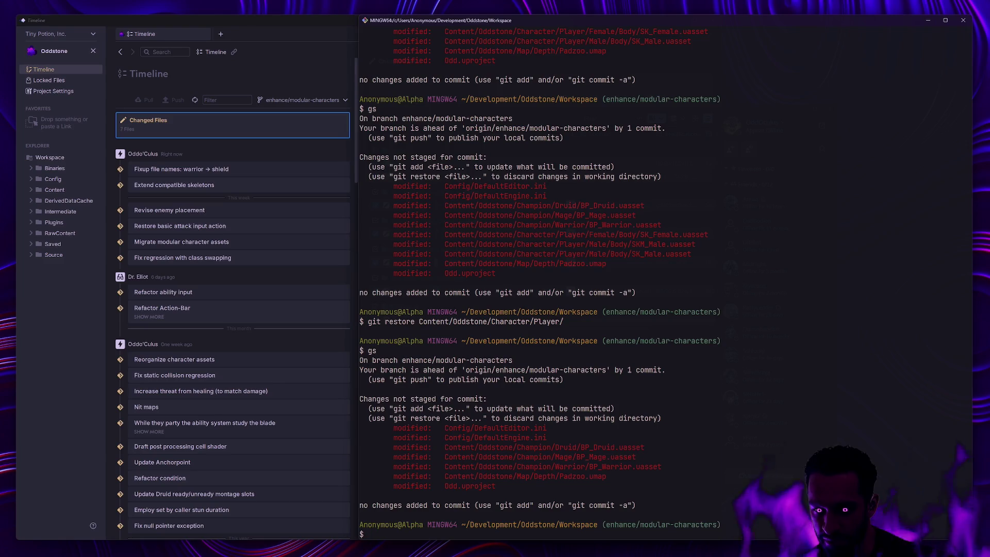
type("git diff")
key("Return")
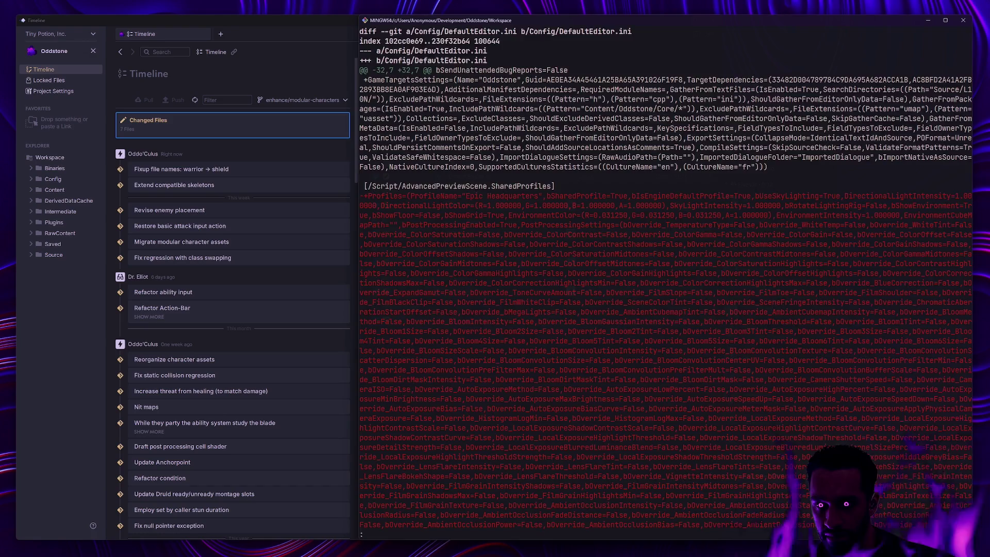
key("space")
key("q")
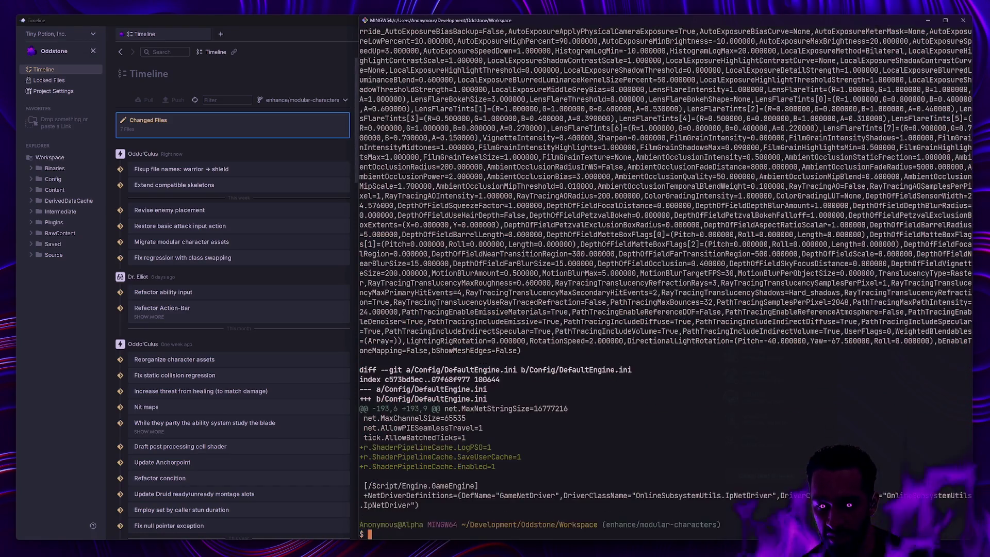
key("ctrl+l")
type("gs")
key("Return")
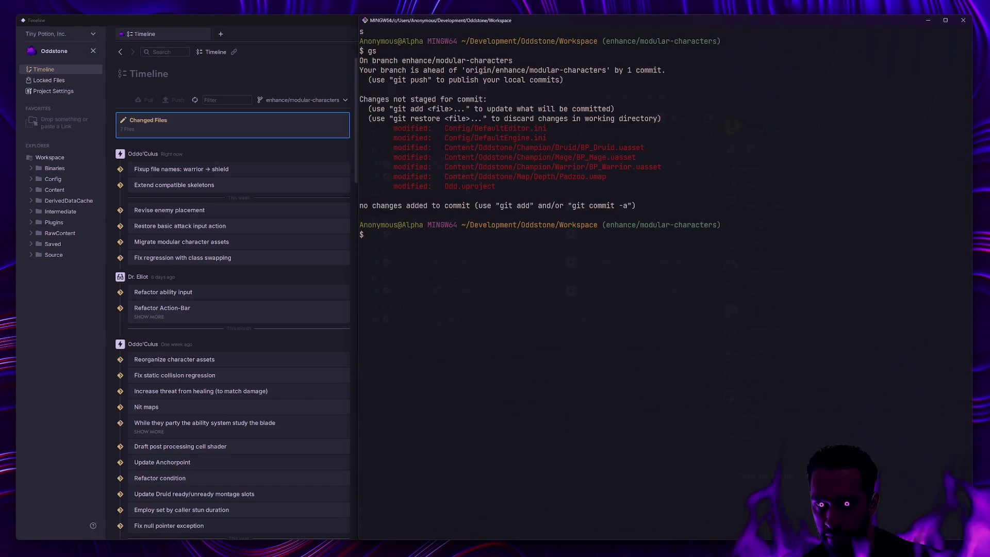
type("git restore Config/Defau")
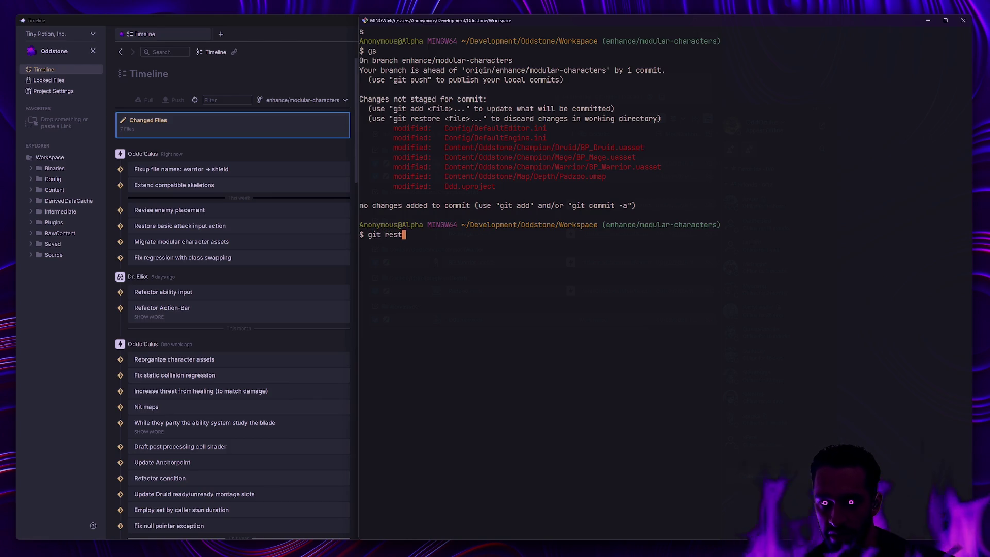
type("ltEditor.ini")
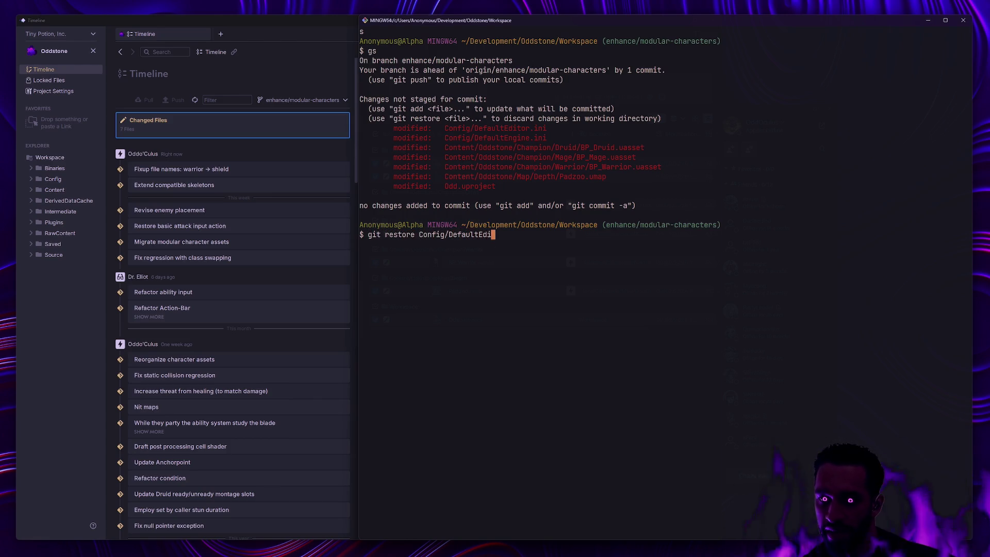
Step: Restore DefaultEditor.ini, check the Config diff, then clear and recheck status
key("Return")
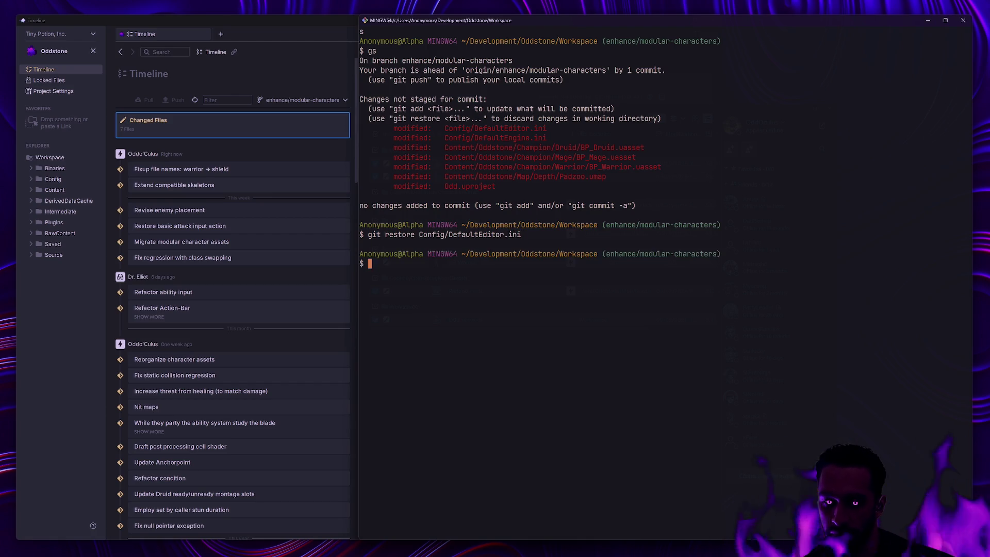
type("gs")
key("Return")
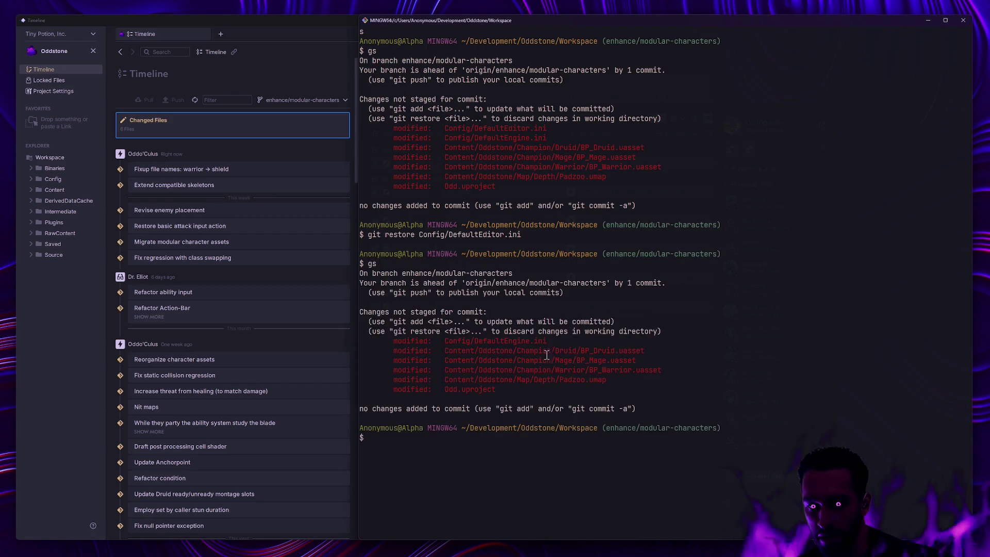
type("gd Config")
key("Return")
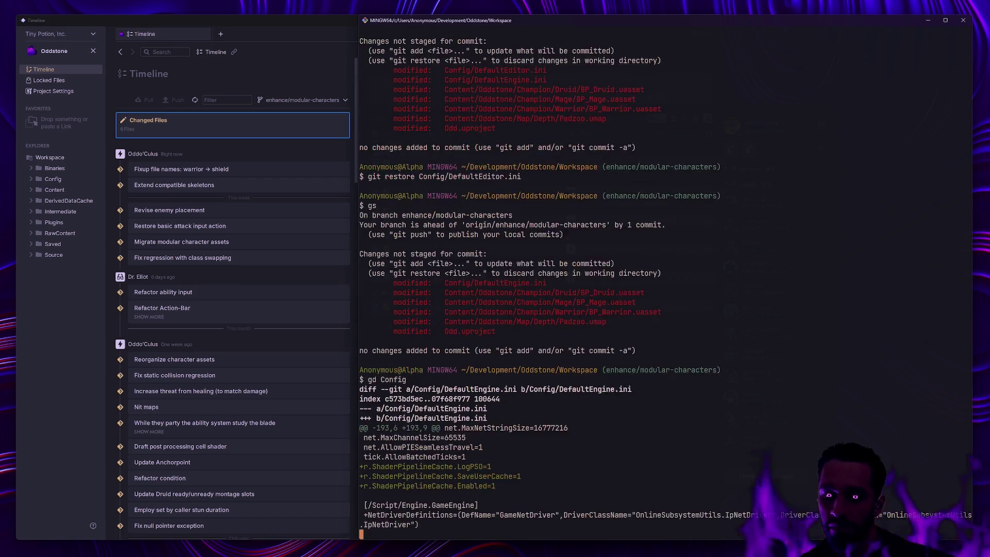
type("cq")
key("Return")
type("clear")
key("Return")
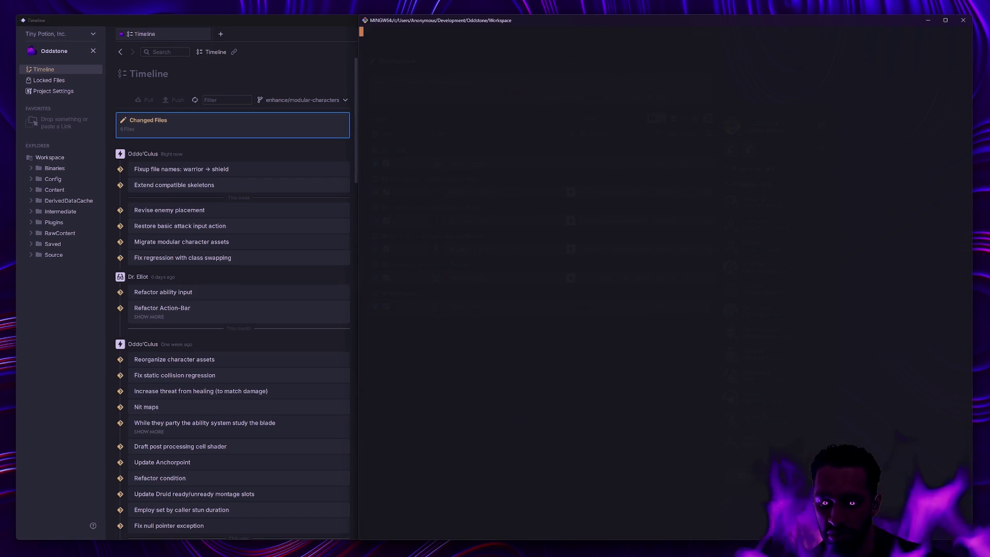
type("gs")
key("Return")
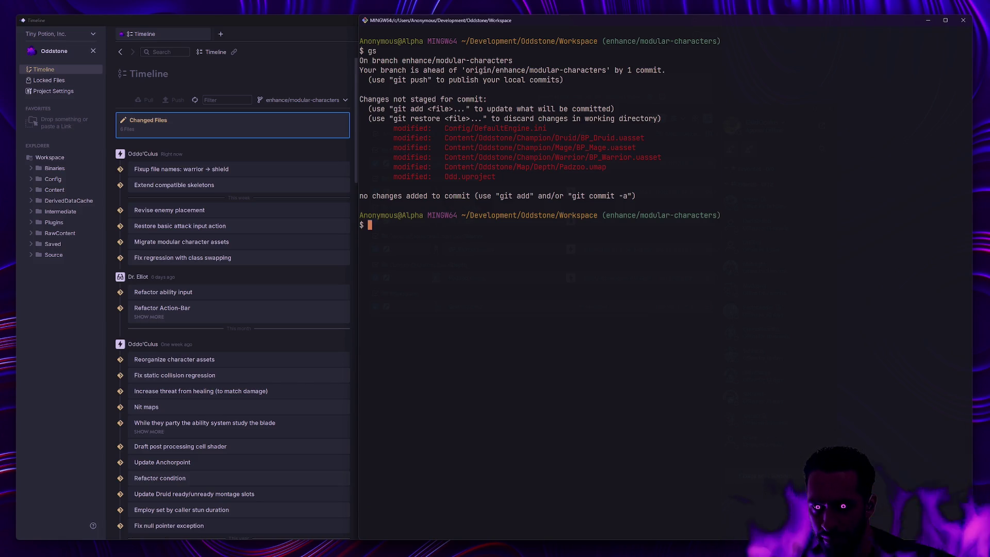
Step: Restore Content/Oddstone/Map/Depth/* and confirm five modified files, including the champion blueprints
type("git restore Content/Odd")
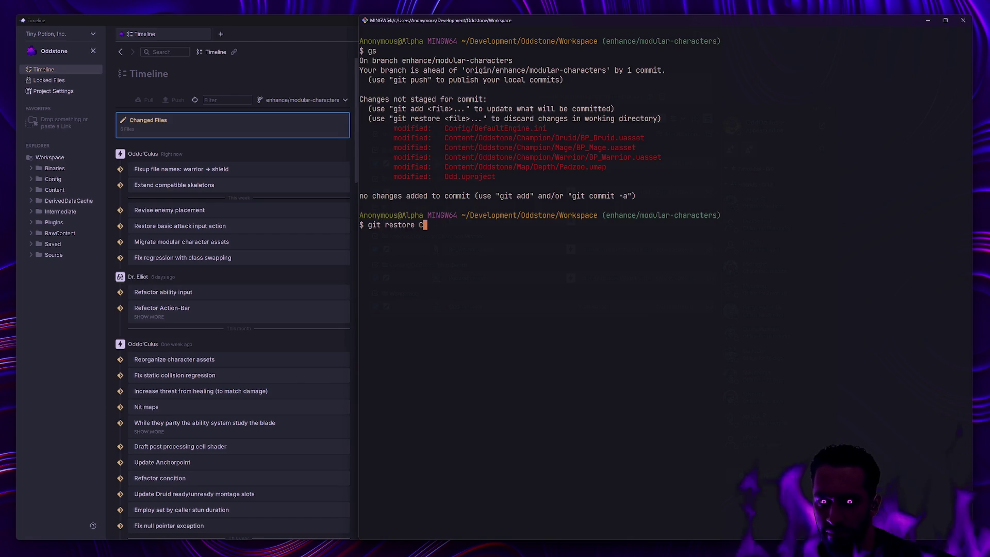
type("stone/Map/D")
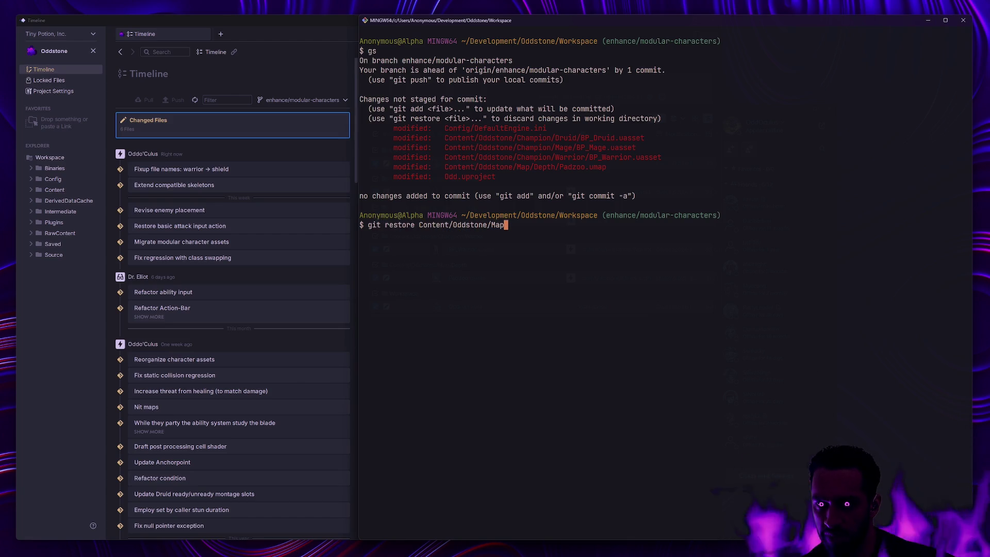
type("epth/")
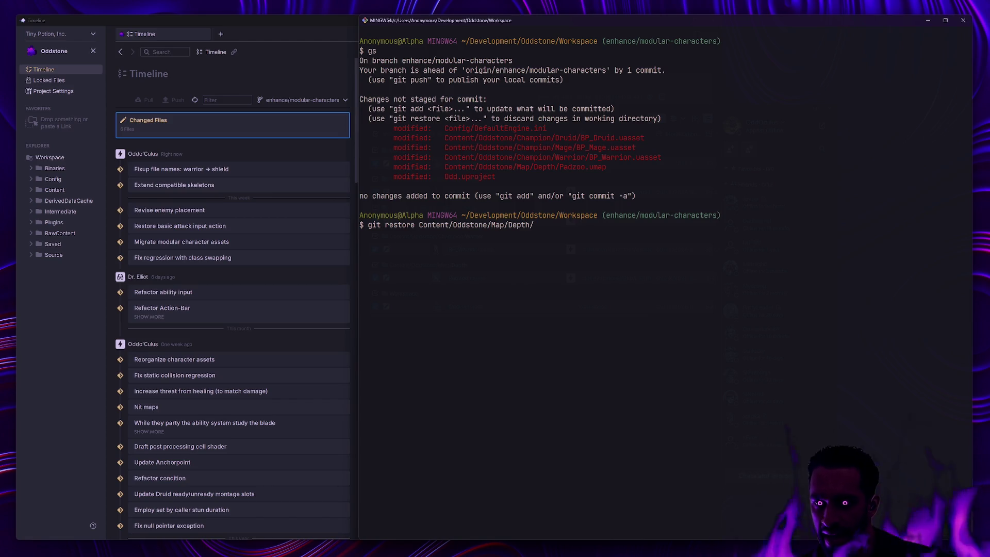
type("*")
key("Return")
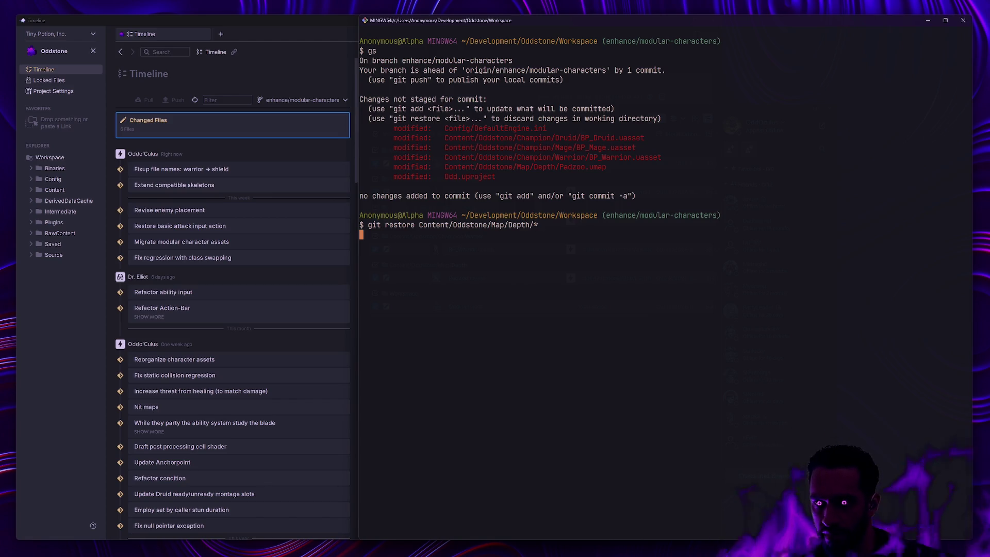
type("gs")
key("Return")
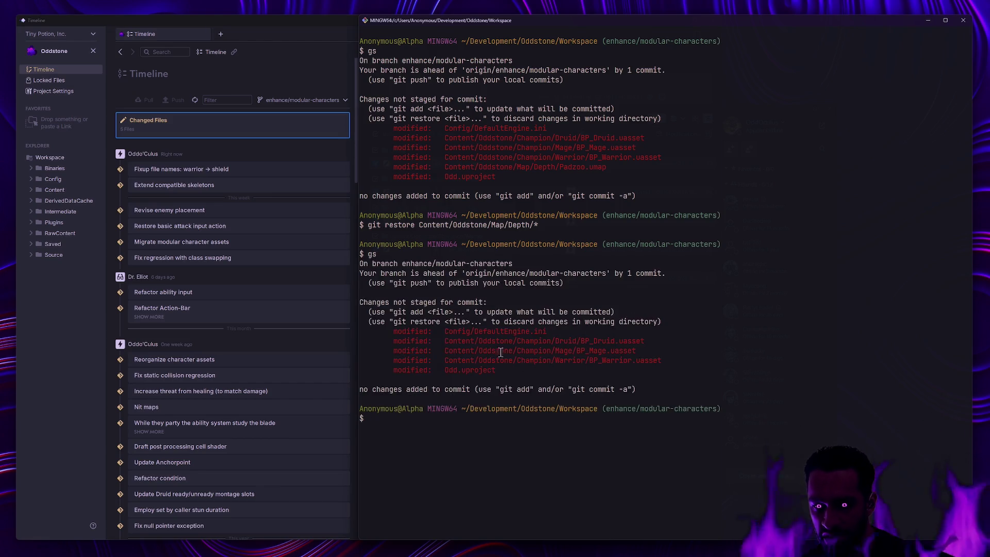
left_click_drag(444, 341, 424, 341)
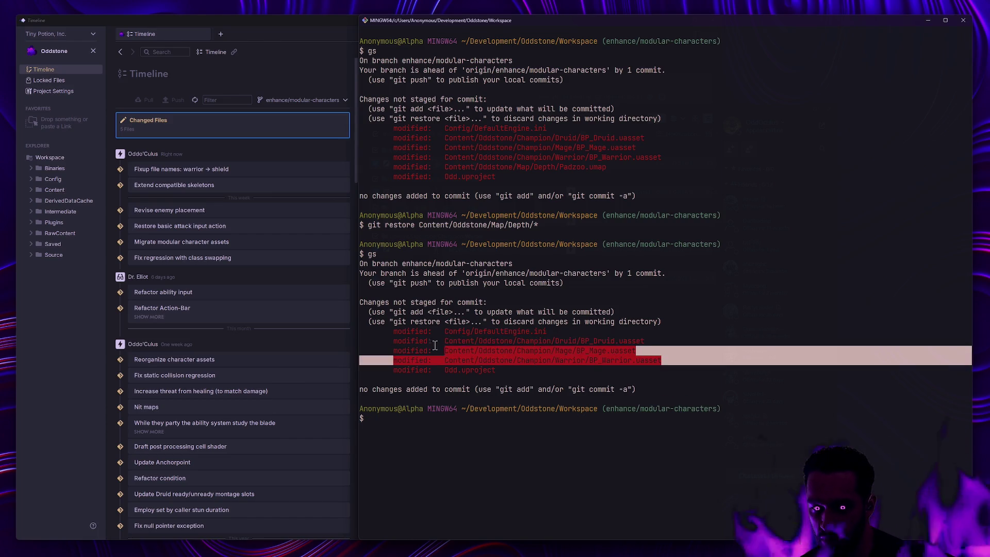
left_click(621, 373)
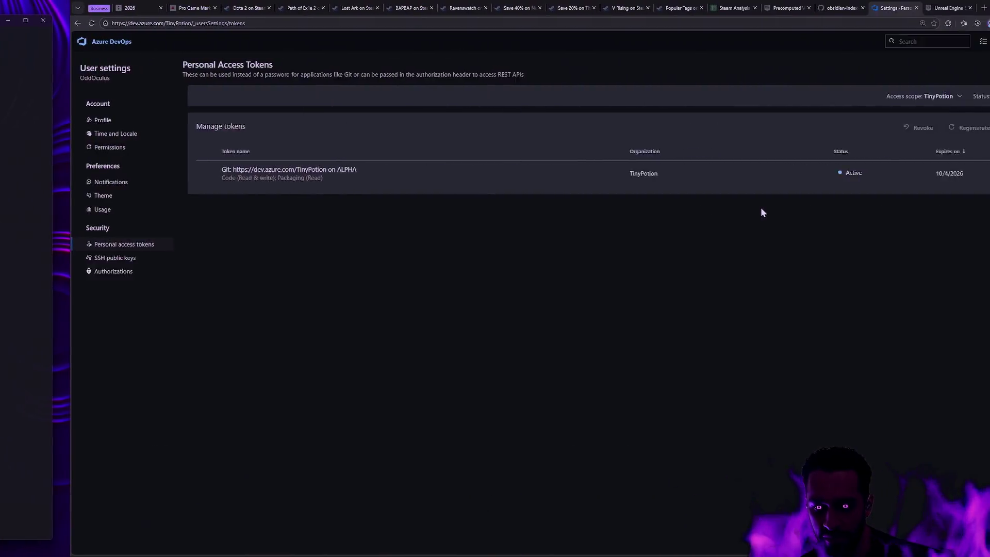
Step: Move to the Rider desktop and build the OddEditor target to relaunch Unreal Editor
key("ctrl+super+Left")
key("ctrl+super+Right")
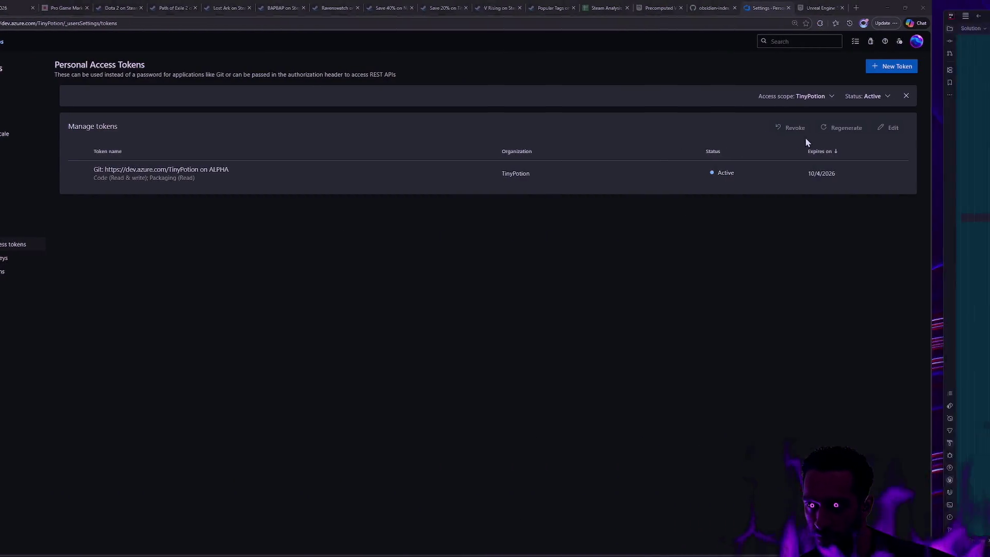
left_click(834, 17)
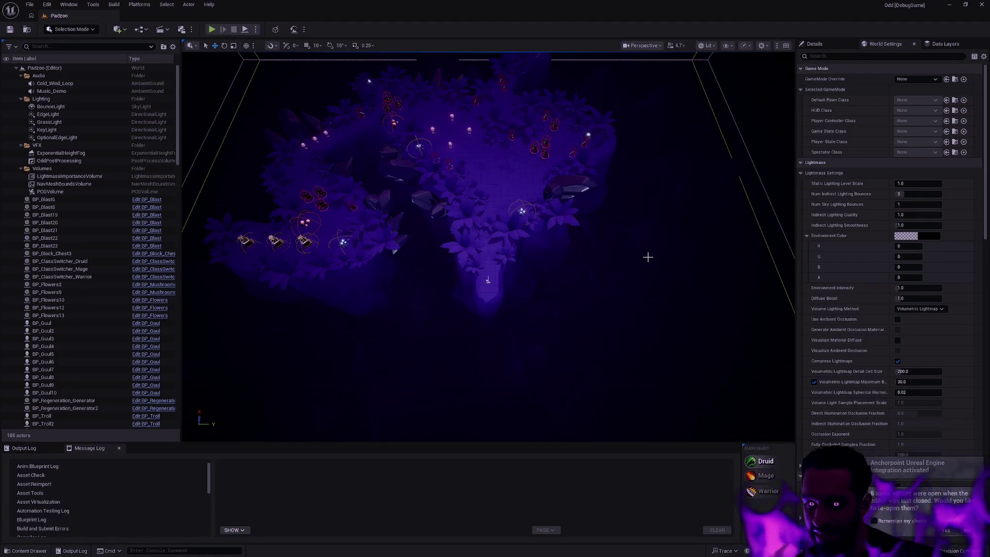
Step: Close the SK_Bow and SK_Female tabs so the SKM_Male mesh editor is active
scroll("up", 3)
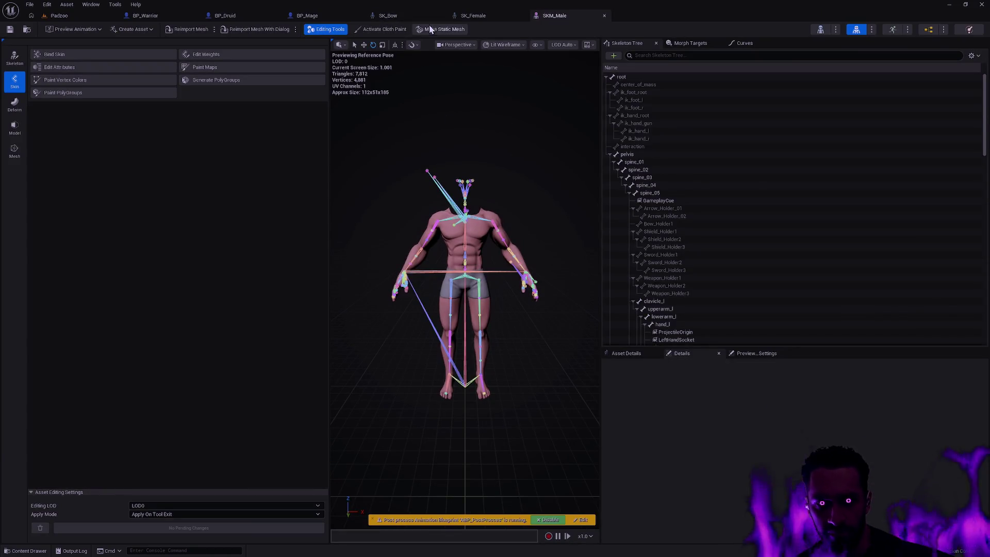
left_click(400, 17)
left_click(441, 17)
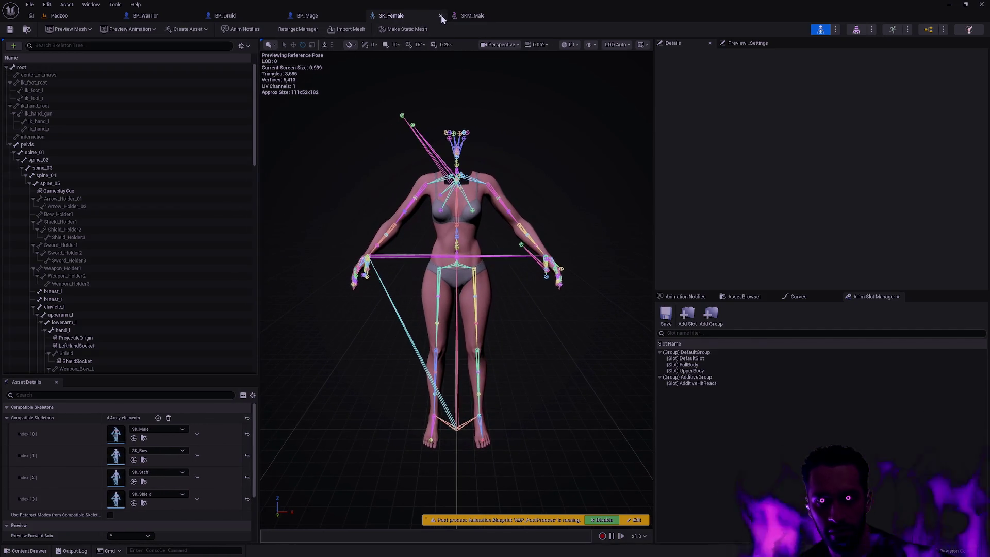
left_click(441, 16)
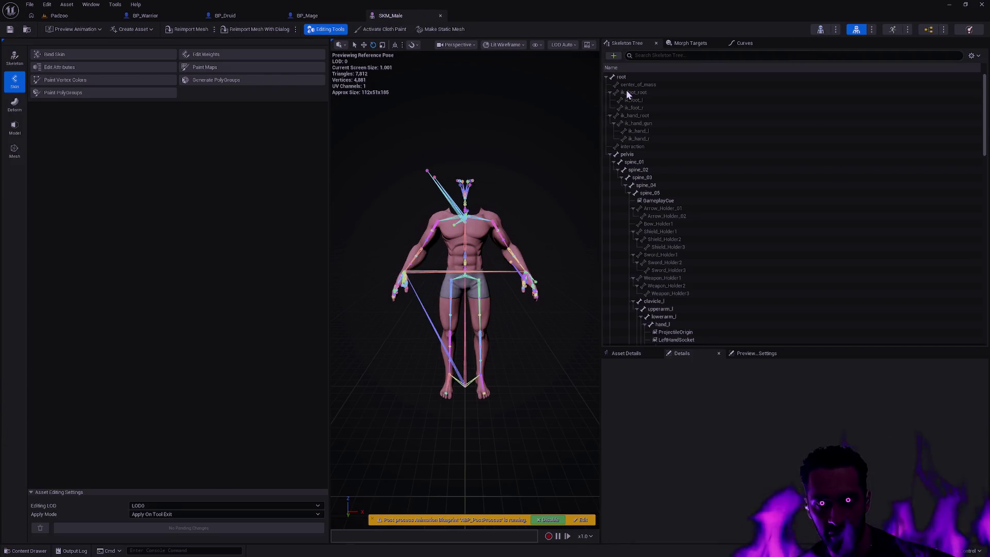
Step: Enable Show Retargeting Options in SK_Male's Skeleton Tree and dock Asset Details bottom-right
left_click(249, 47)
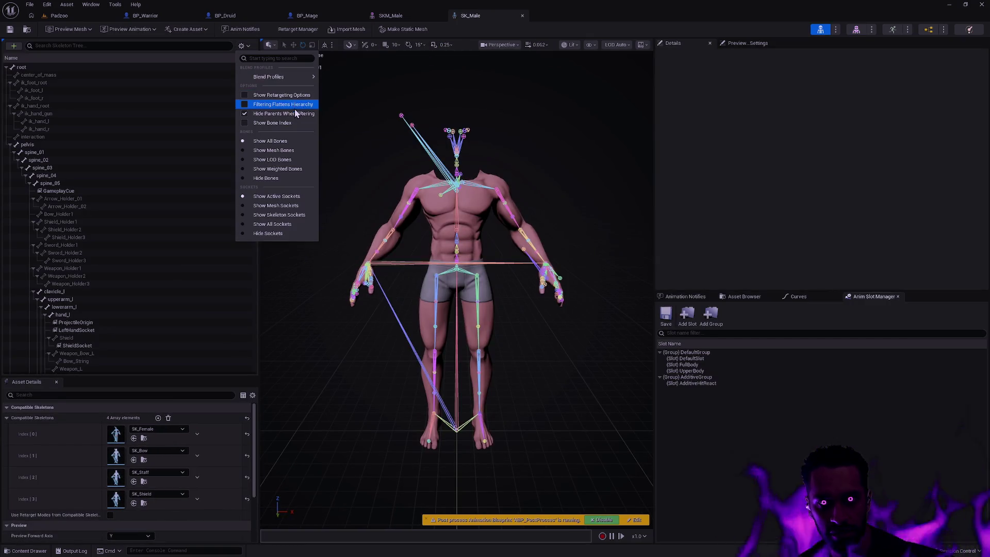
left_click(298, 96)
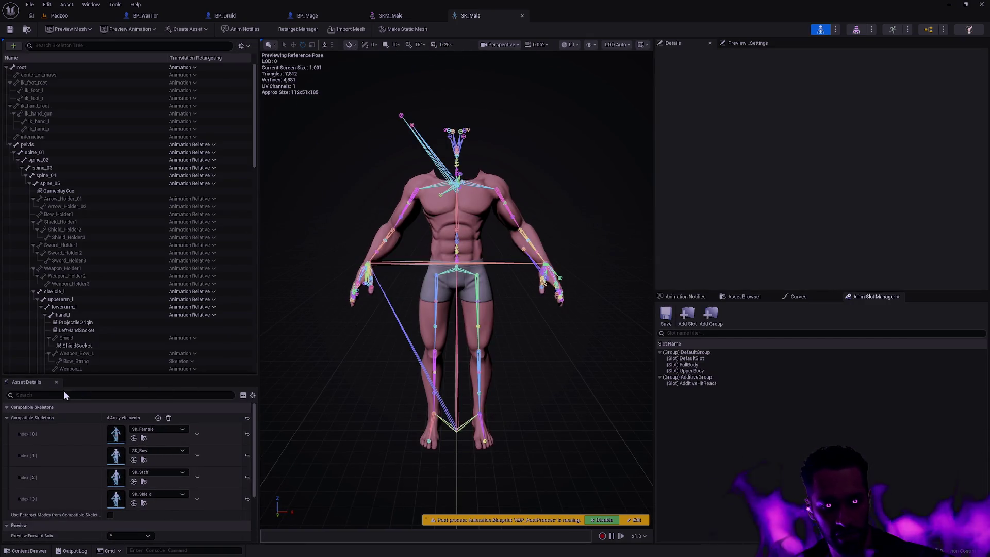
left_click_drag(38, 386, 687, 298)
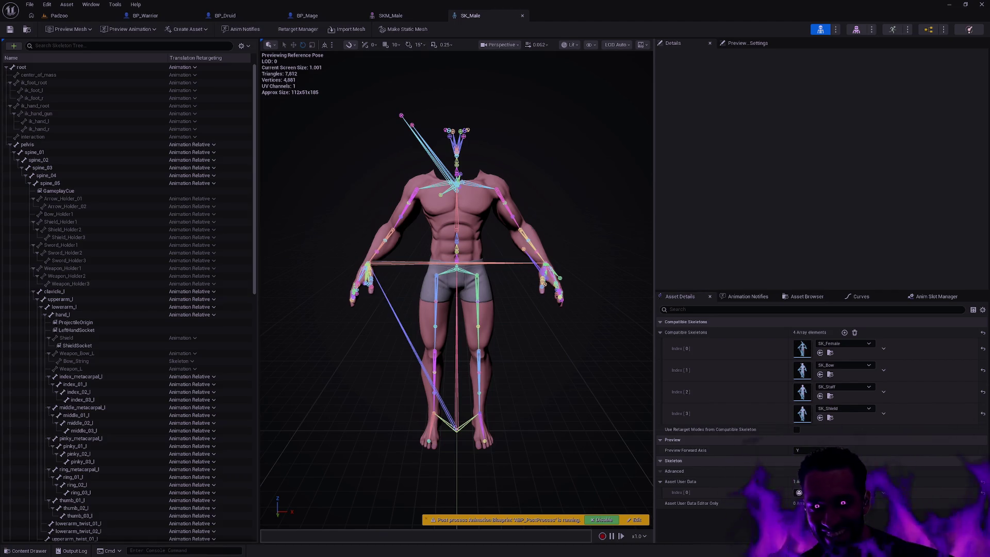
Step: Orbit and zoom the viewport to inspect the male rig's arm and weapon bones
scroll("up", 3)
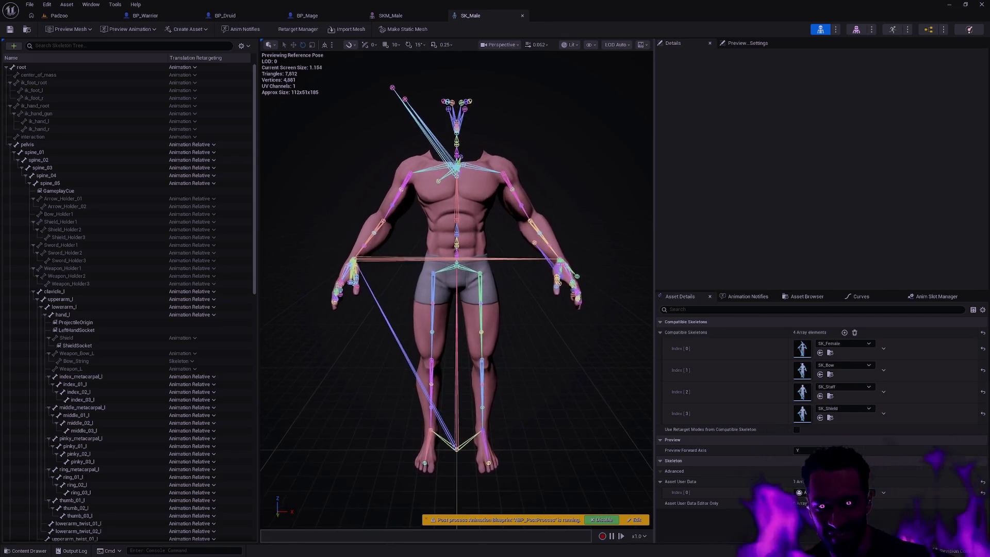
left_click_drag(555, 155, 552, 164)
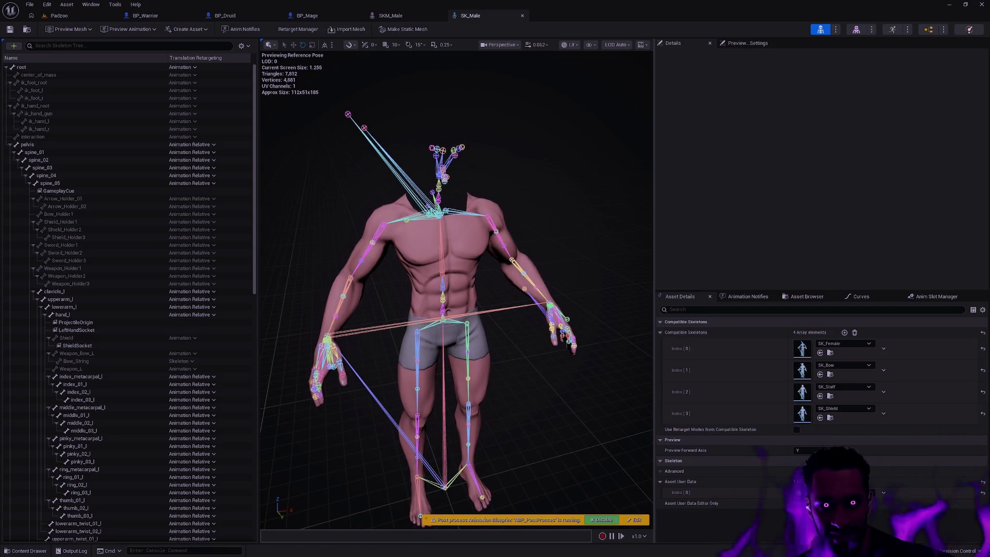
left_click_drag(552, 164, 528, 164)
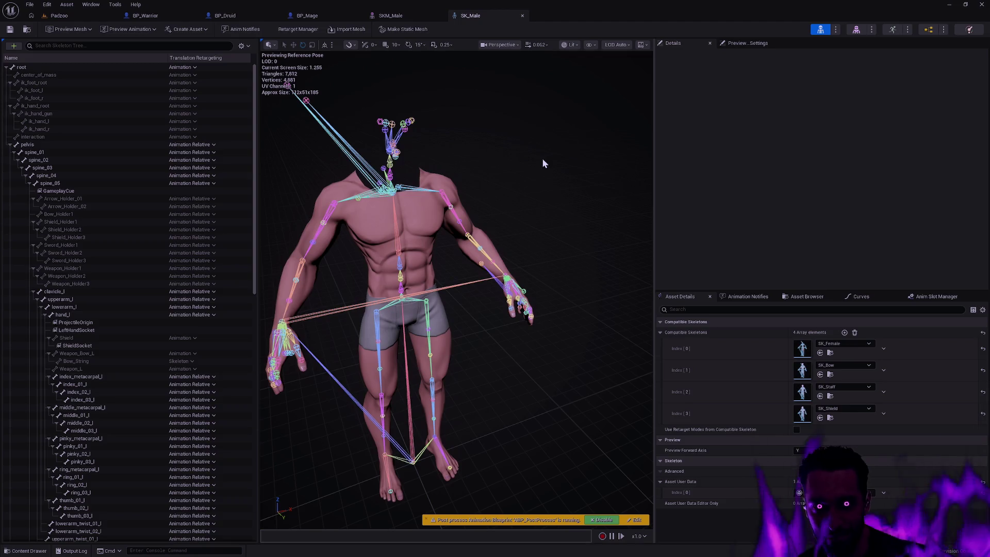
left_click_drag(532, 171, 531, 173)
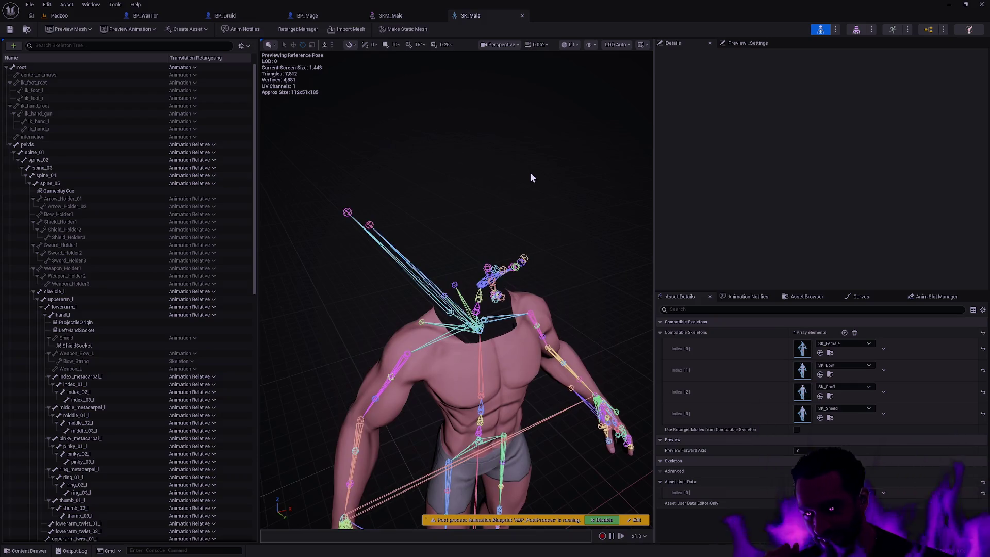
left_click_drag(574, 182, 490, 133)
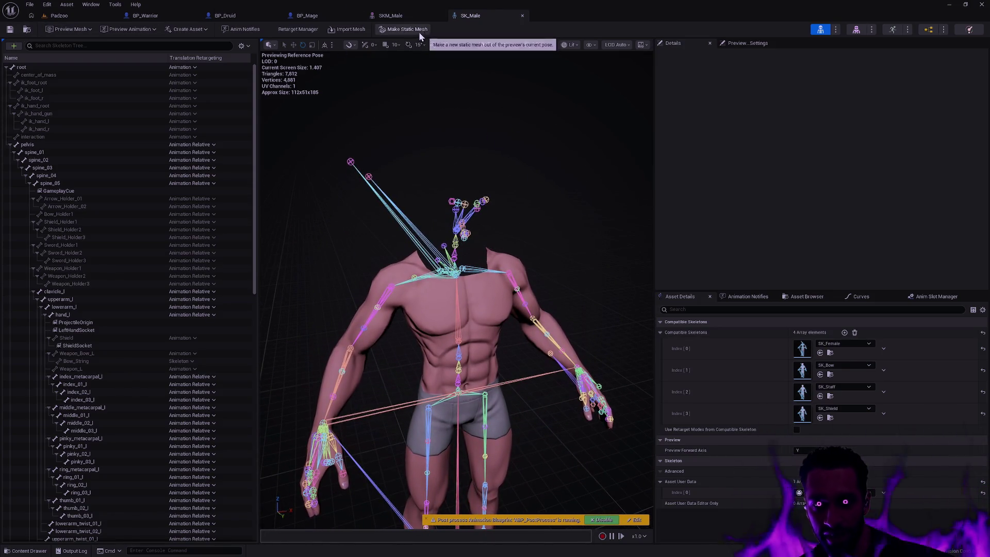
left_click(406, 19)
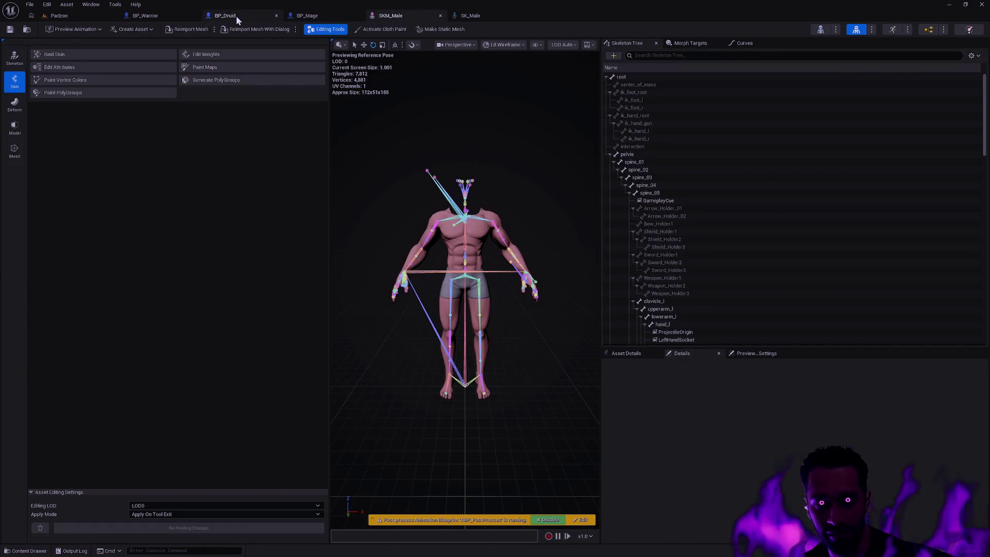
Step: Show the BP_Druid viewport and pull back to frame the whole Druid character
left_click(231, 15)
left_click(225, 43)
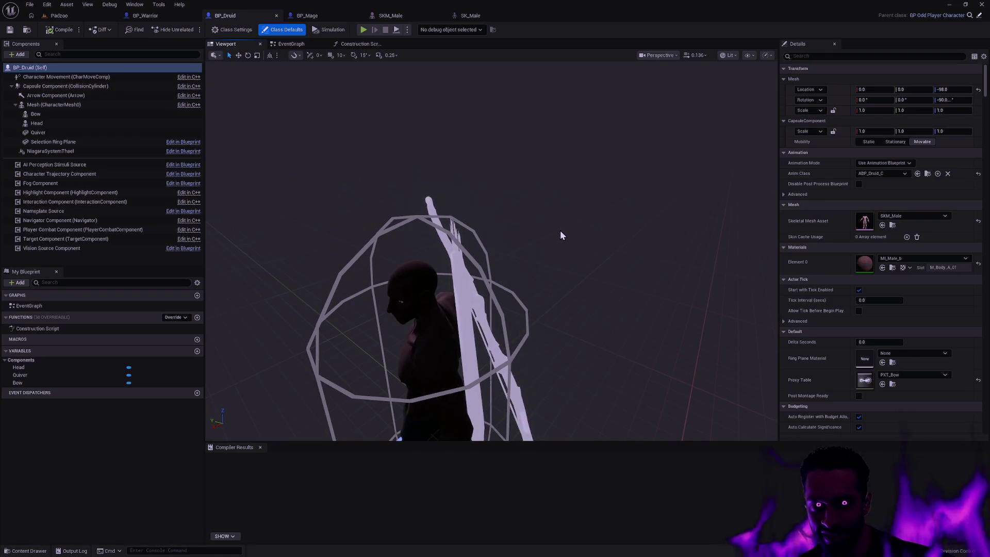
left_click_drag(564, 239, 563, 268)
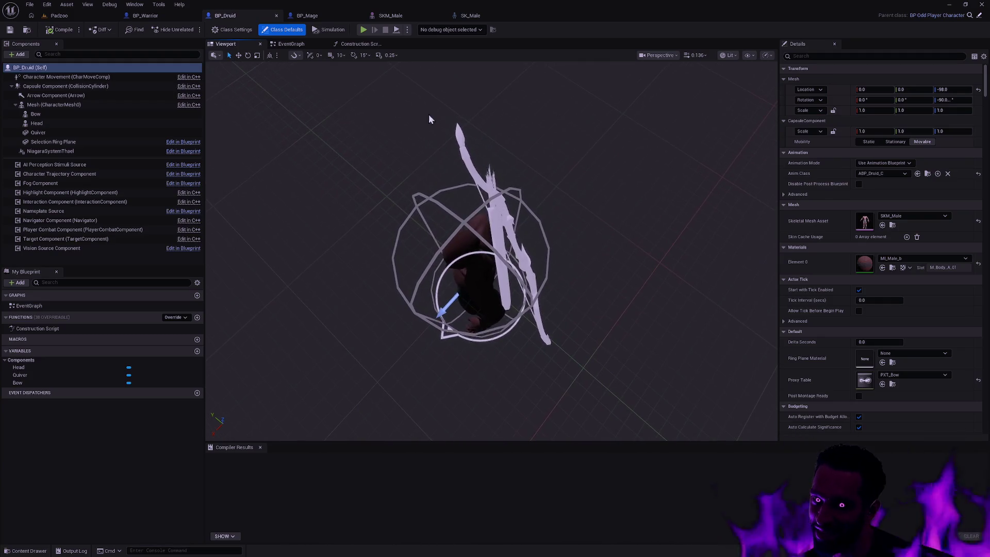
Step: Float the SK_Male skeleton editor into its own window on the right half
left_click(499, 20)
left_click_drag(504, 15, 623, 133)
left_click(232, 17)
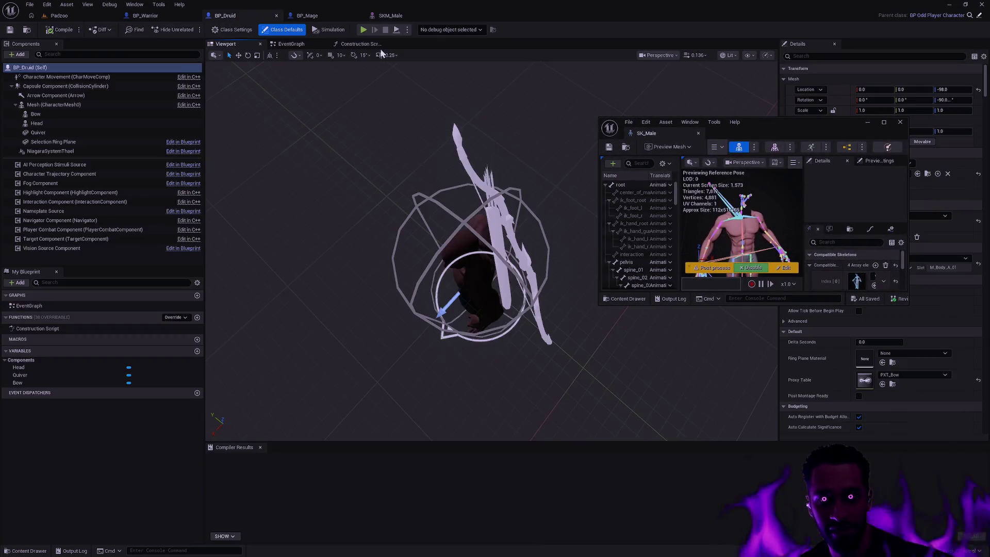
left_click_drag(786, 134, 989, 145)
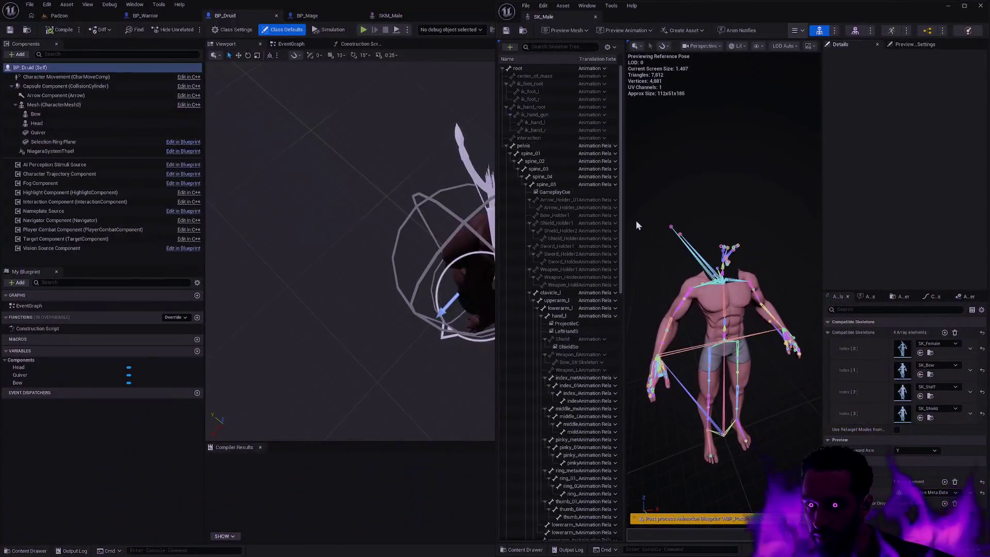
Step: Try Animation Relative, Orient and Scale and Skeleton on Weapon_Bow_L, ending on Orient and Scale
left_click_drag(624, 240, 691, 279)
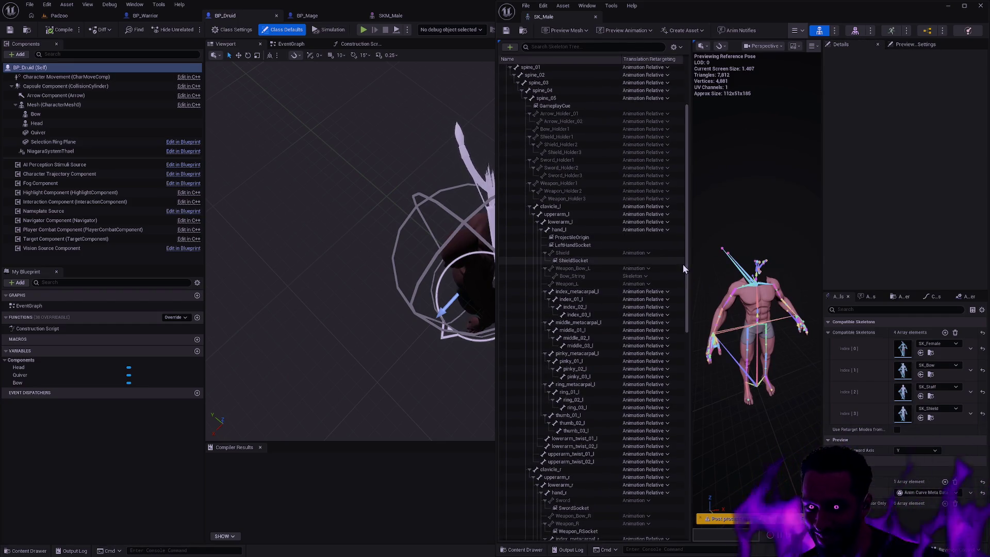
left_click_drag(361, 232, 407, 219)
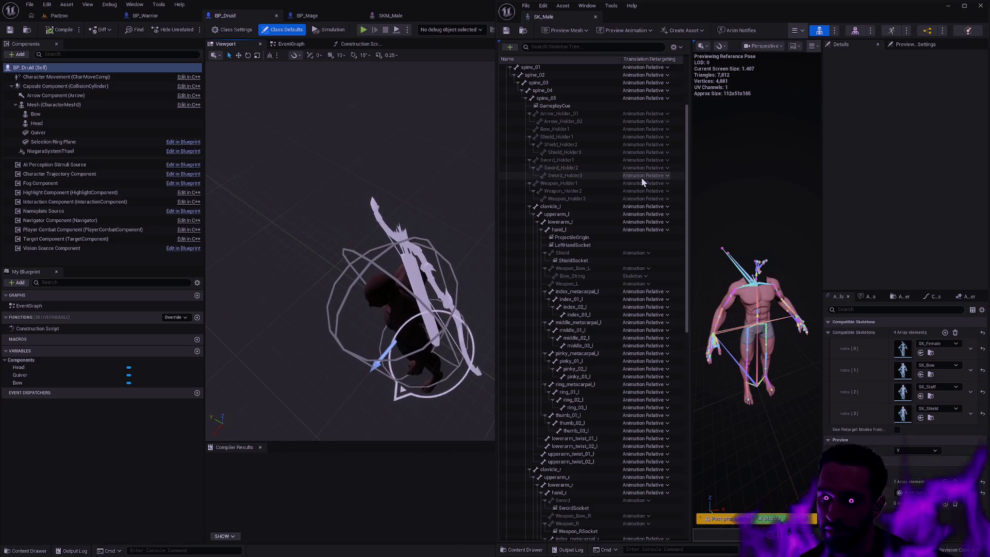
left_click(649, 269)
left_click(652, 313)
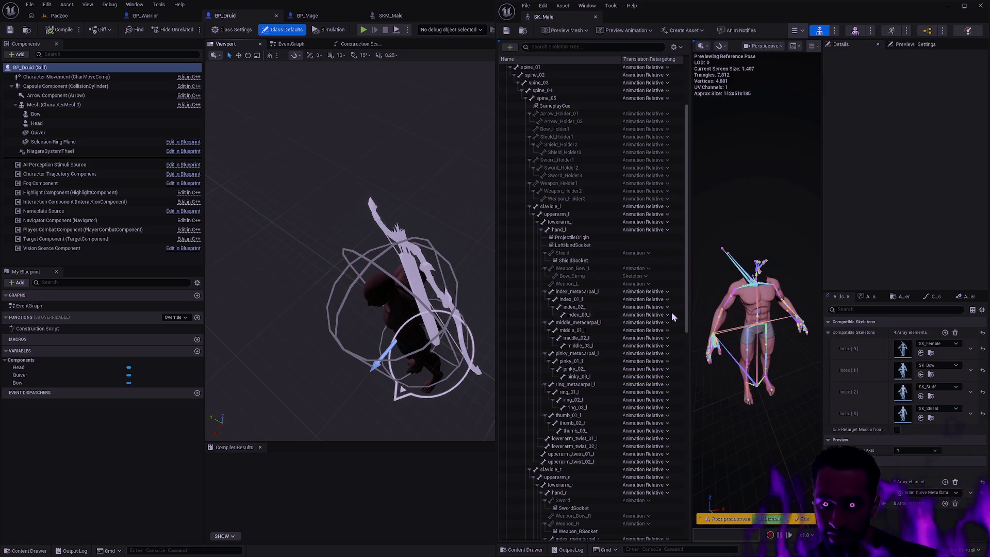
left_click(659, 268)
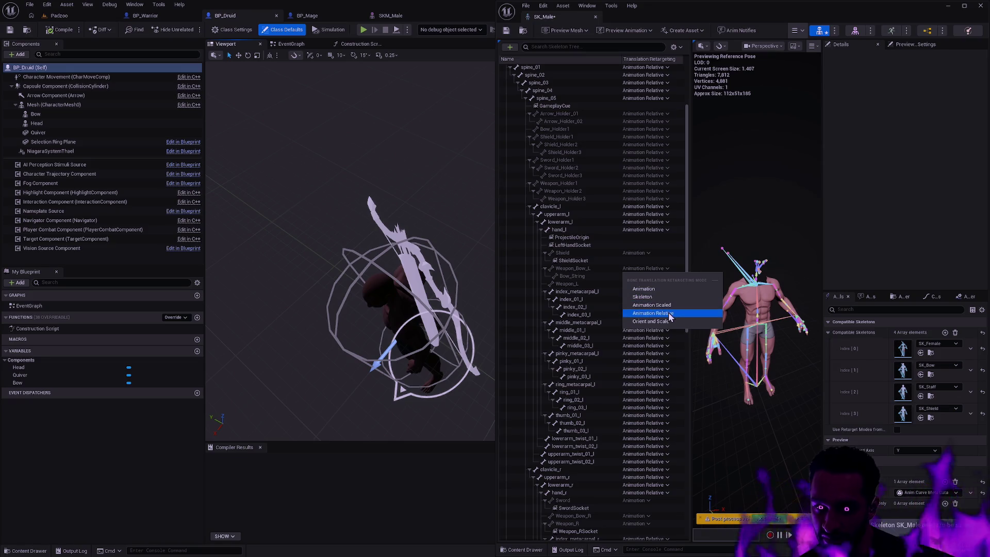
left_click(675, 320)
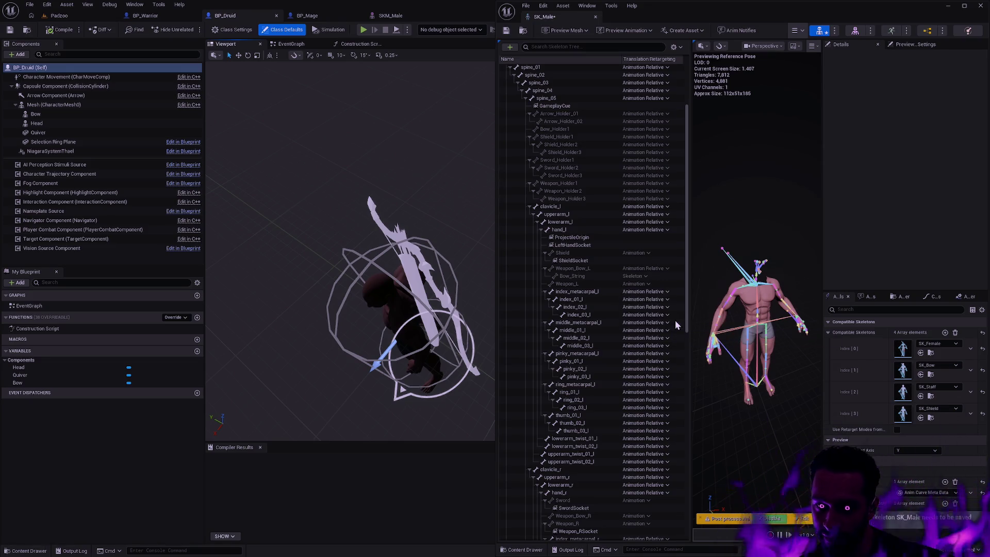
left_click(663, 269)
left_click(658, 297)
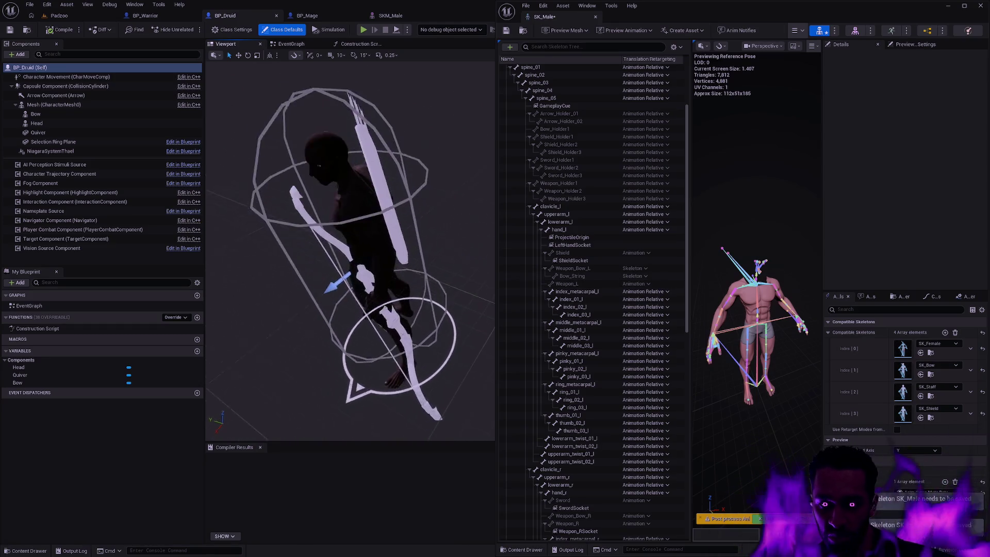
left_click_drag(422, 291, 422, 291)
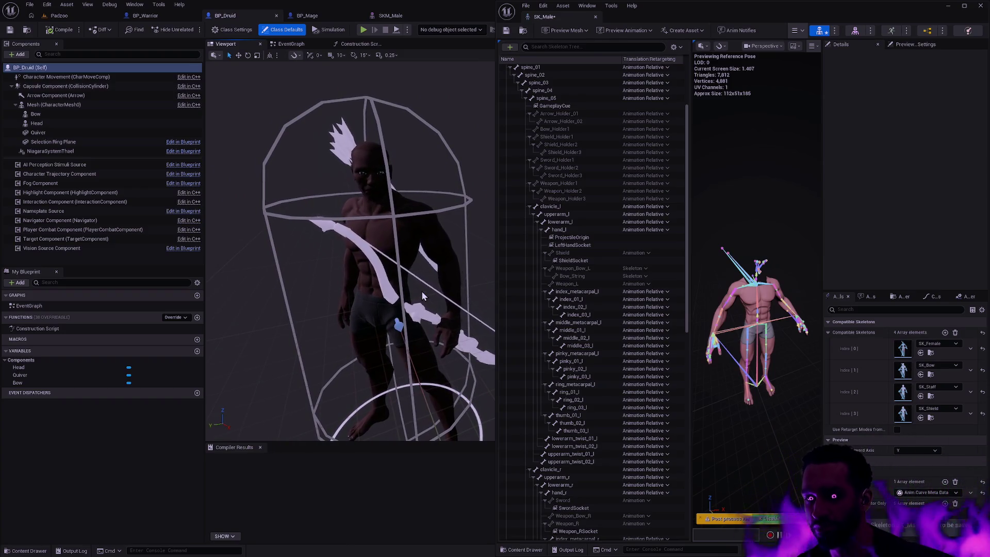
left_click_drag(417, 291, 417, 291)
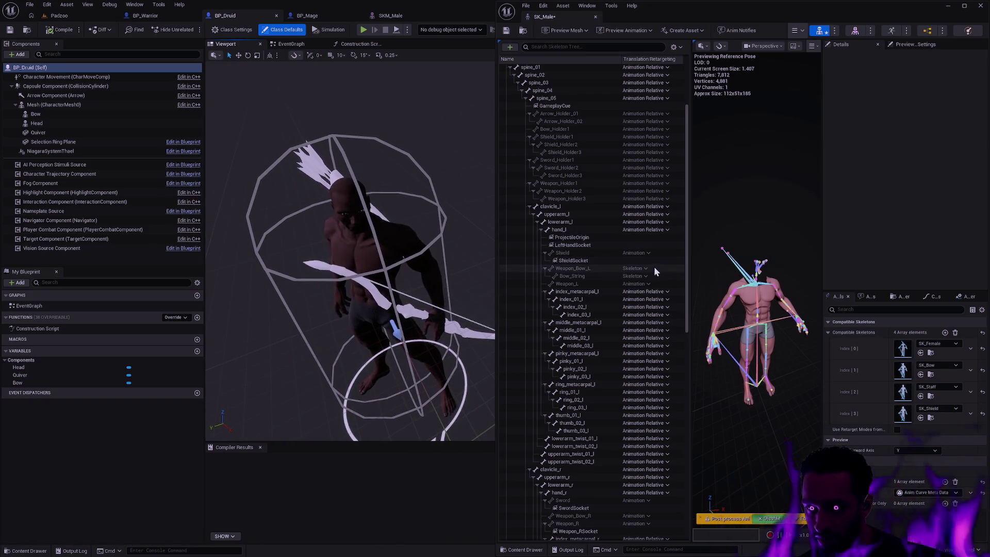
left_click(644, 269)
left_click(664, 320)
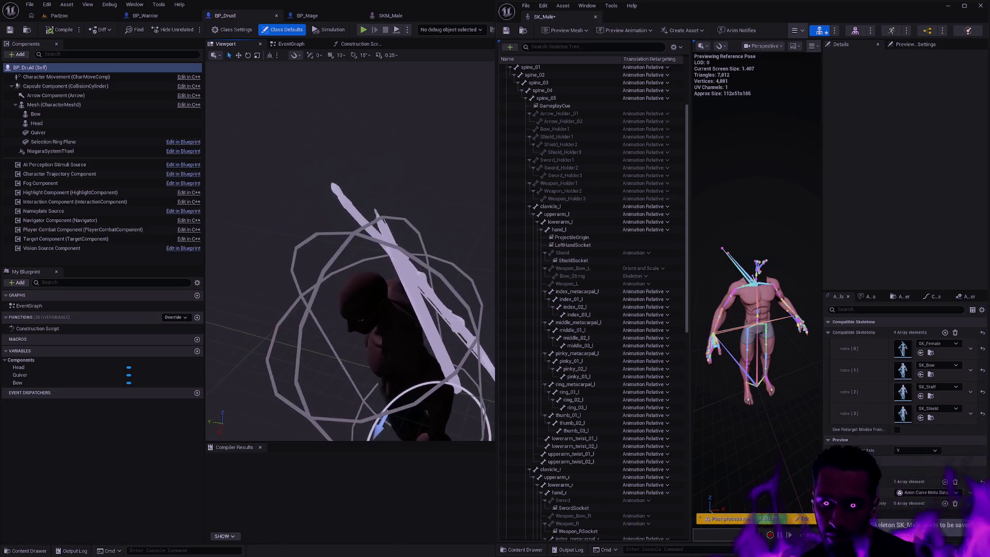
Step: Set Weapon_Bow_L and Weapon_L translation retargeting to Animation Relative
right_click(664, 268)
left_click(660, 269)
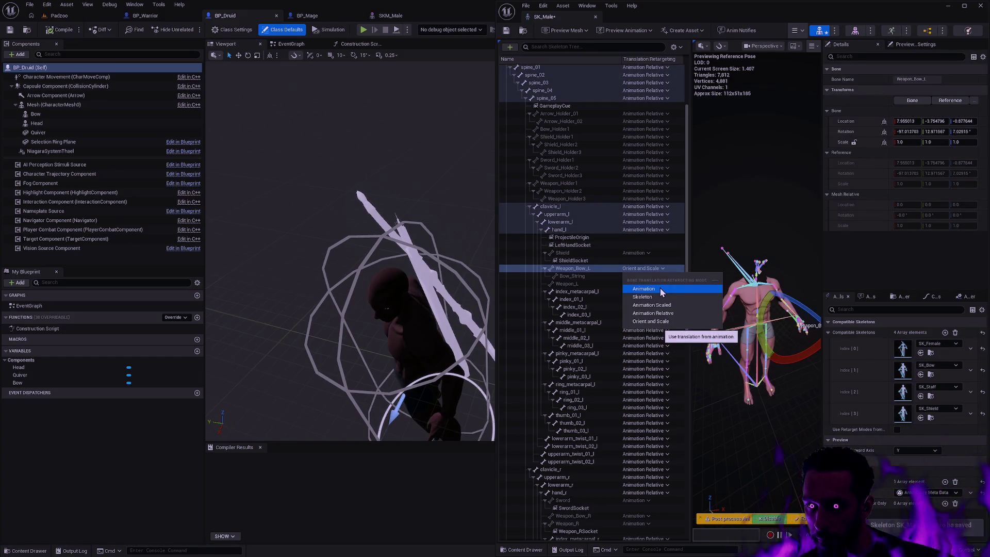
left_click(676, 312)
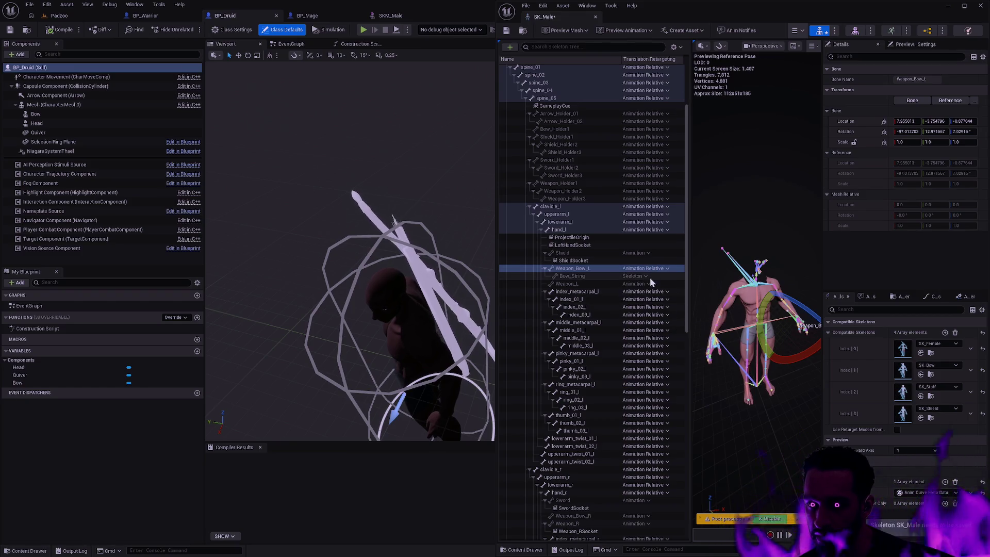
left_click(649, 283)
left_click(675, 320)
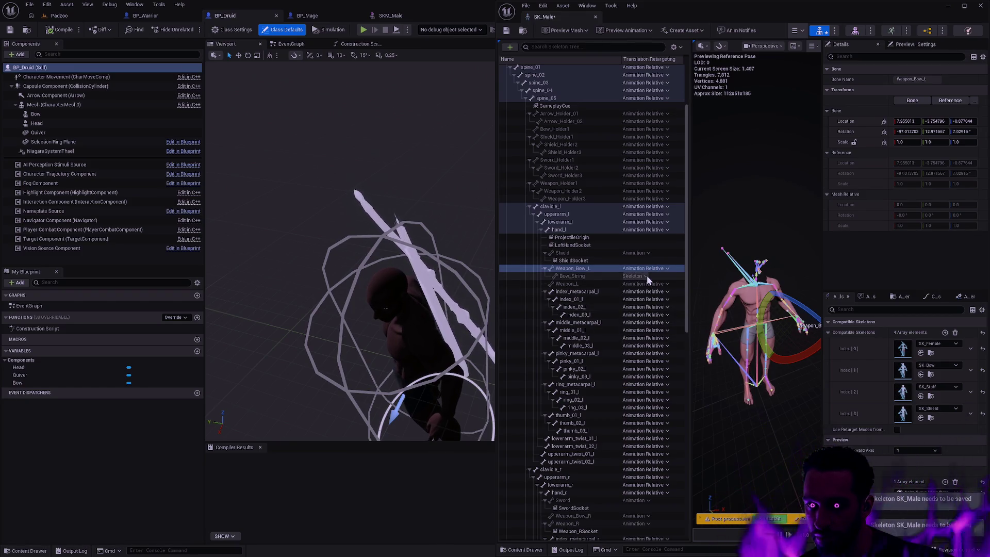
Step: Set the Shield, Bow_String and Sword bones to Animation Relative, checking Weapon_Bow_R
left_click(651, 254)
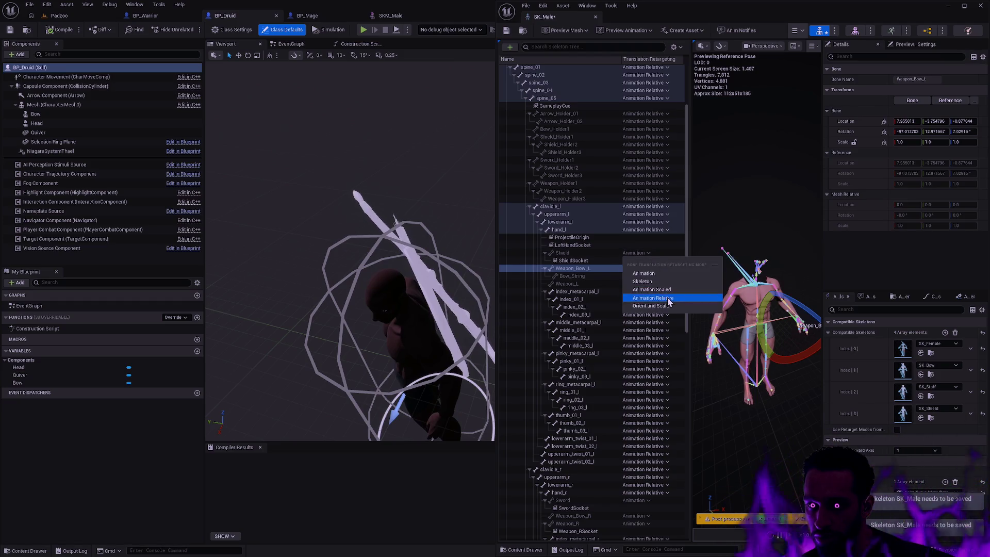
left_click(653, 298)
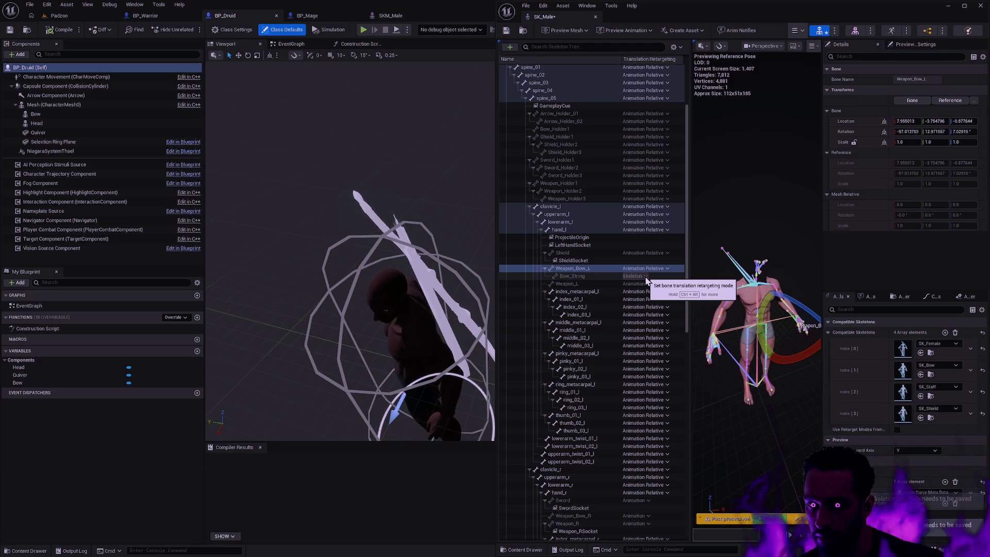
left_click(646, 277)
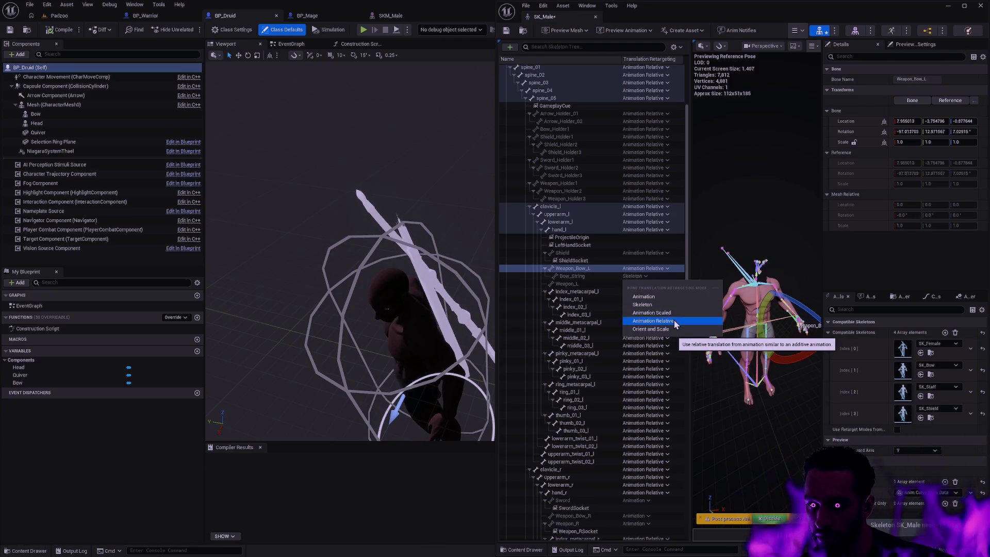
left_click(674, 320)
left_click_drag(685, 285, 692, 358)
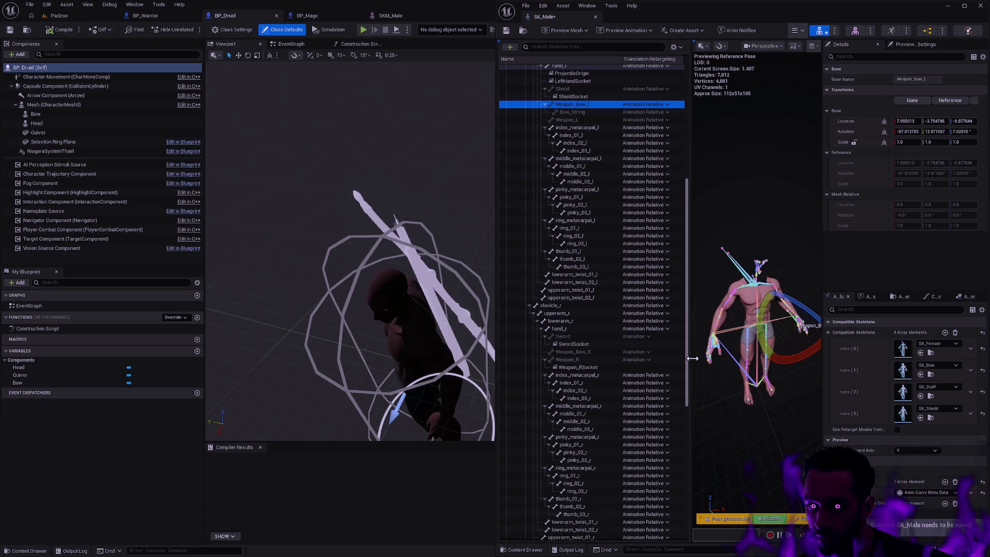
left_click(648, 337)
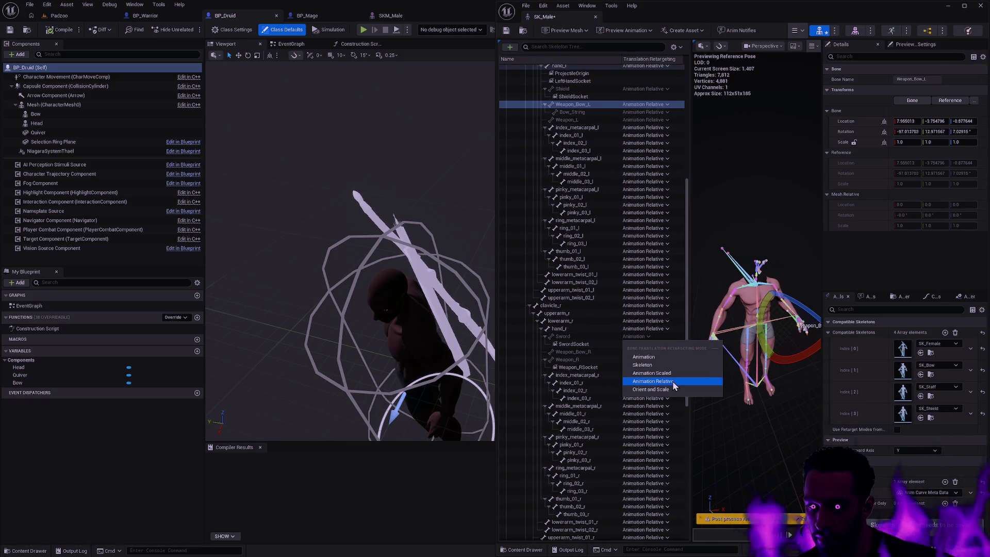
left_click(673, 382)
left_click(647, 351)
Step: Recursively set every bone under pelvis to AnimationRelative, then save and close SK_Male
left_click_drag(685, 197, 685, 81)
left_click(667, 146)
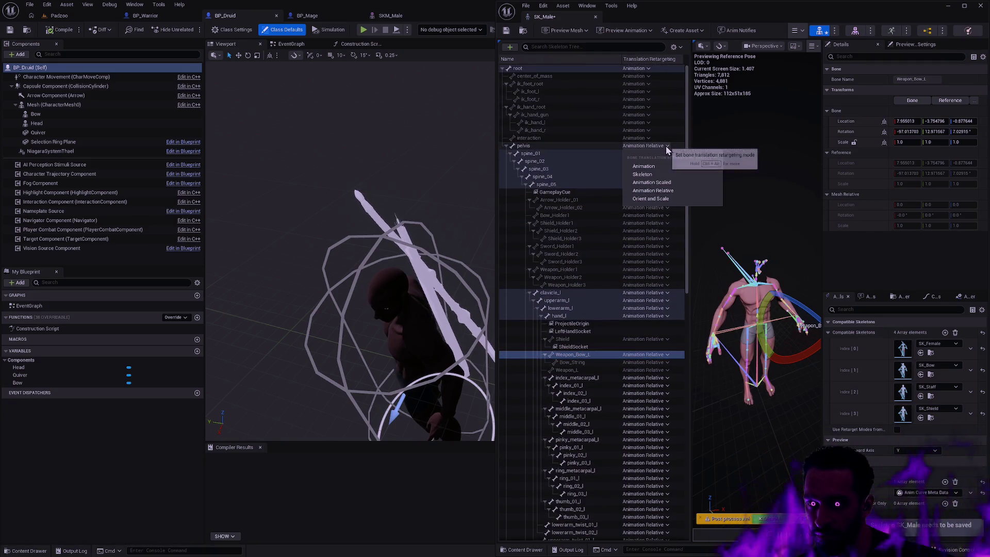
left_click(578, 139)
right_click(574, 147)
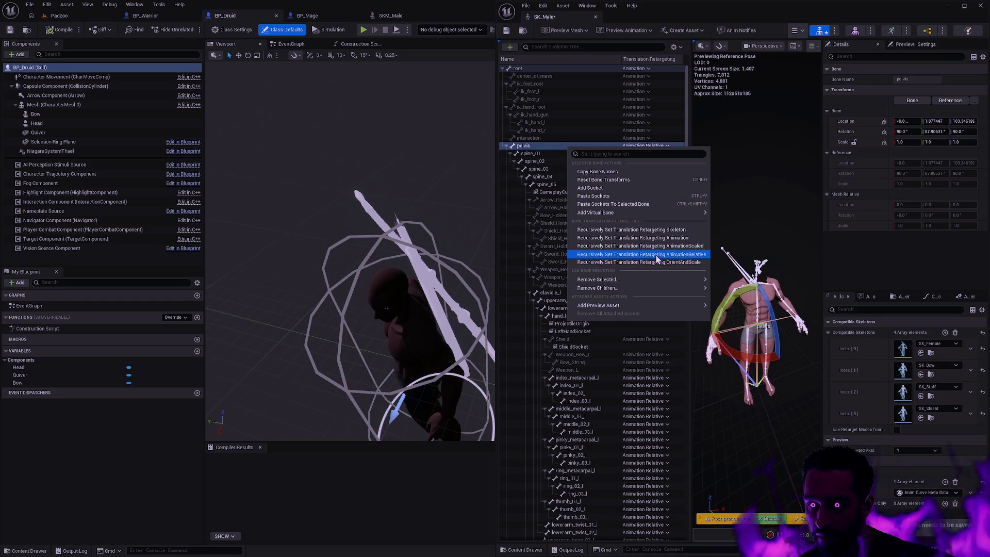
left_click(655, 255)
key("ctrl+s")
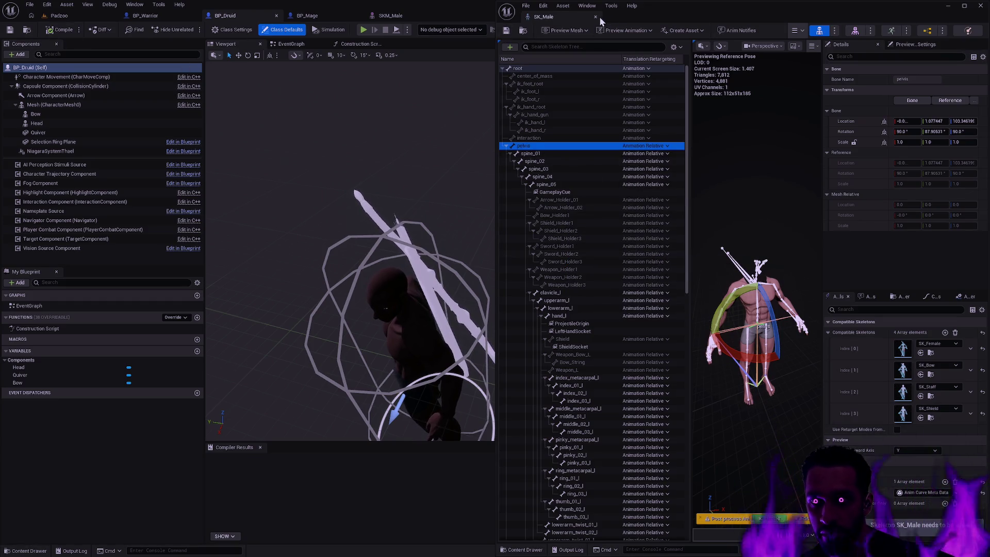
left_click(595, 16)
Step: Find and open the SK_Female skeleton asset through the Ctrl+P asset search
key("ctrl+p")
type("SK_Fema")
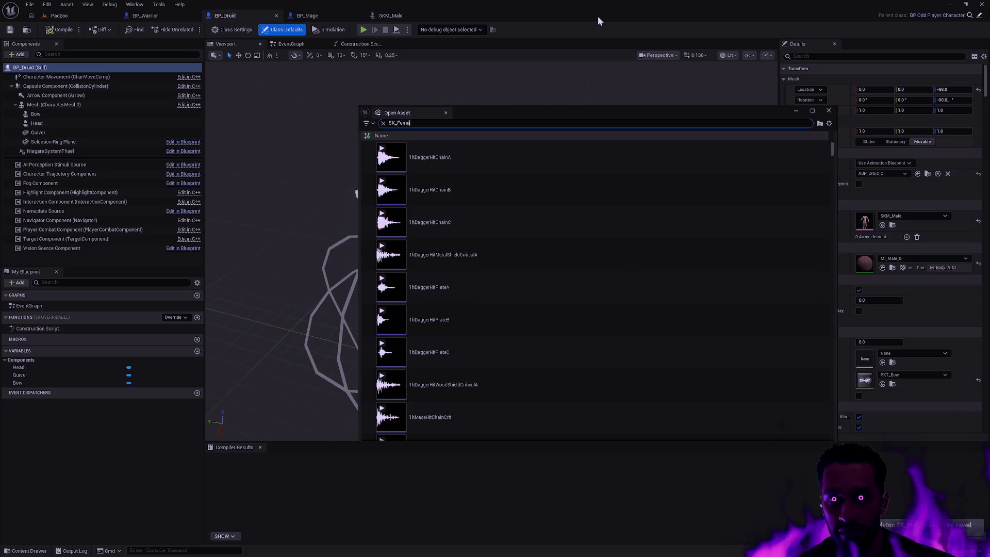
type("le")
left_click(495, 158)
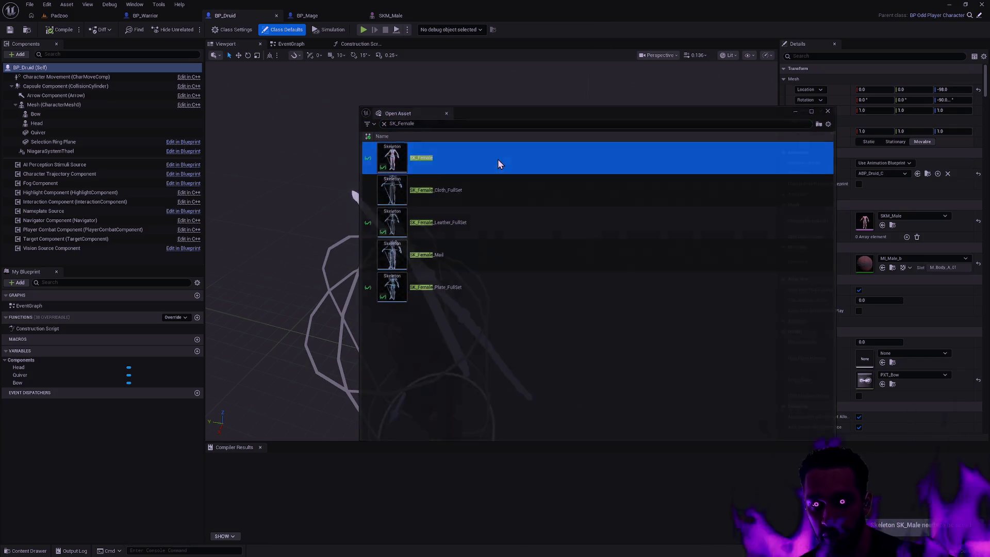
double_click(498, 164)
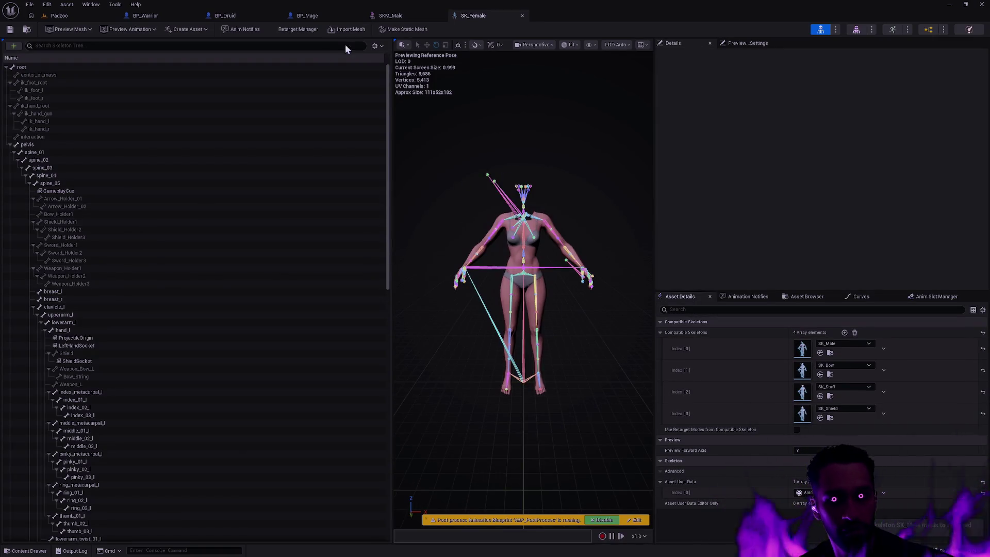
Step: Show retargeting options and recursively set spine_01's translation retargeting to Animation Relative
left_click(375, 45)
left_click(412, 95)
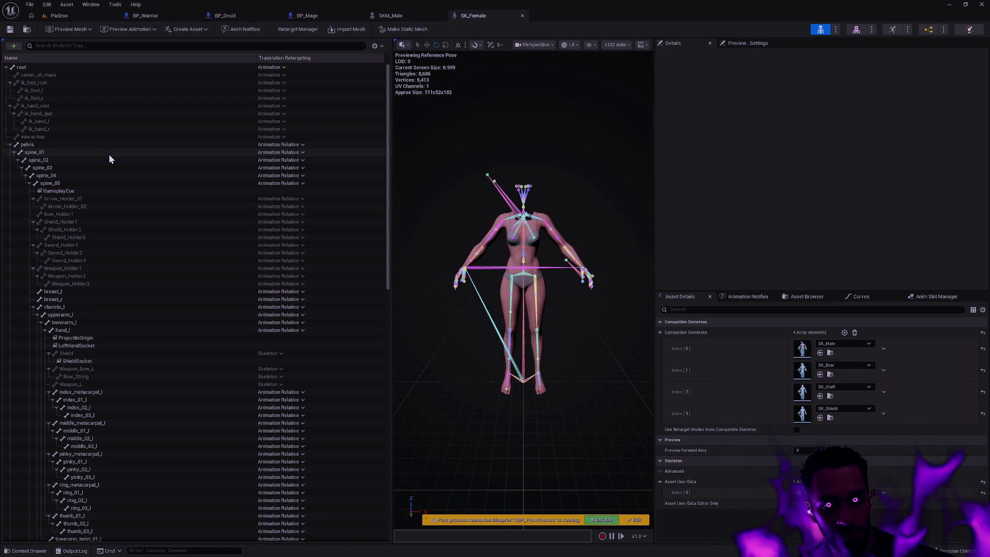
right_click(110, 154)
left_click(217, 261)
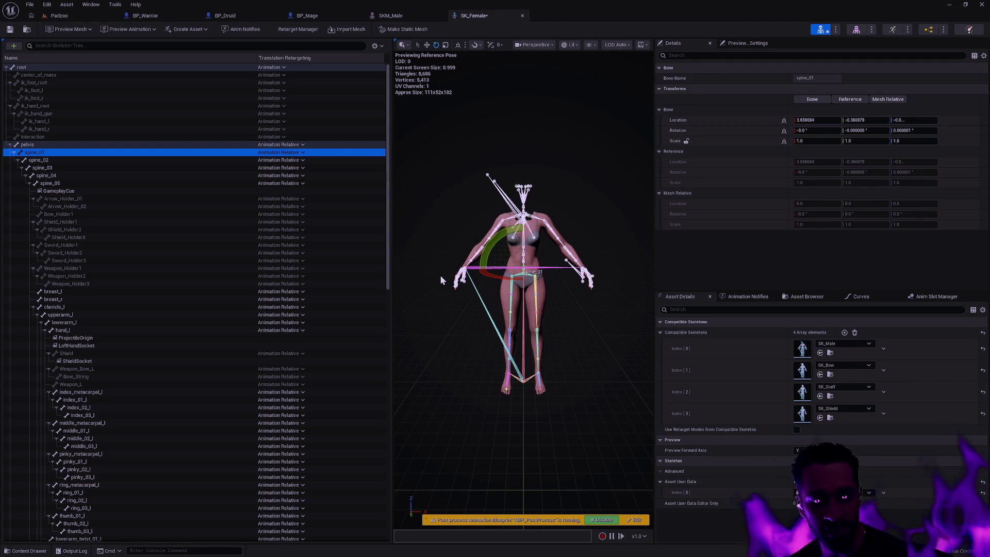
Step: Deselect spine_01, zoom in on the left forearm and hand, then return to BP_Mage
left_click(589, 428)
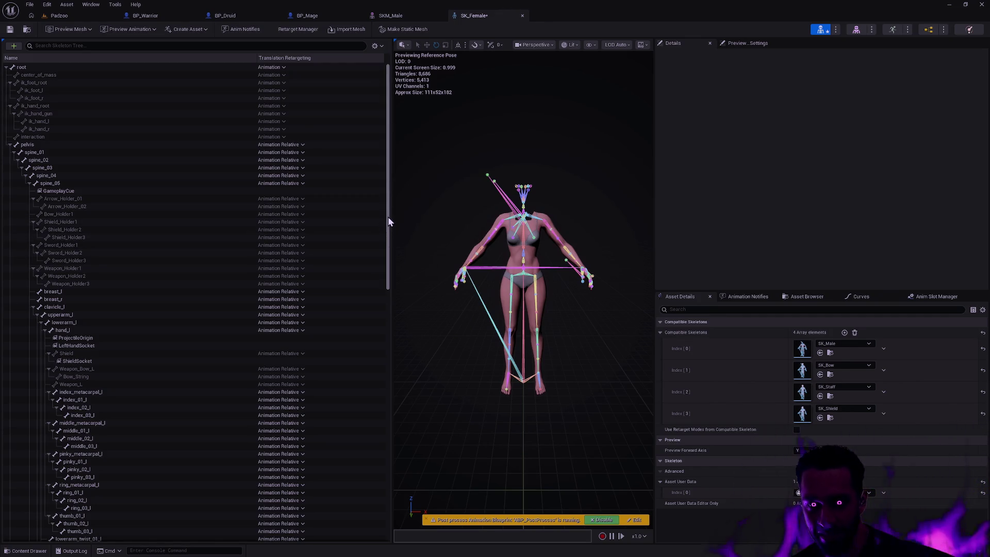
scroll("up", 3)
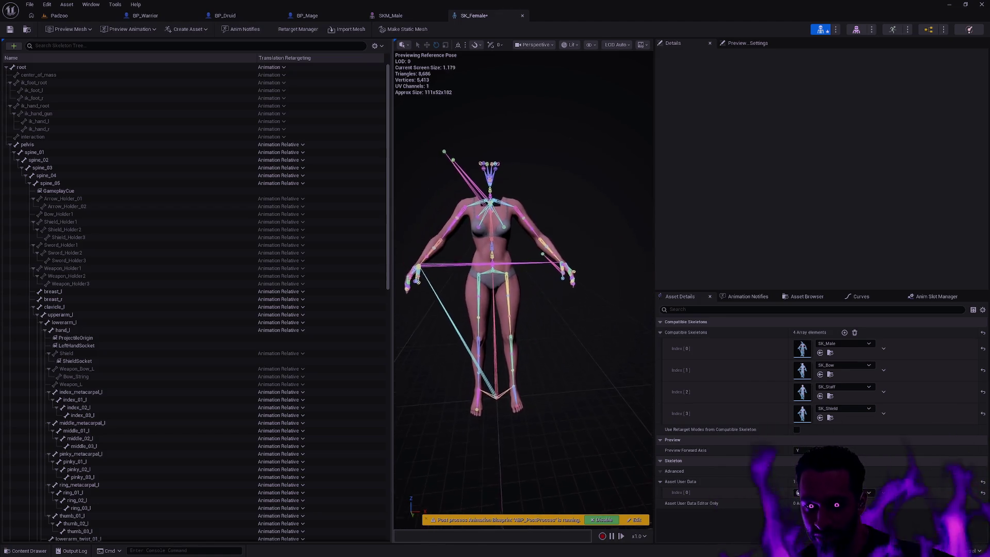
left_click_drag(574, 318, 588, 302)
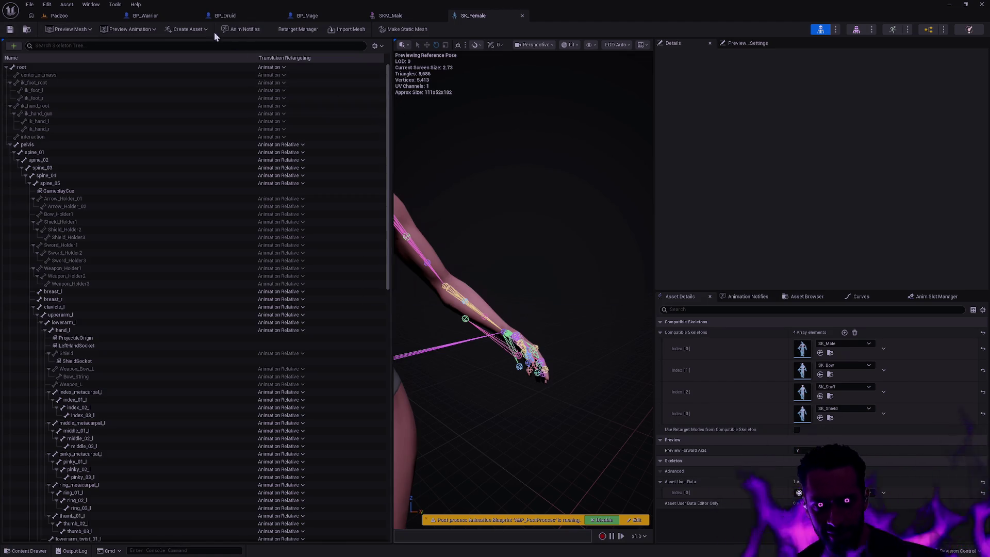
left_click(243, 16)
left_click(312, 16)
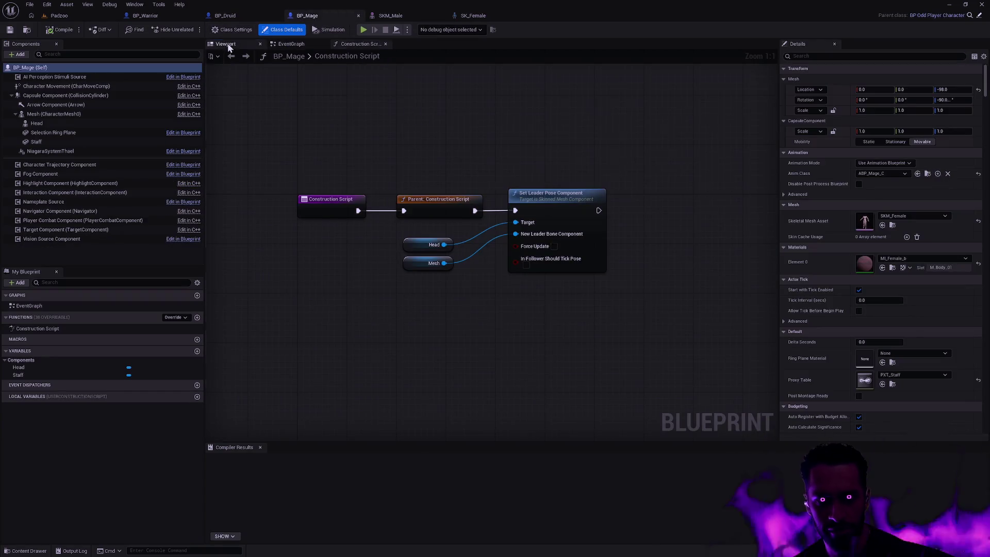
Step: Show BP_Mage's Viewport, close the Compiler Results panel, and orbit closer to the staff-holding mage
left_click(228, 44)
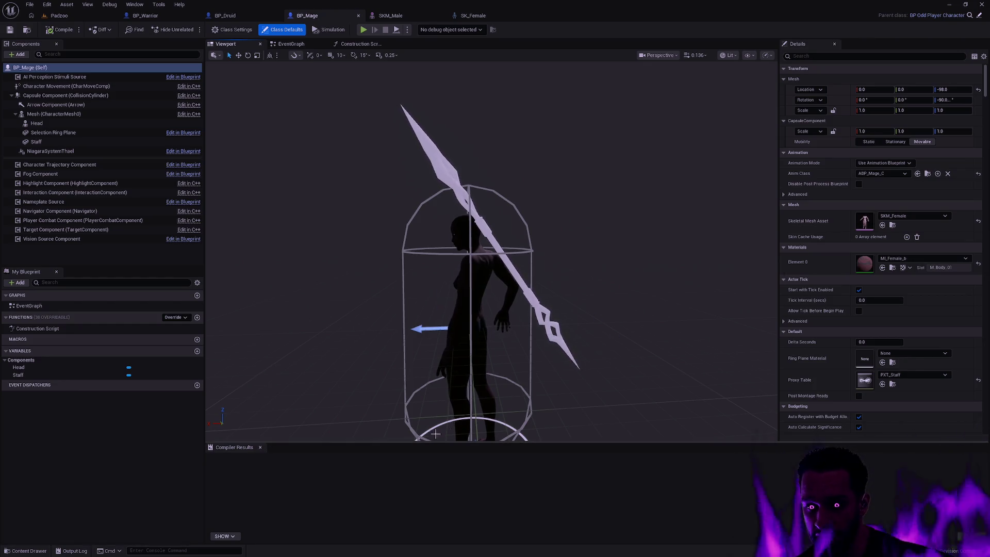
left_click_drag(290, 439, 275, 367)
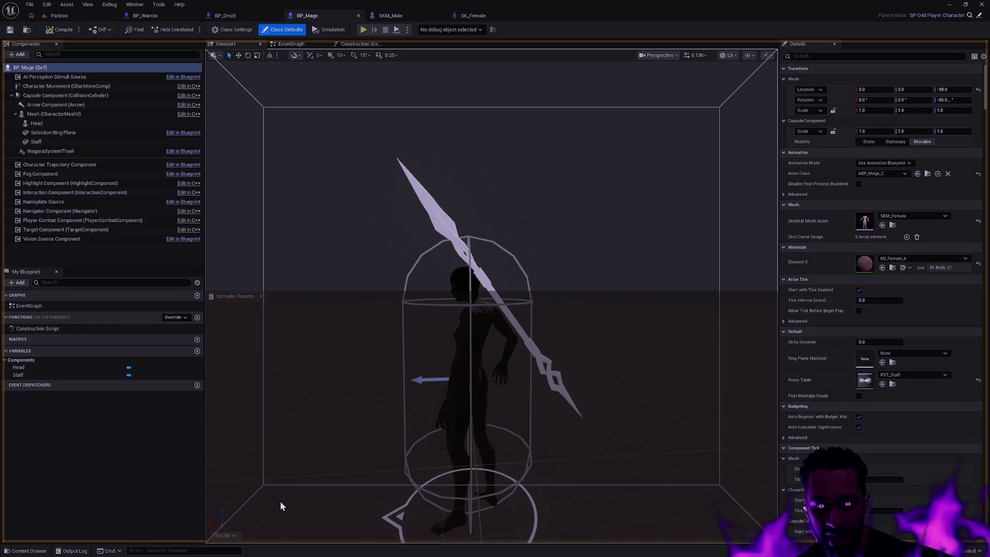
left_click_drag(318, 290, 345, 464)
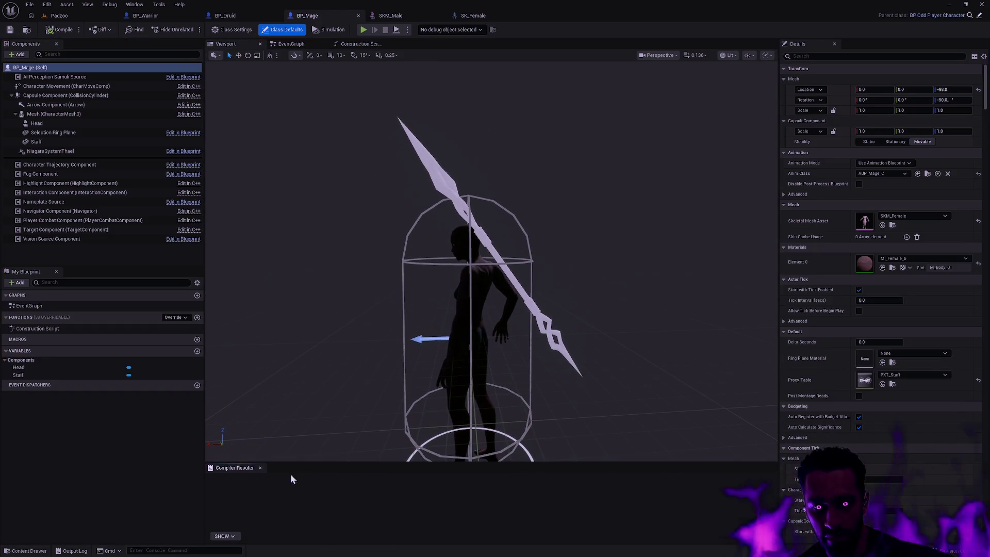
left_click(261, 468)
left_click_drag(332, 395, 298, 36)
left_click(226, 15)
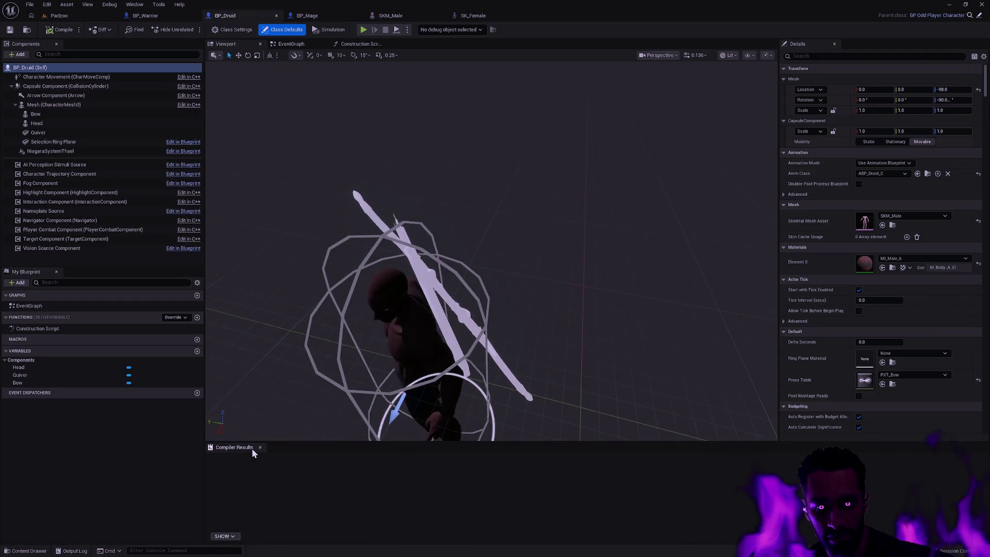
Step: Enlarge the Druid viewport, close BP_Warrior's Compiler Results panel, then return to BP_Mage
left_click_drag(277, 295, 262, 428)
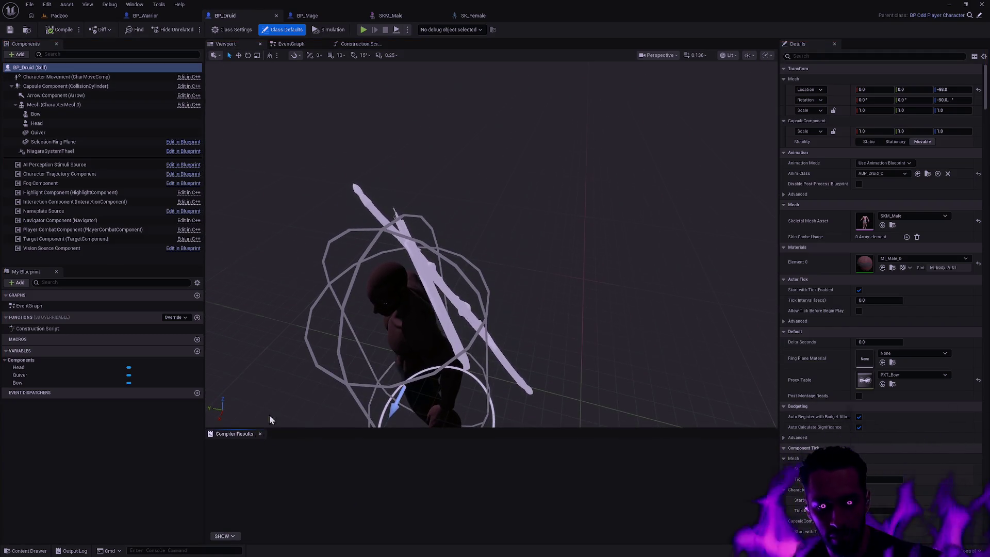
left_click(155, 17)
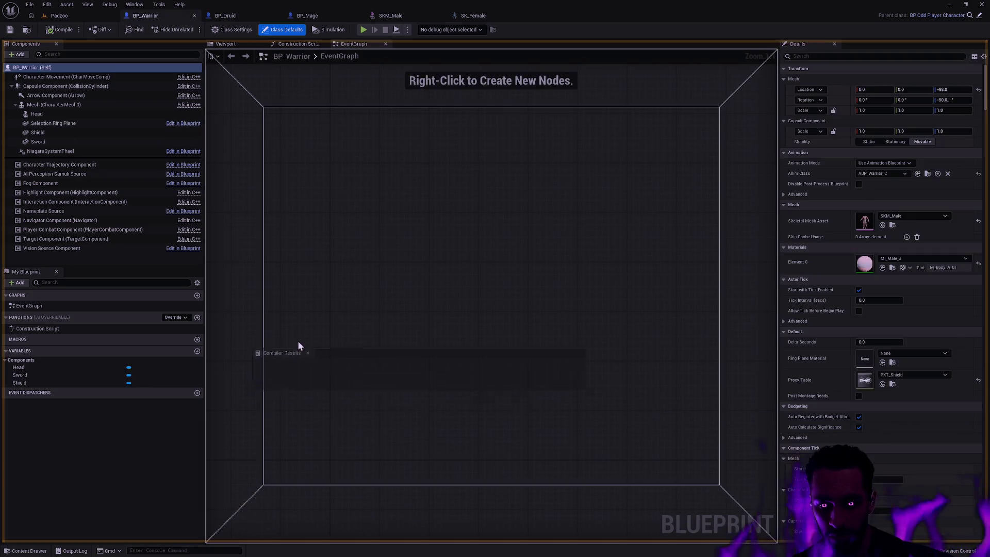
left_click_drag(256, 290, 261, 453)
left_click(261, 455)
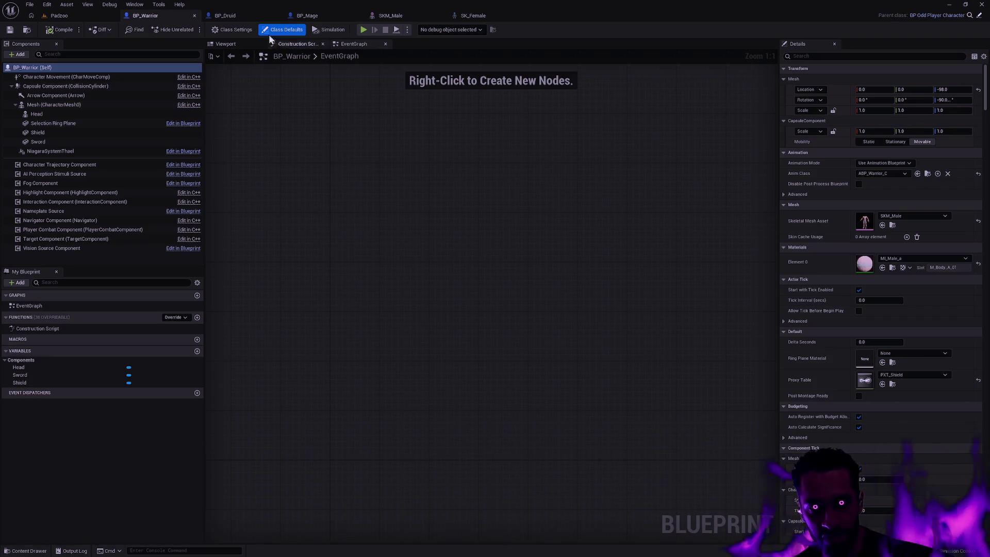
left_click(237, 16)
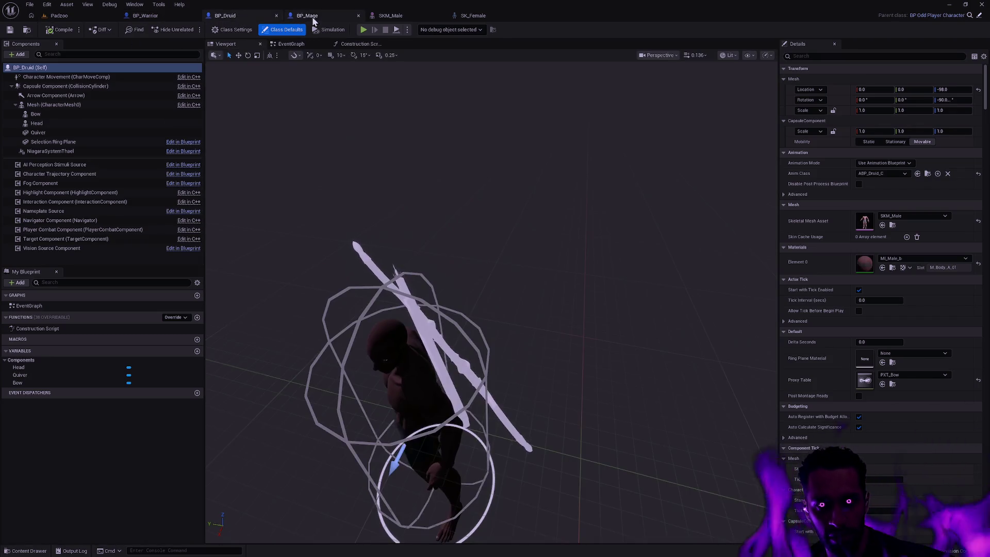
left_click(310, 15)
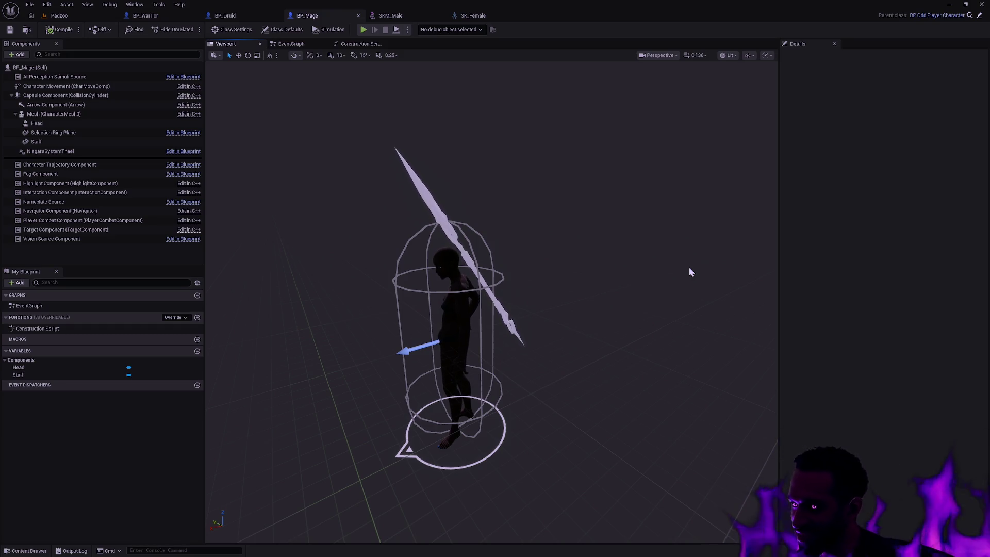
Step: Orbit and zoom around the mage and her staff, then bring up BP_Druid
left_click_drag(533, 219, 534, 175)
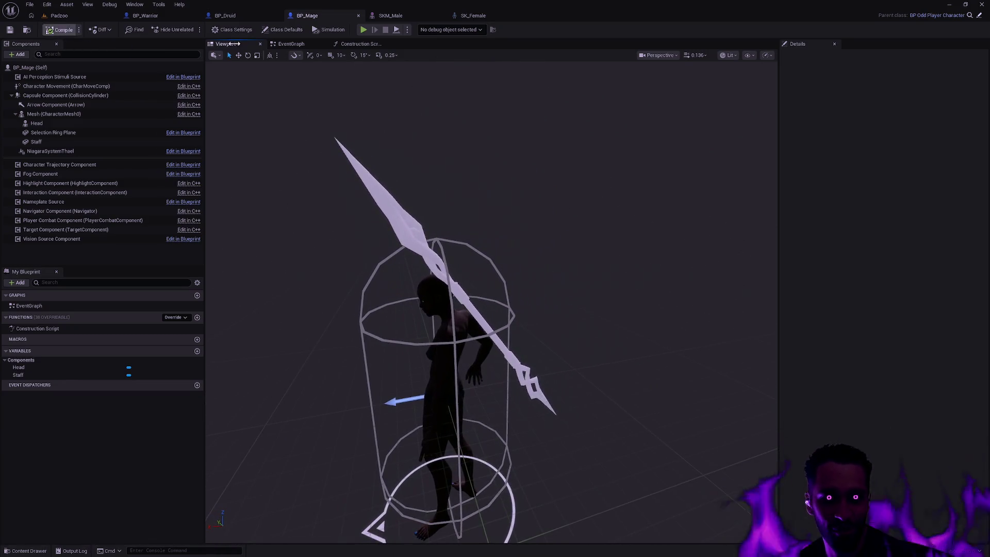
left_click_drag(361, 232, 258, 214)
left_click_drag(495, 203, 495, 204)
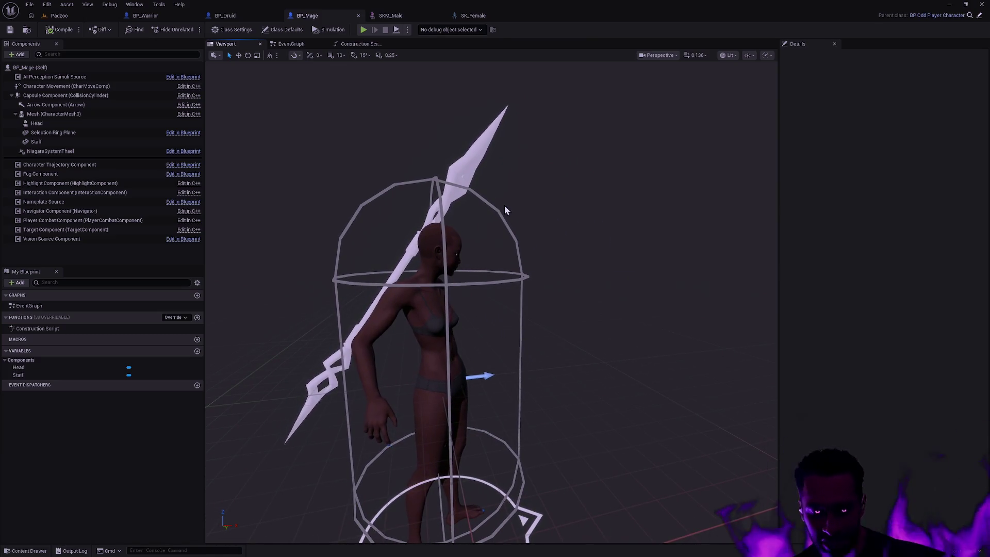
left_click_drag(499, 207, 641, 276)
scroll("up", 3)
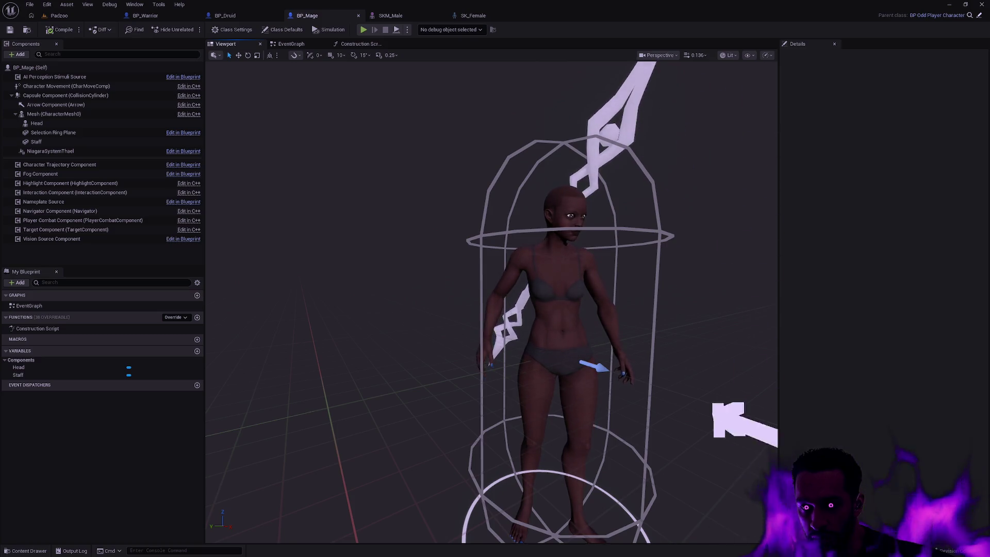
left_click(243, 16)
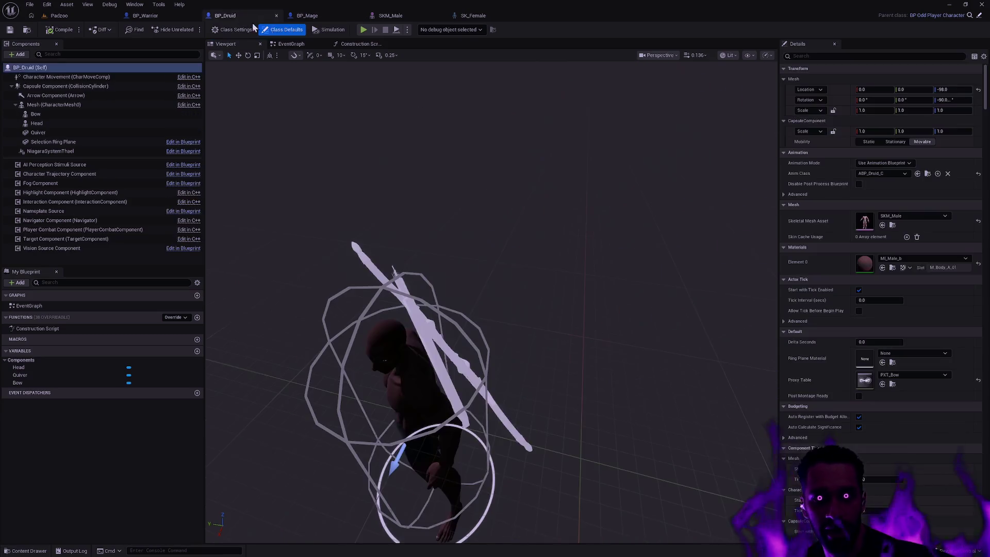
Step: View the Druid's bow and quiver from the front, then orbit BP_Warrior's viewport to inspect his sword and shield
left_click_drag(576, 286, 485, 202)
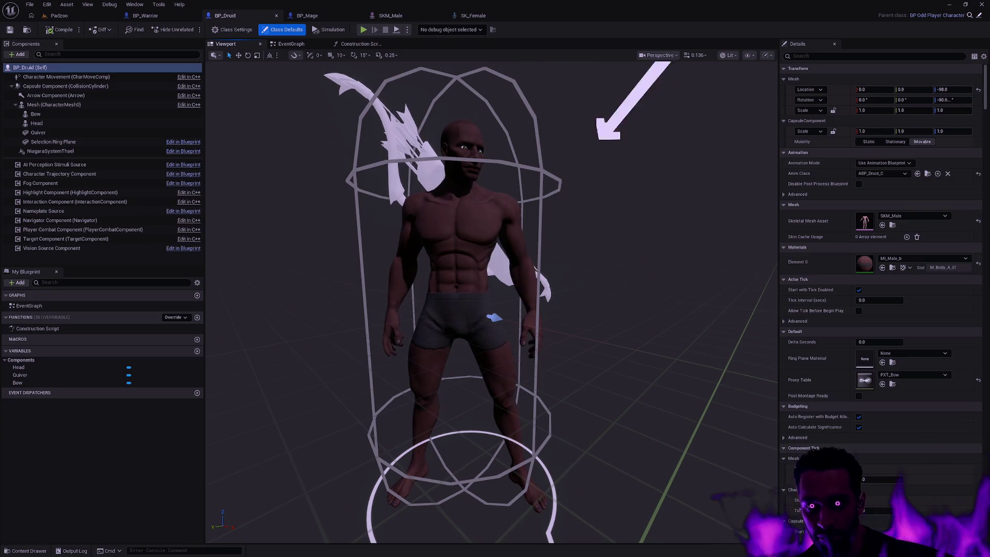
left_click(698, 317)
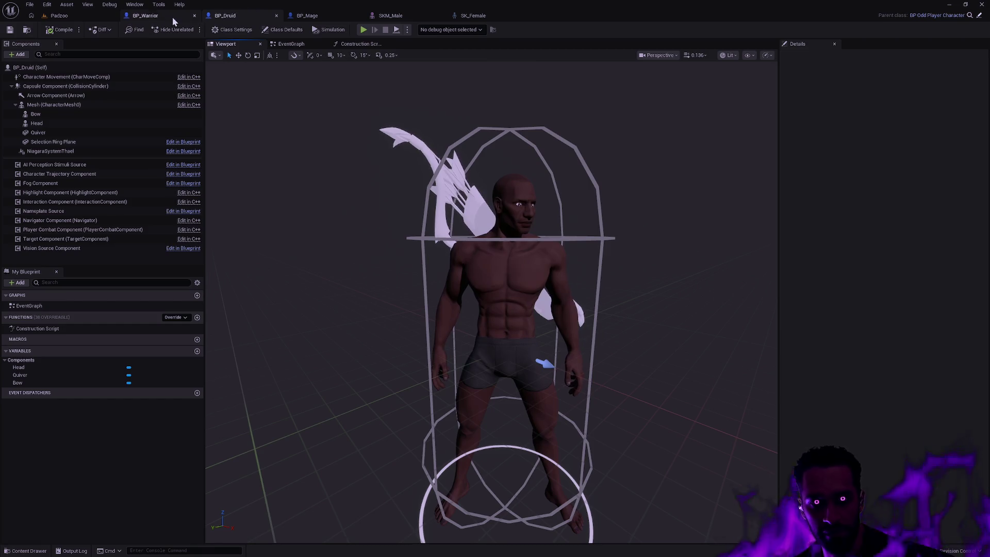
left_click(153, 18)
left_click(235, 45)
scroll("up", 3)
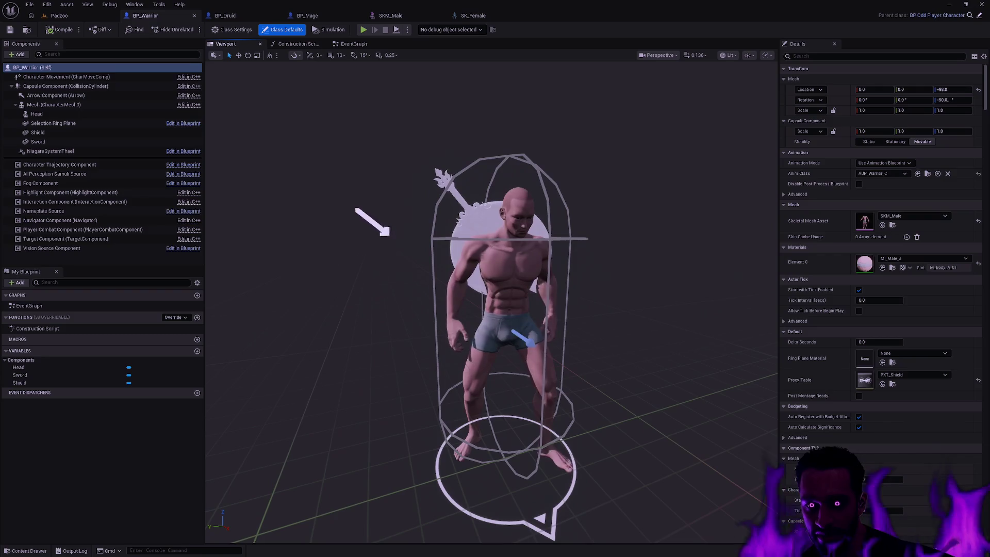
left_click(677, 324)
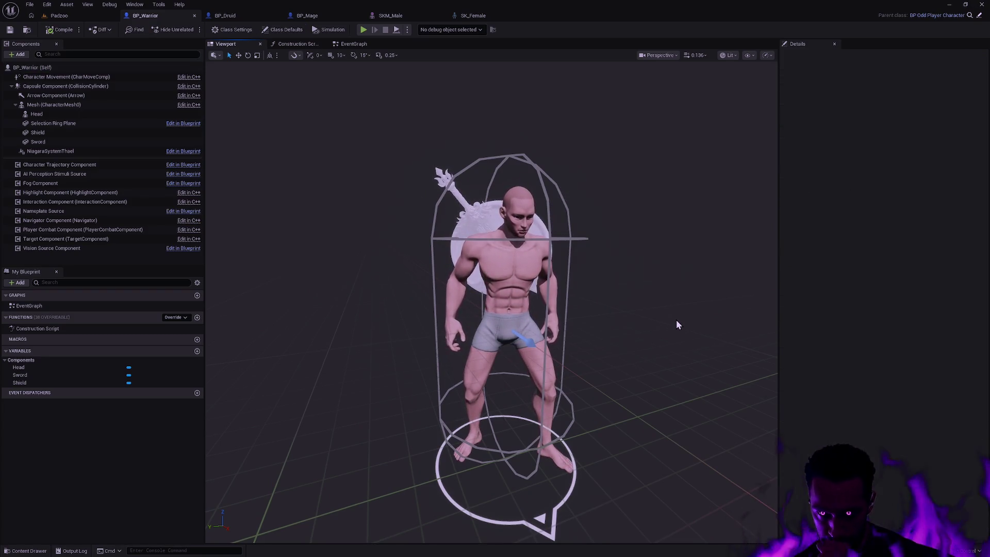
left_click_drag(596, 265, 666, 444)
left_click(307, 17)
Step: Zoom in on the Mage's staff, orbit around the Warrior's sword, then return to the Padzoo level
left_click_drag(482, 196, 657, 362)
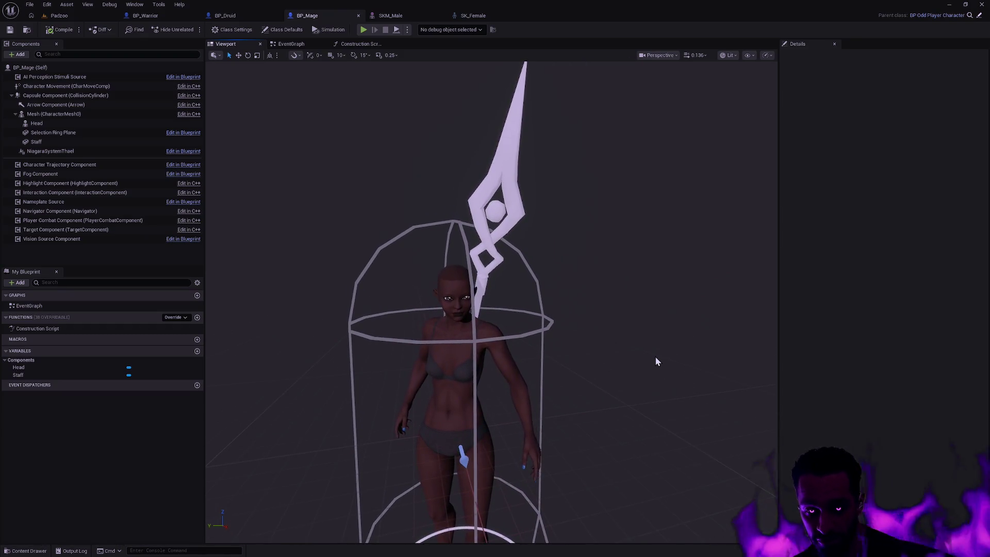
scroll("up", 3)
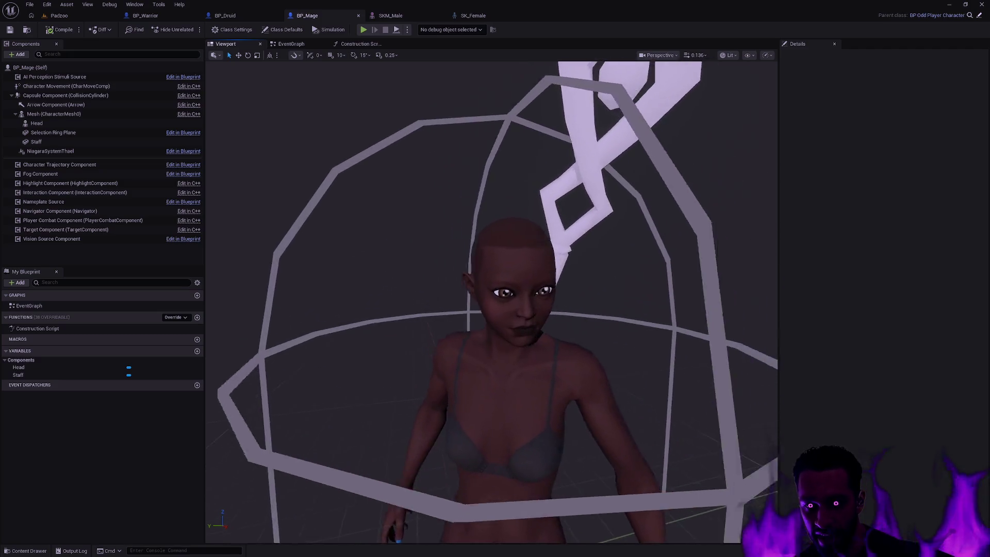
scroll("down", 3)
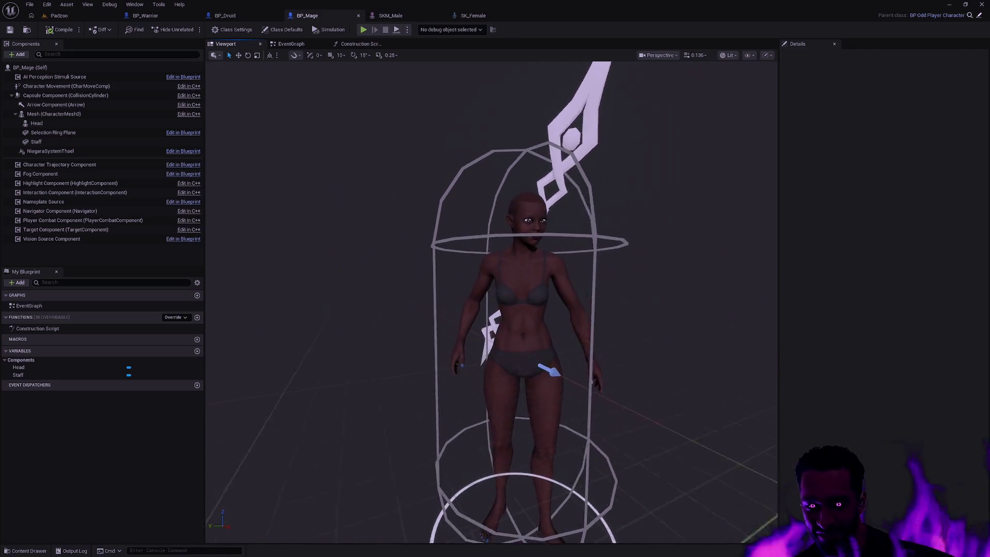
left_click_drag(627, 364, 628, 371)
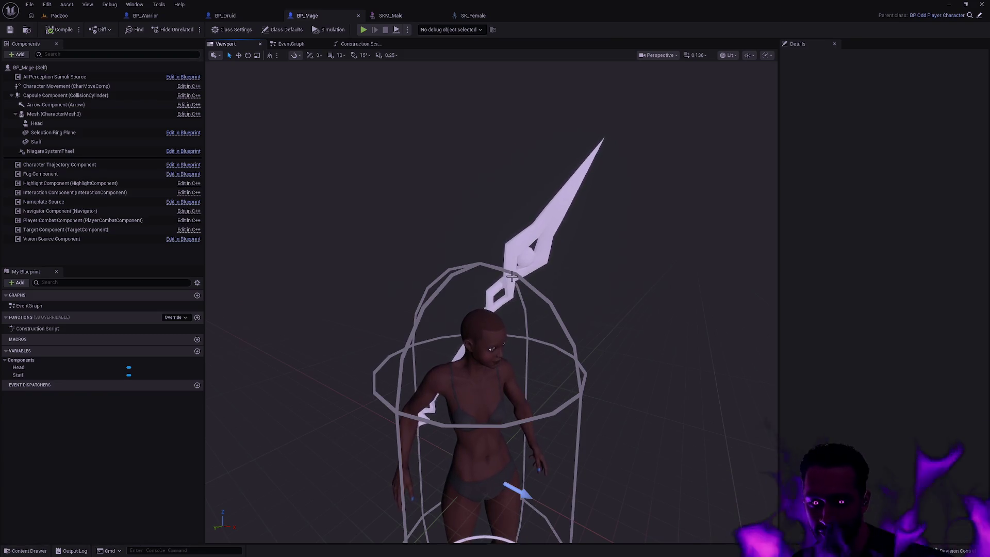
left_click_drag(535, 310, 534, 227)
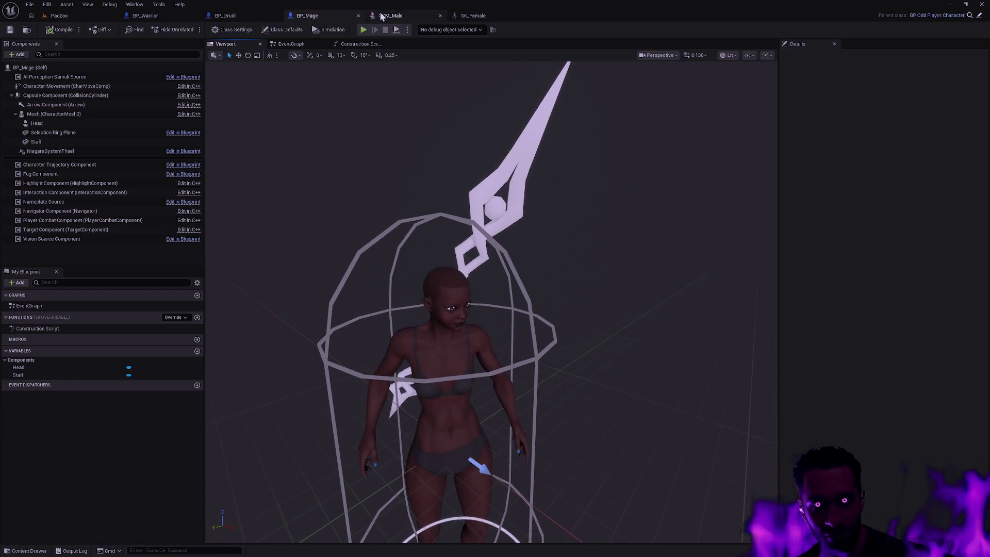
left_click(162, 17)
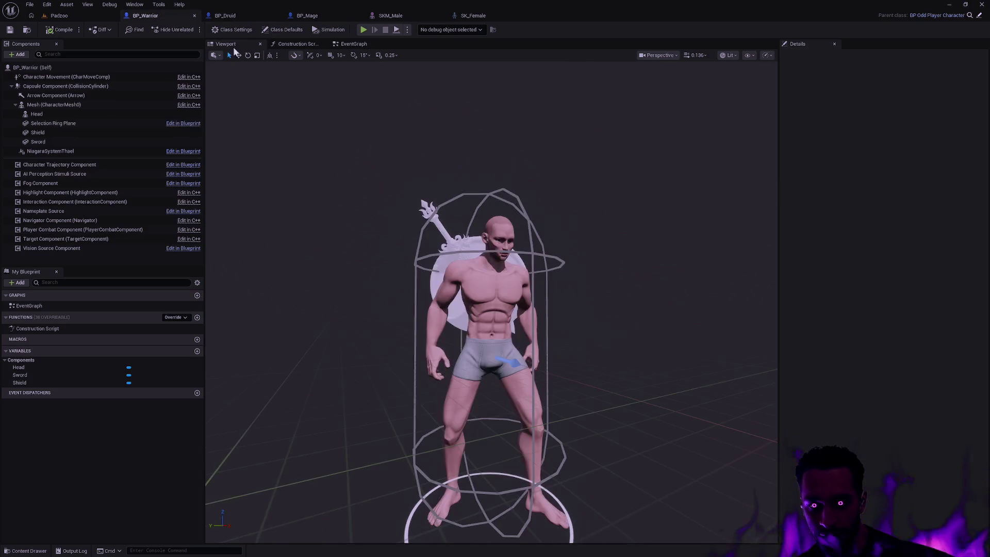
left_click_drag(490, 258, 435, 135)
left_click(59, 16)
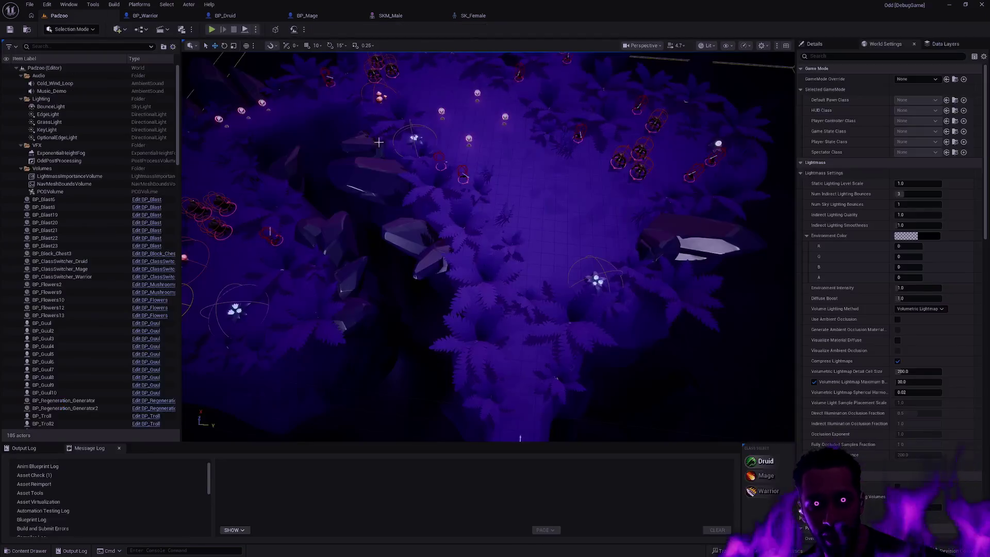
Step: Dismiss the ground context menu in Padzoo, switch to SKM_Male, and widen its preview viewport
right_click(562, 282)
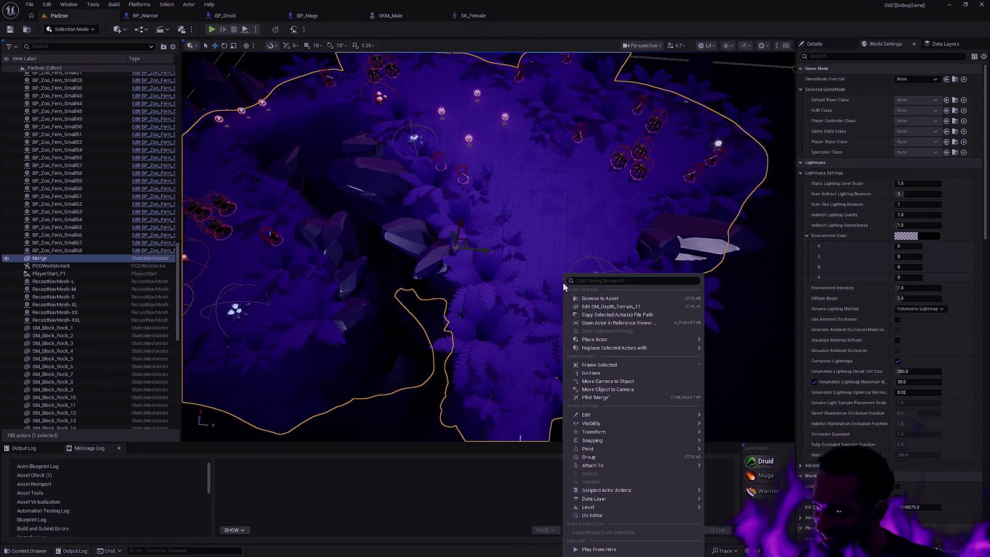
left_click(700, 256)
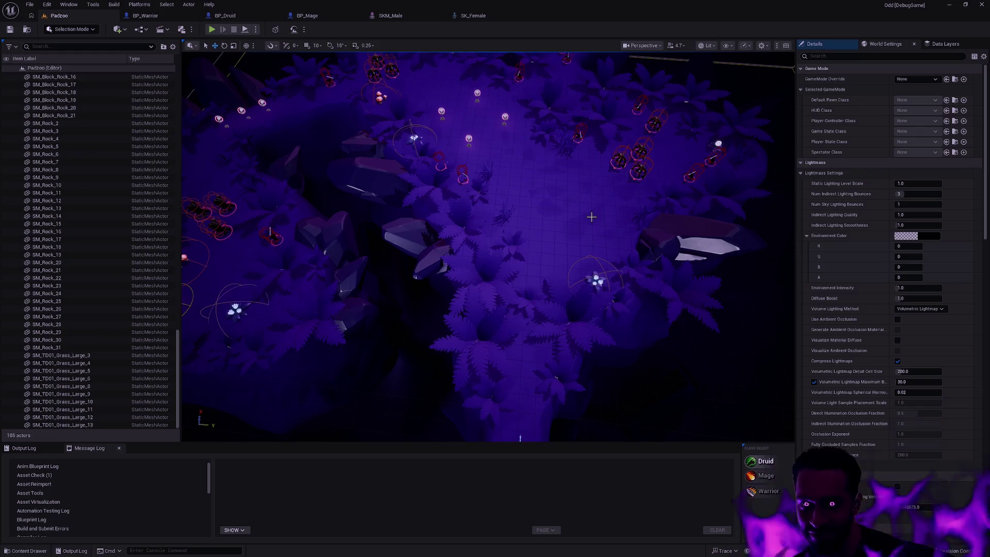
left_click(390, 16)
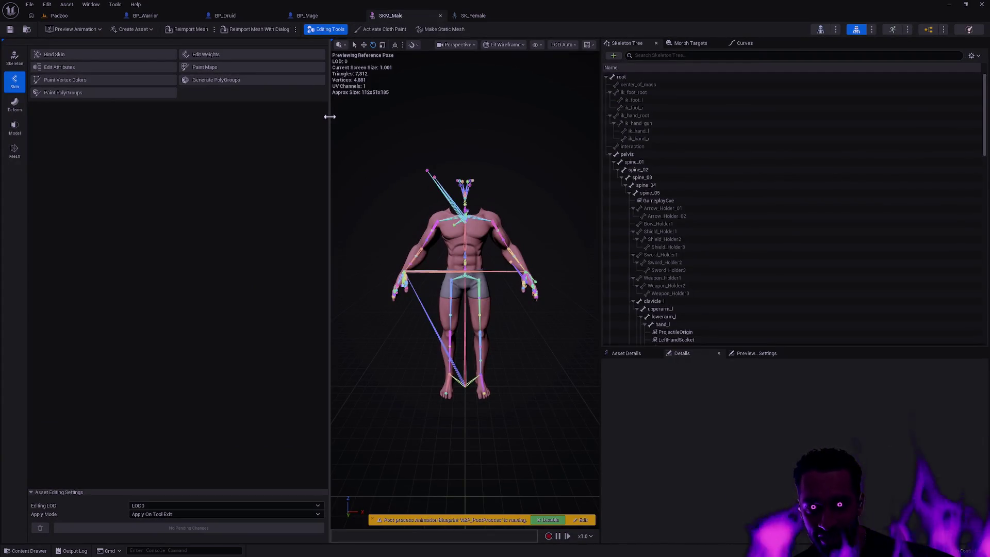
left_click_drag(330, 116, 262, 119)
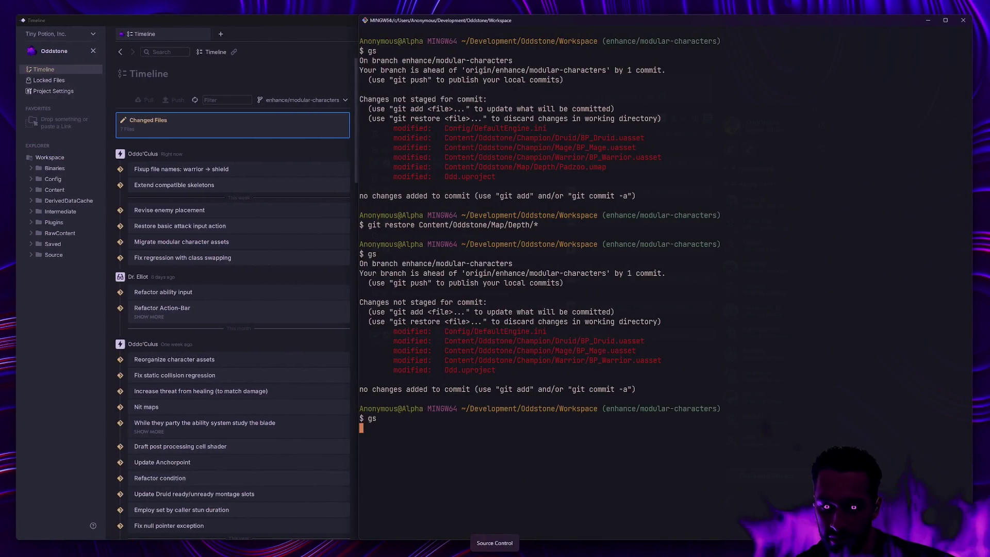
Step: Run git status and review the changed SK_Female, SK_Male, BP_Druid, BP_Mage and BP_Warrior files
key("Return")
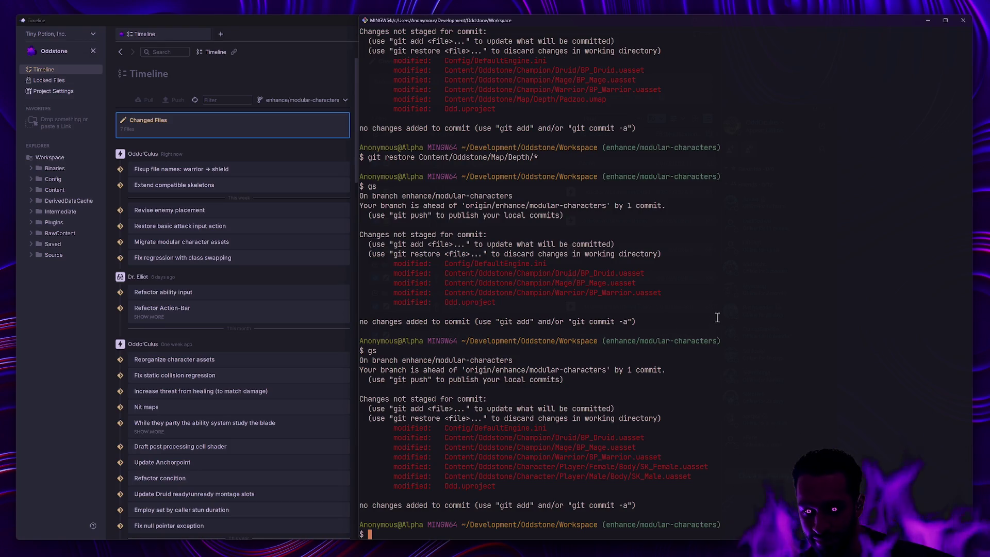
left_click_drag(699, 475, 431, 468)
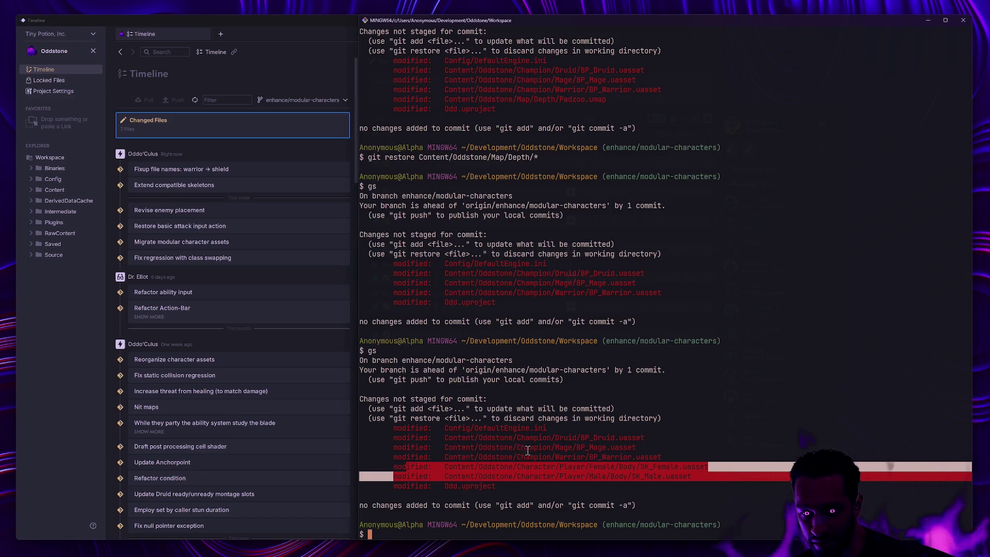
left_click(500, 451)
left_click_drag(670, 458, 415, 436)
left_click(611, 424)
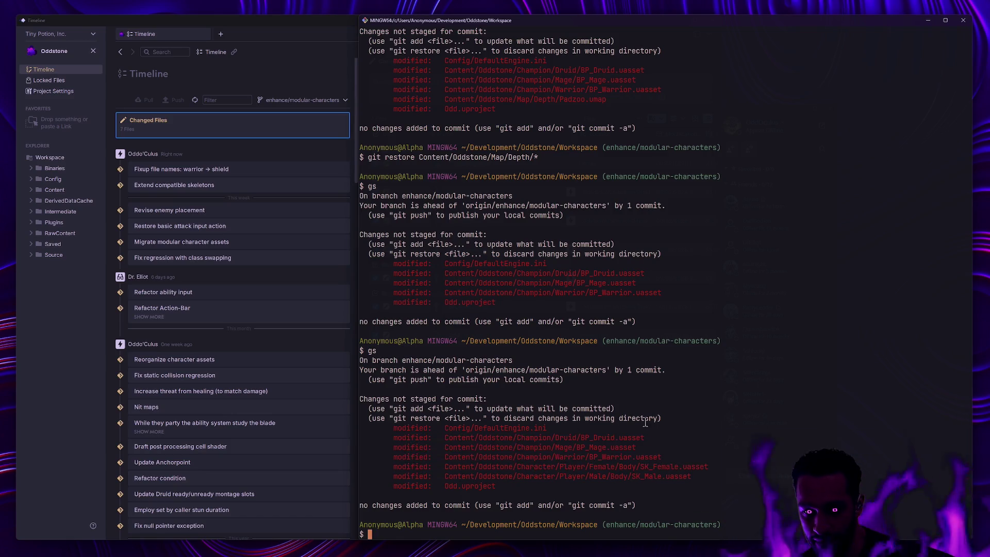
Step: Stage Content/Oddstone/Champion/ with ga and confirm the staged blueprints with gs
type("ga Content/Odds")
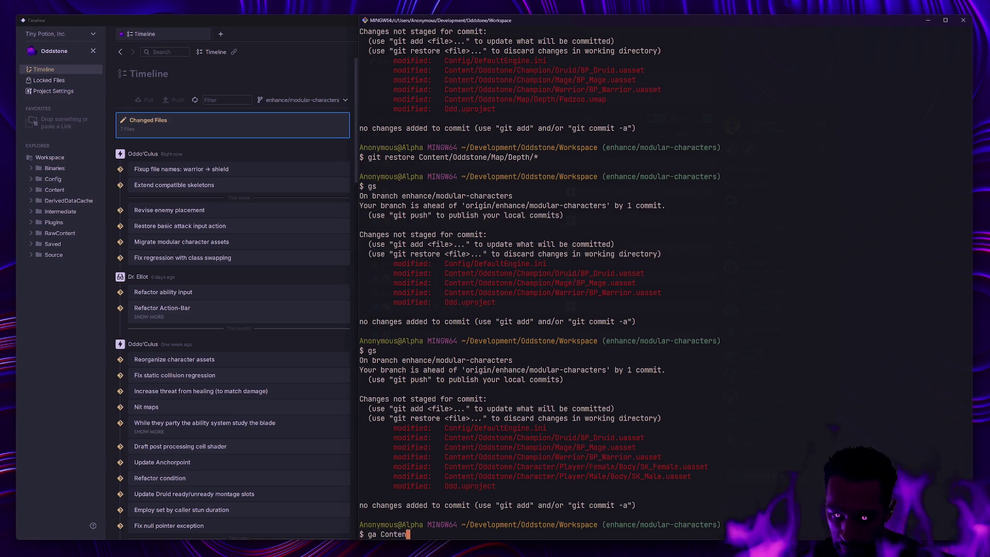
type("tone/Champion/")
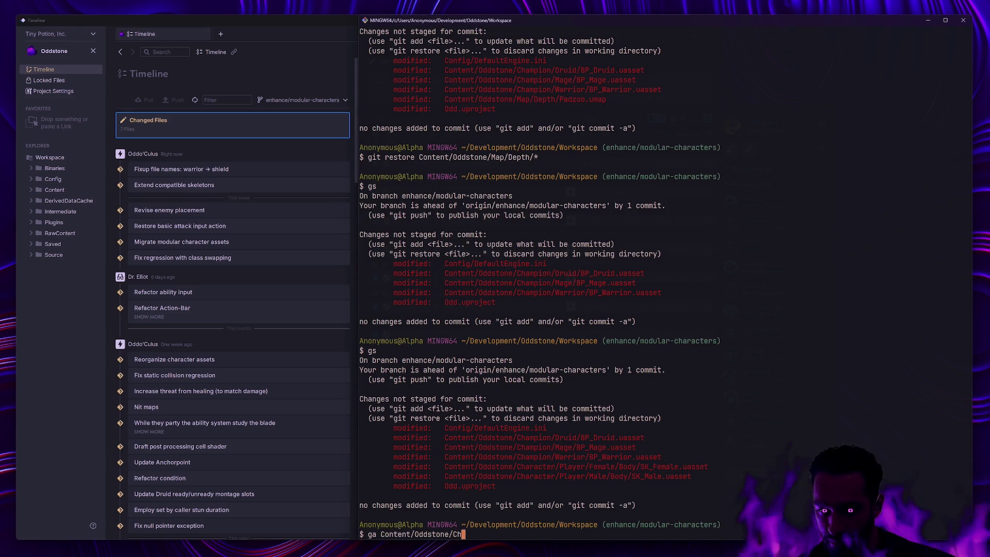
key("Return")
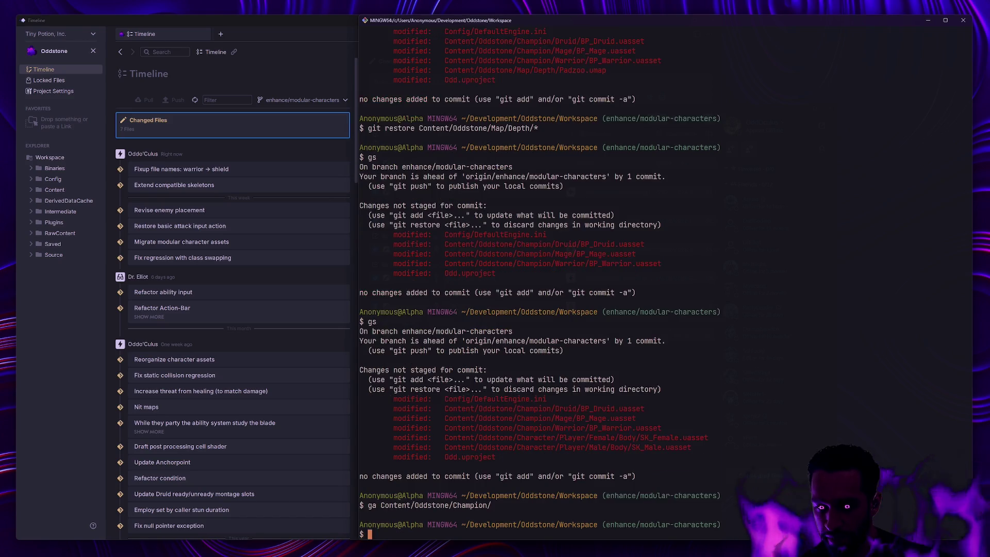
type("gs")
key("Return")
type("c -m '")
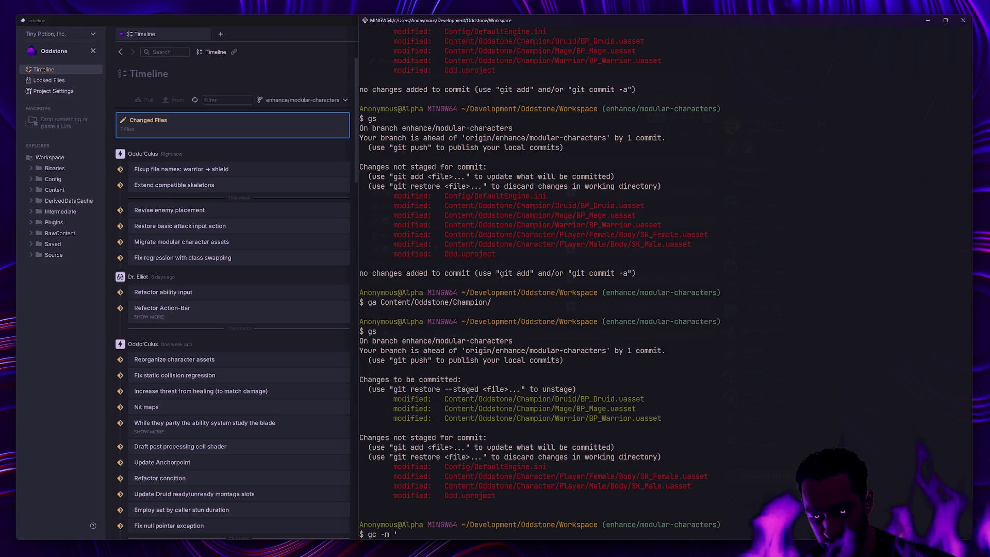